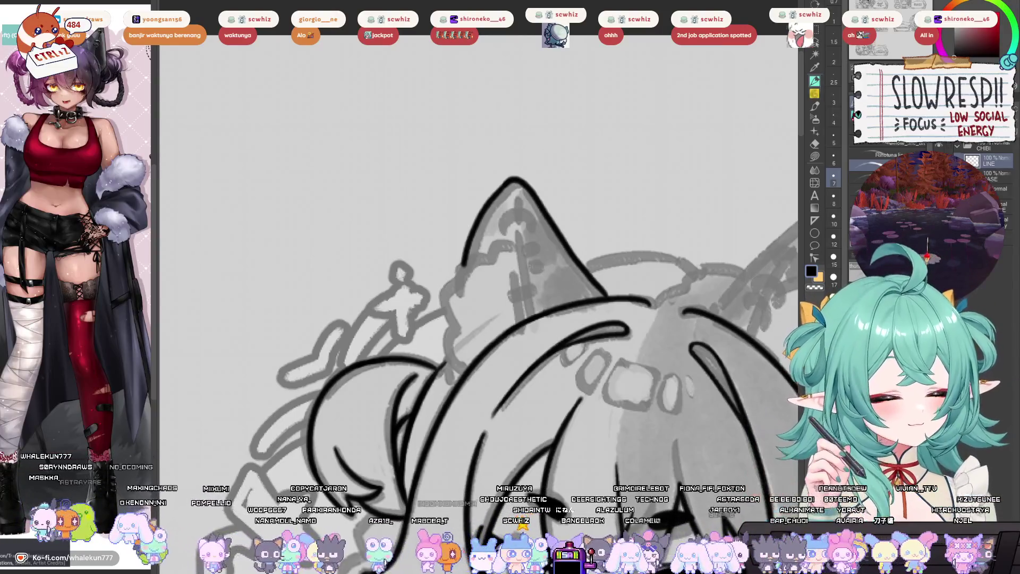
- Ink the cat ear's outer edge and a longer inner-ear line, redoing the inner stroke once
{"action": "left_click_drag", "start_coordinate": [600, 297], "coordinate": [601, 202]}
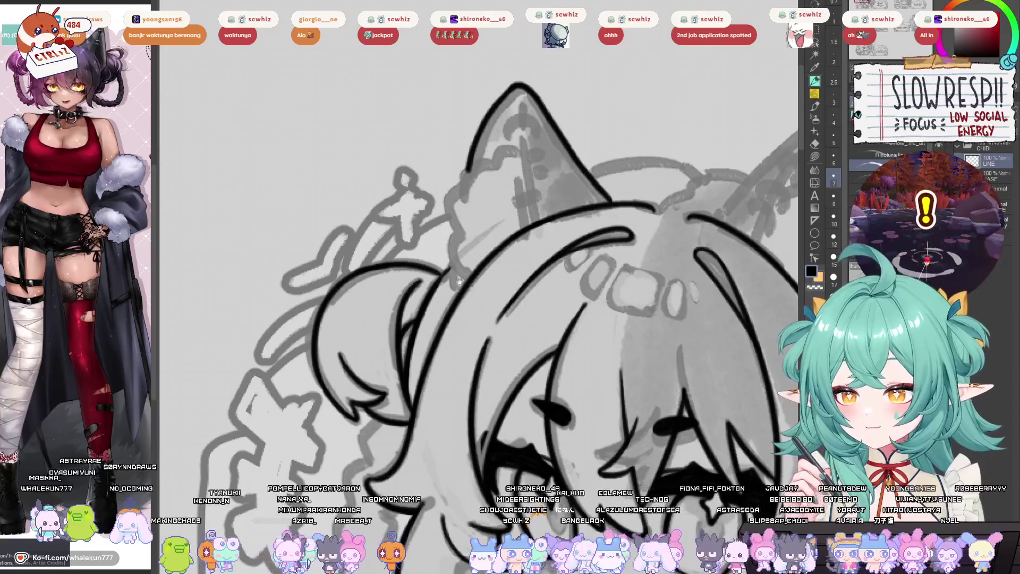
{"action": "scroll", "coordinate": [468, 265], "scroll_direction": "up", "scroll_amount": 2}
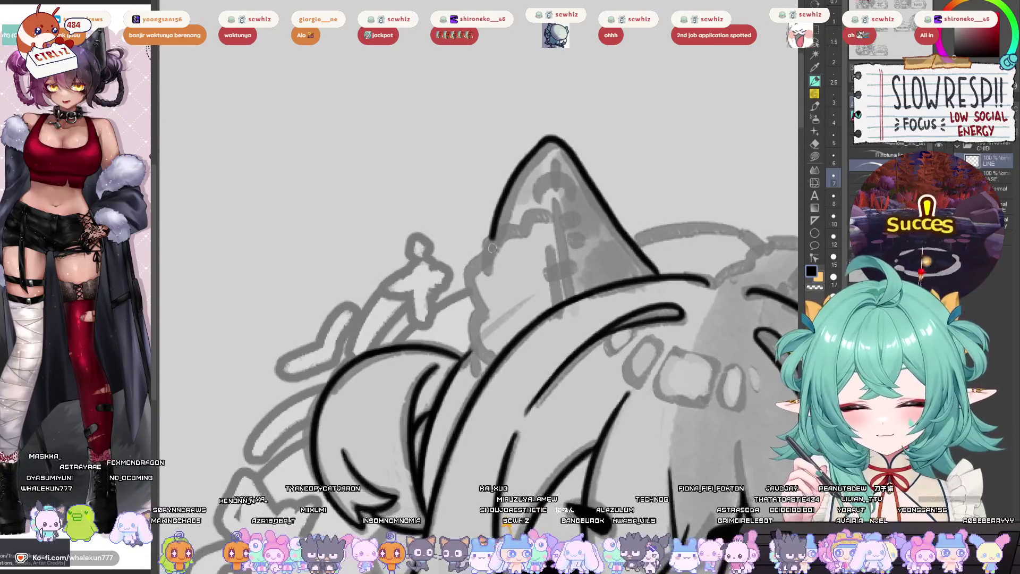
{"action": "mouse_move", "coordinate": [493, 233]}
{"action": "left_mouse_down"}
{"action": "mouse_move", "coordinate": [468, 271]}
{"action": "mouse_move", "coordinate": [472, 351]}
{"action": "mouse_move", "coordinate": [490, 370]}
{"action": "left_mouse_up"}
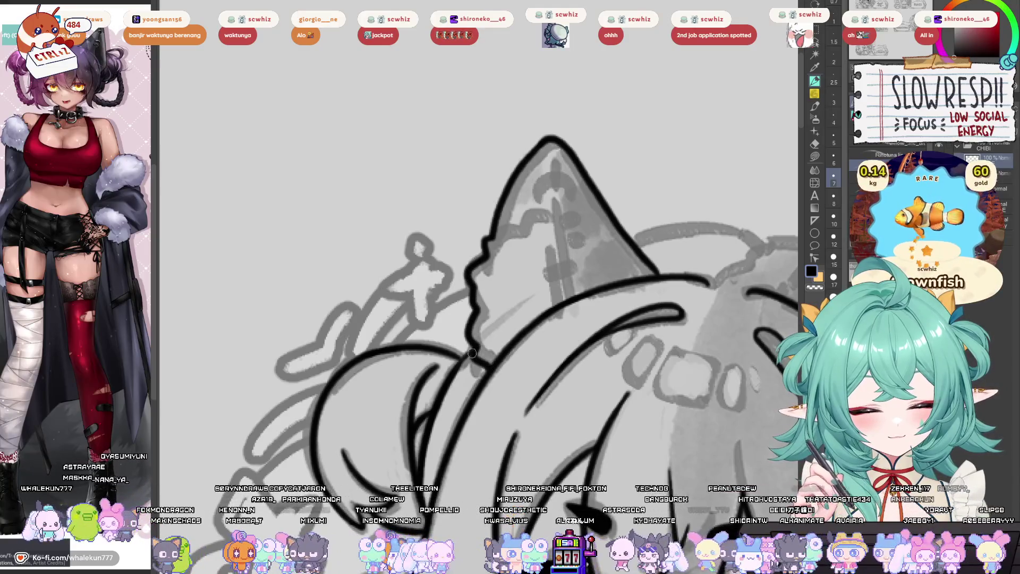
{"action": "mouse_move", "coordinate": [554, 148]}
{"action": "left_mouse_down"}
{"action": "mouse_move", "coordinate": [531, 160]}
{"action": "mouse_move", "coordinate": [537, 282]}
{"action": "left_mouse_up"}
{"action": "key", "text": "ctrl+z"}
{"action": "left_click_drag", "start_coordinate": [532, 158], "coordinate": [550, 314]}
- Redraw the stroke near the ear's base as a wavy line
{"action": "left_click_drag", "start_coordinate": [466, 254], "coordinate": [532, 225]}
{"action": "key", "text": "ctrl+z"}
{"action": "left_click_drag", "start_coordinate": [468, 253], "coordinate": [531, 225]}
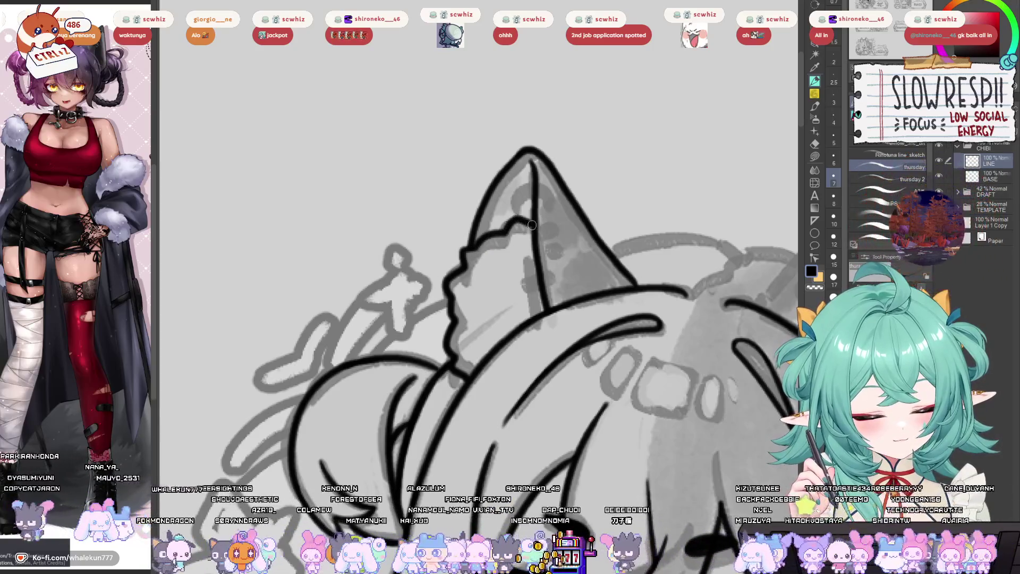
- Zoom out to the whole 'about ME' chibi and mirror the view to check proportions
{"action": "key", "text": "ctrl+0"}
{"action": "key", "text": "h"}
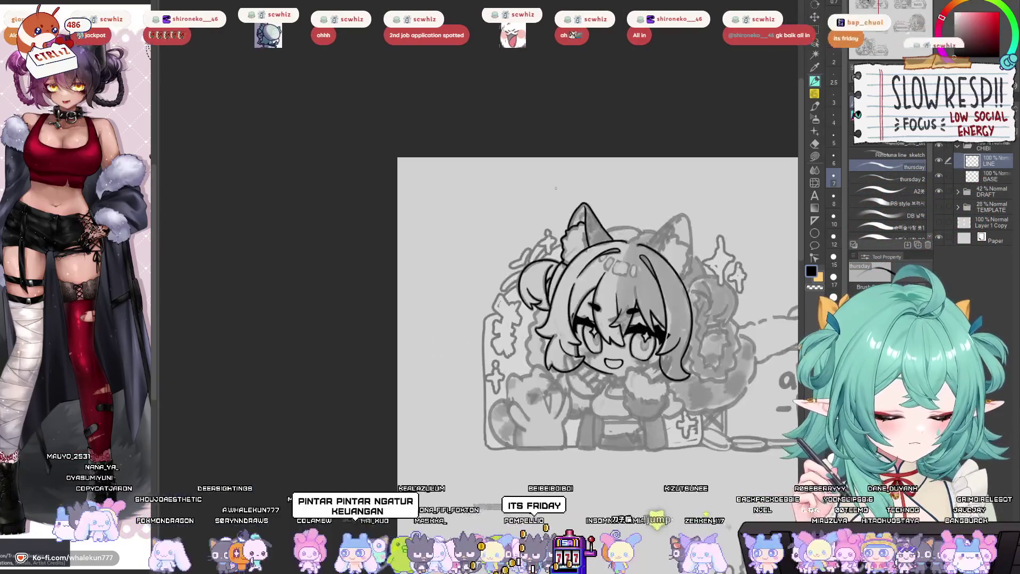
{"action": "left_click_drag", "start_coordinate": [605, 472], "coordinate": [441, 425]}
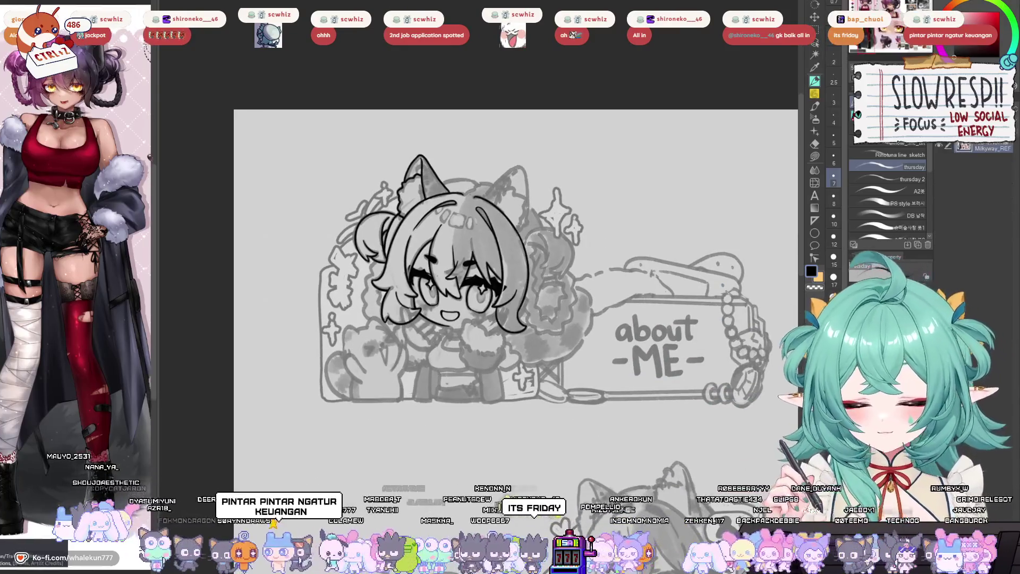
{"action": "left_click_drag", "start_coordinate": [615, 421], "coordinate": [599, 470]}
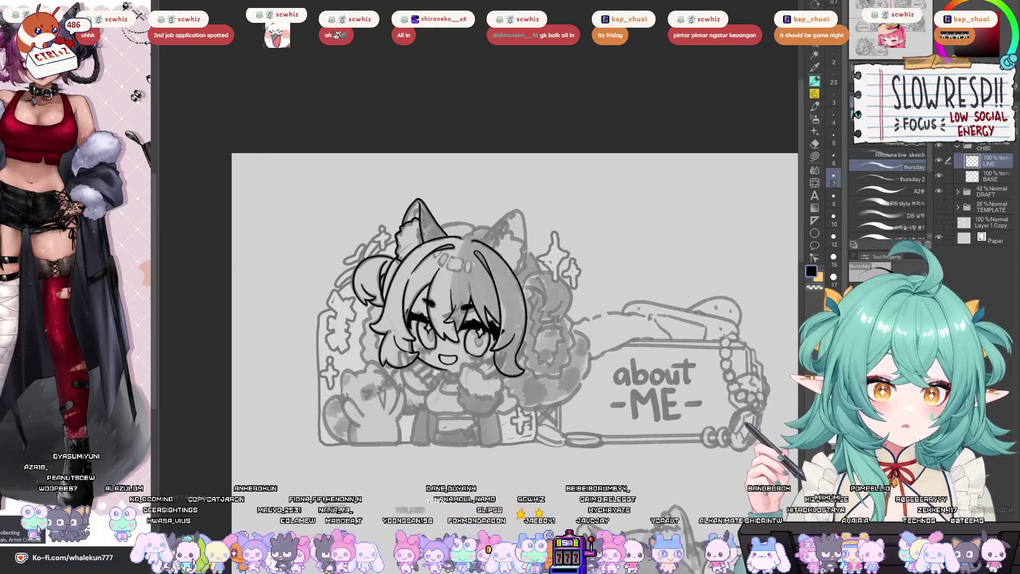
{"action": "scroll", "coordinate": [425, 248], "scroll_direction": "up", "scroll_amount": 2}
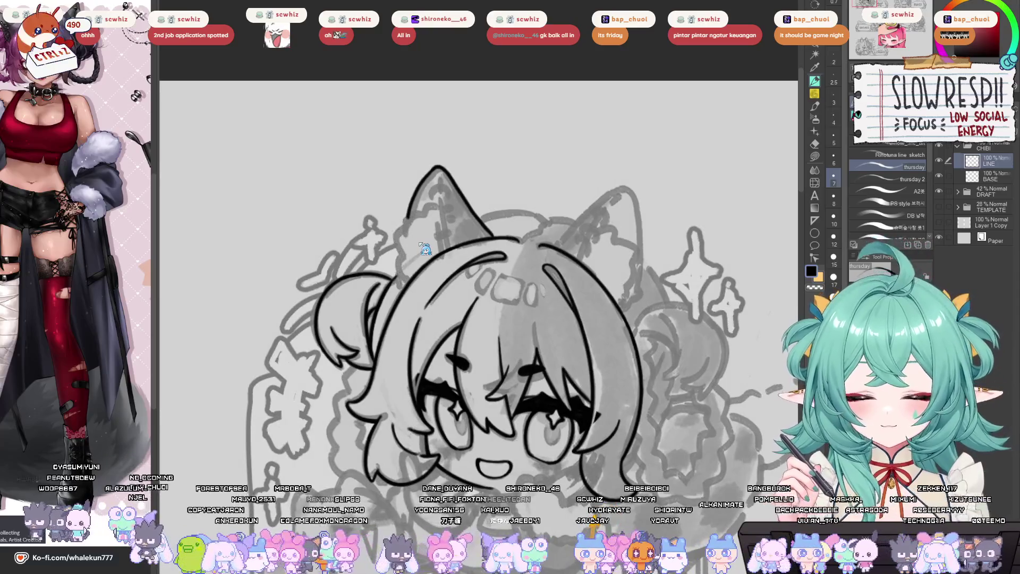
- Redraw the second cat ear's left edge from tip to base, retrying several times
{"action": "scroll", "coordinate": [419, 242], "scroll_direction": "up", "scroll_amount": 2}
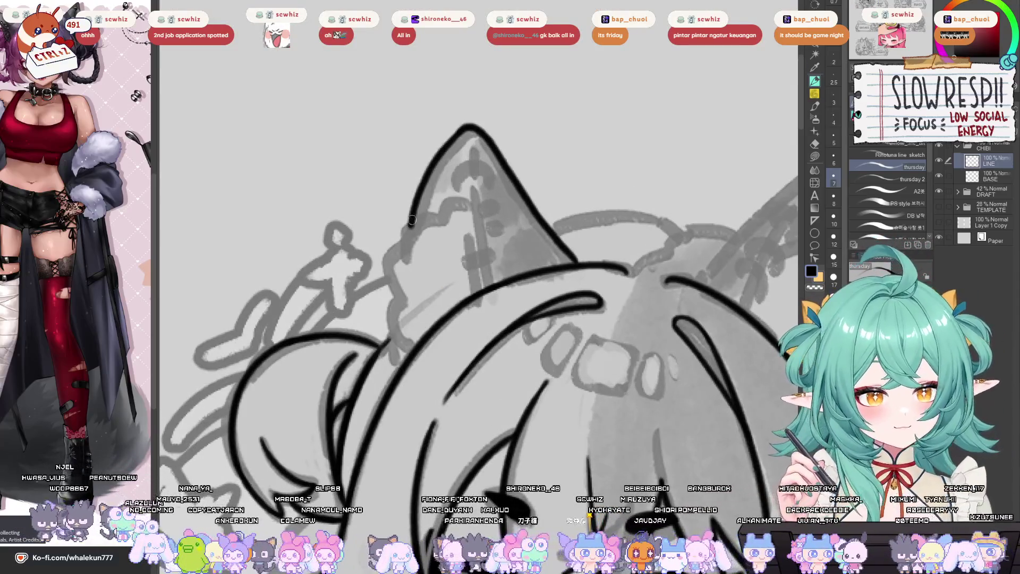
{"action": "mouse_move", "coordinate": [412, 219]}
{"action": "left_mouse_down"}
{"action": "mouse_move", "coordinate": [405, 309]}
{"action": "mouse_move", "coordinate": [402, 324]}
{"action": "mouse_move", "coordinate": [405, 255]}
{"action": "mouse_move", "coordinate": [388, 293]}
{"action": "mouse_move", "coordinate": [389, 333]}
{"action": "left_mouse_up"}
{"action": "key", "text": "ctrl+z"}
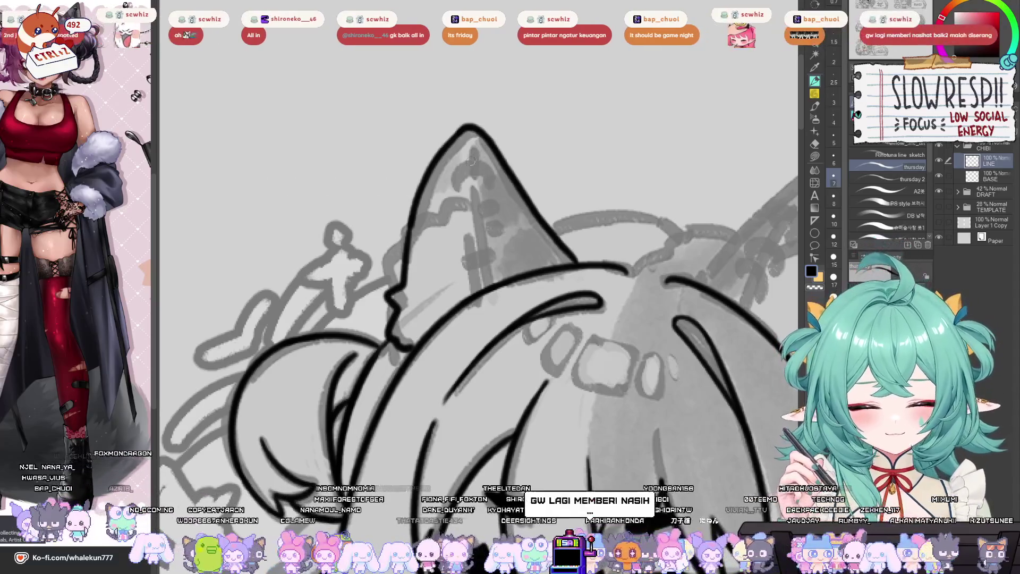
{"action": "key", "text": "ctrl+z"}
{"action": "key", "text": "ctrl+z"}
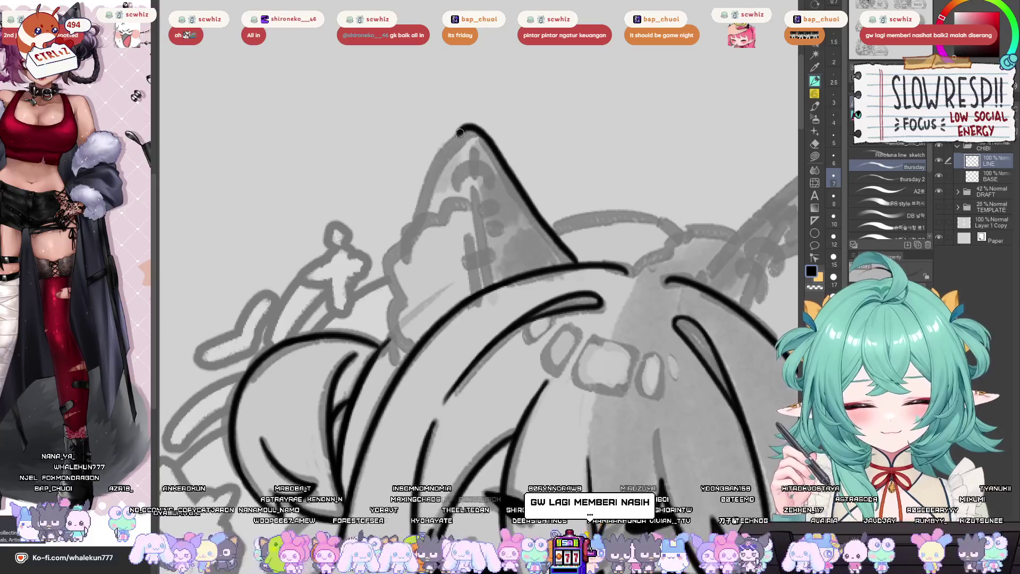
{"action": "left_click_drag", "start_coordinate": [461, 132], "coordinate": [407, 229]}
{"action": "key", "text": "ctrl+z"}
{"action": "mouse_move", "coordinate": [463, 127]}
{"action": "left_mouse_down"}
{"action": "mouse_move", "coordinate": [415, 208]}
{"action": "mouse_move", "coordinate": [399, 284]}
{"action": "left_mouse_up"}
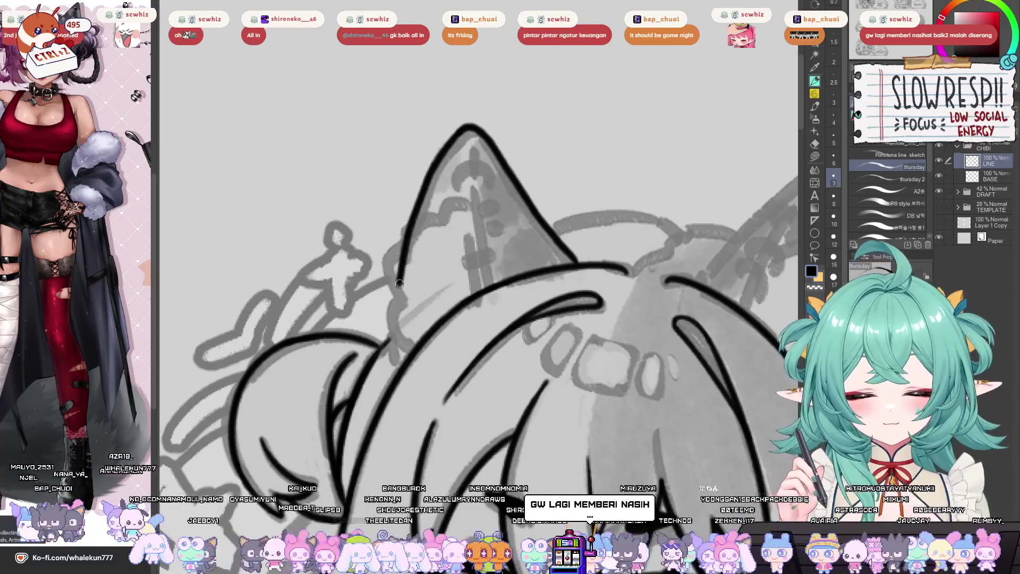
{"action": "key", "text": "ctrl+z"}
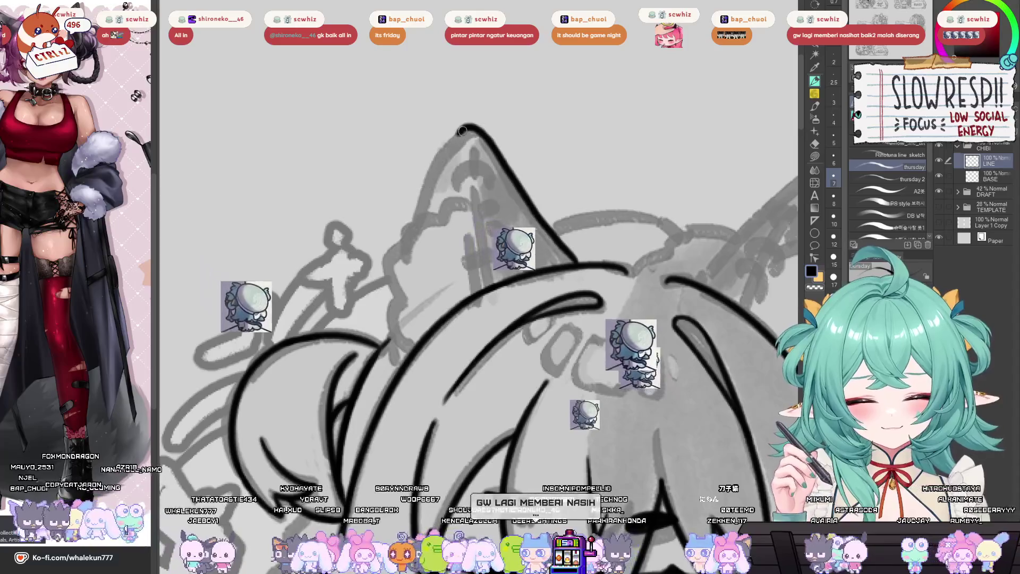
{"action": "mouse_move", "coordinate": [462, 130]}
{"action": "left_mouse_down"}
{"action": "mouse_move", "coordinate": [425, 202]}
{"action": "mouse_move", "coordinate": [392, 336]}
{"action": "left_mouse_up"}
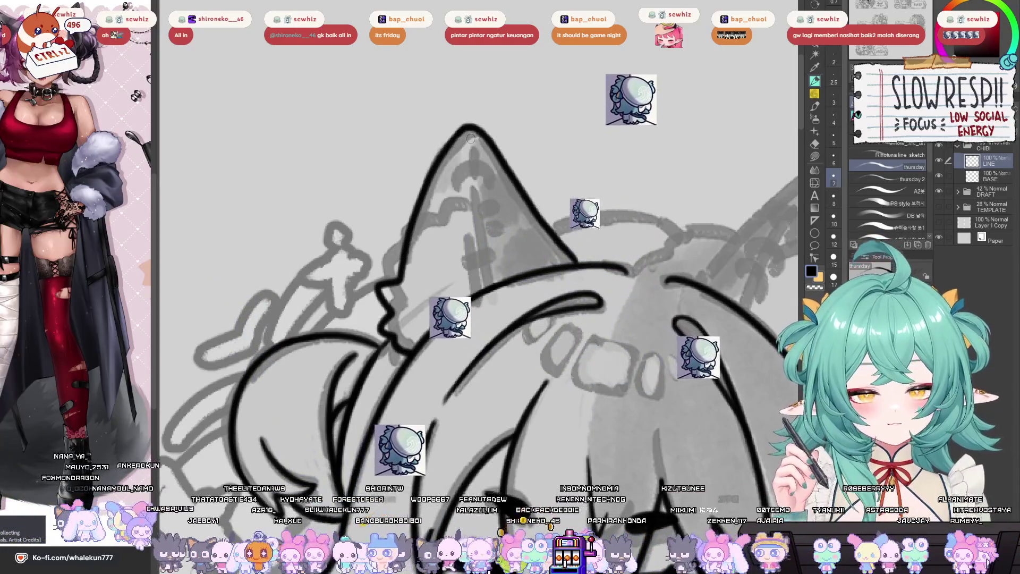
- Add the inner ear line and a line along the ear's inner left edge
{"action": "mouse_move", "coordinate": [471, 138]}
{"action": "left_mouse_down"}
{"action": "mouse_move", "coordinate": [498, 264]}
{"action": "mouse_move", "coordinate": [492, 282]}
{"action": "left_mouse_up"}
{"action": "scroll", "coordinate": [478, 266], "scroll_direction": "up", "scroll_amount": 1}
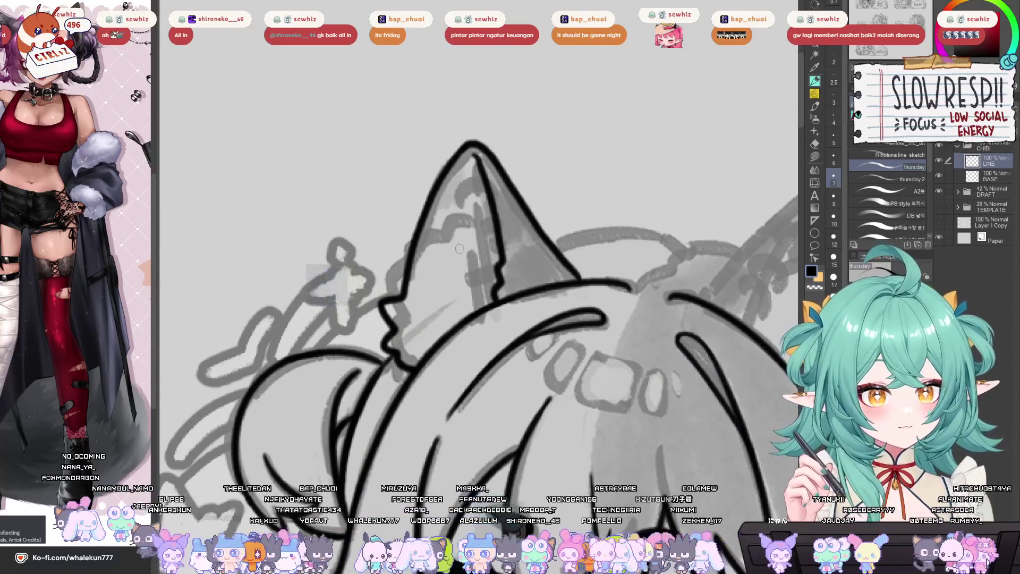
{"action": "mouse_move", "coordinate": [461, 171]}
{"action": "left_mouse_down"}
{"action": "mouse_move", "coordinate": [433, 221]}
{"action": "mouse_move", "coordinate": [419, 285]}
{"action": "left_mouse_up"}
- Zoom out and mirror the view back and forth to check the ear lines
{"action": "key", "text": "ctrl+0"}
{"action": "key", "text": "h"}
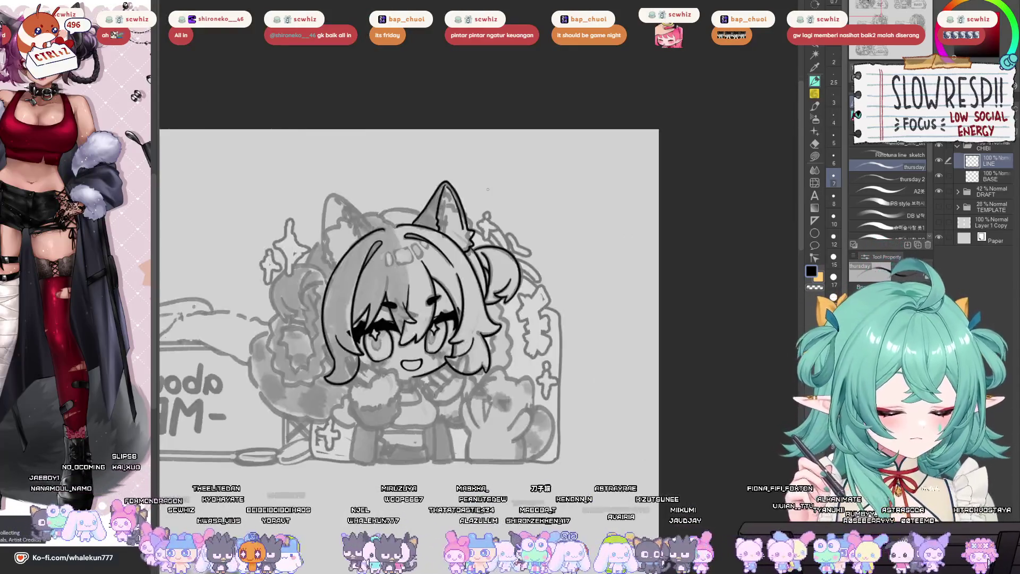
{"action": "key", "text": "h"}
{"action": "left_click_drag", "start_coordinate": [626, 392], "coordinate": [620, 372]}
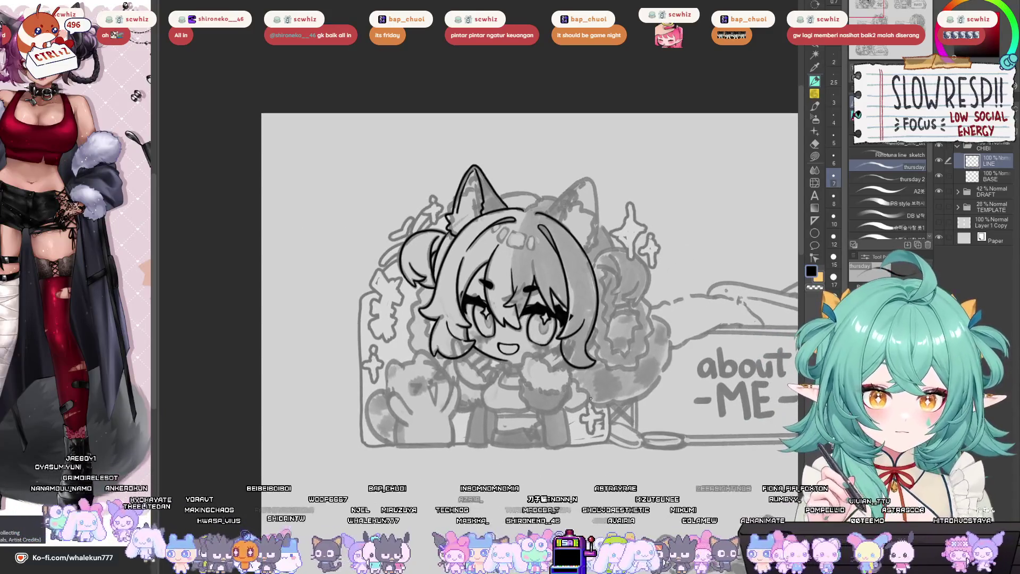
{"action": "key", "text": "h"}
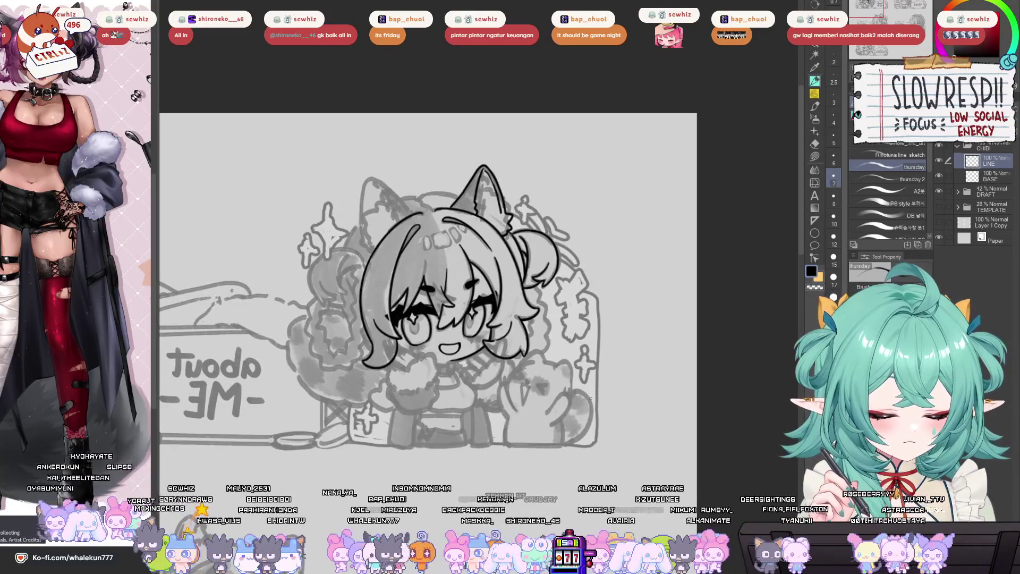
{"action": "key", "text": "h"}
{"action": "left_click_drag", "start_coordinate": [580, 441], "coordinate": [570, 469]}
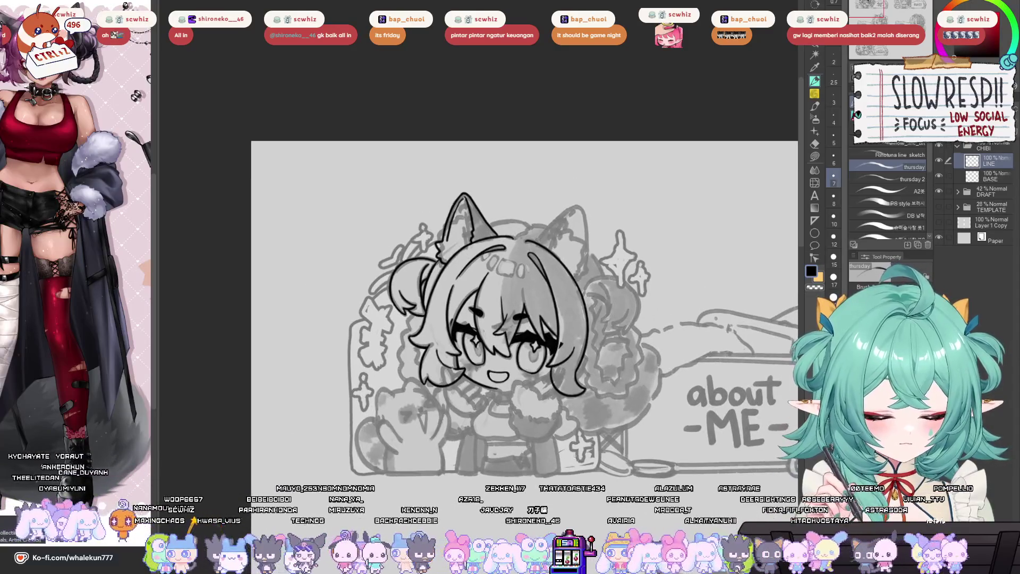
- In mirrored view, ink the ear's edge up toward the tip, then flip back
{"action": "key", "text": "ctrl+equal"}
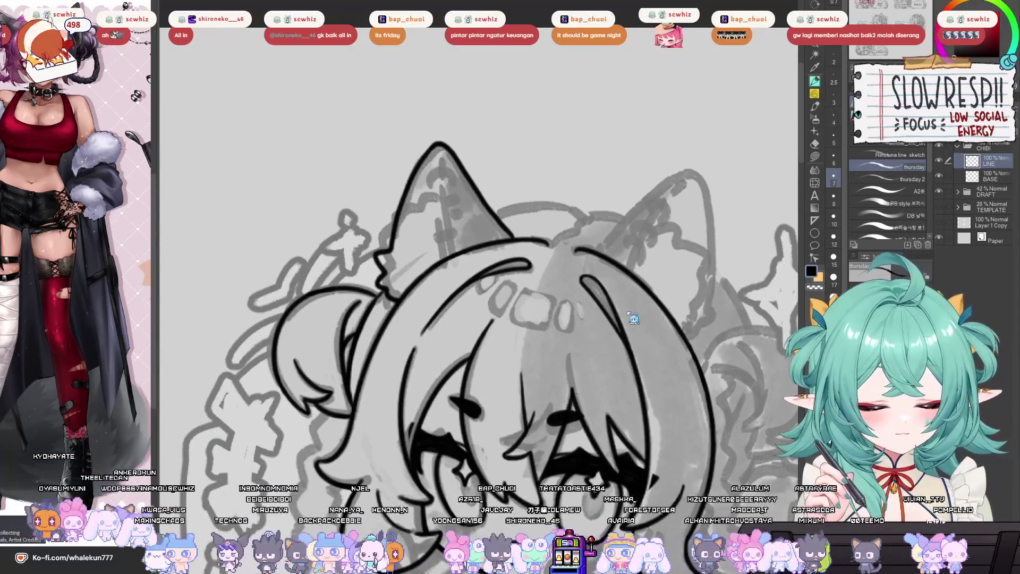
{"action": "key", "text": "h"}
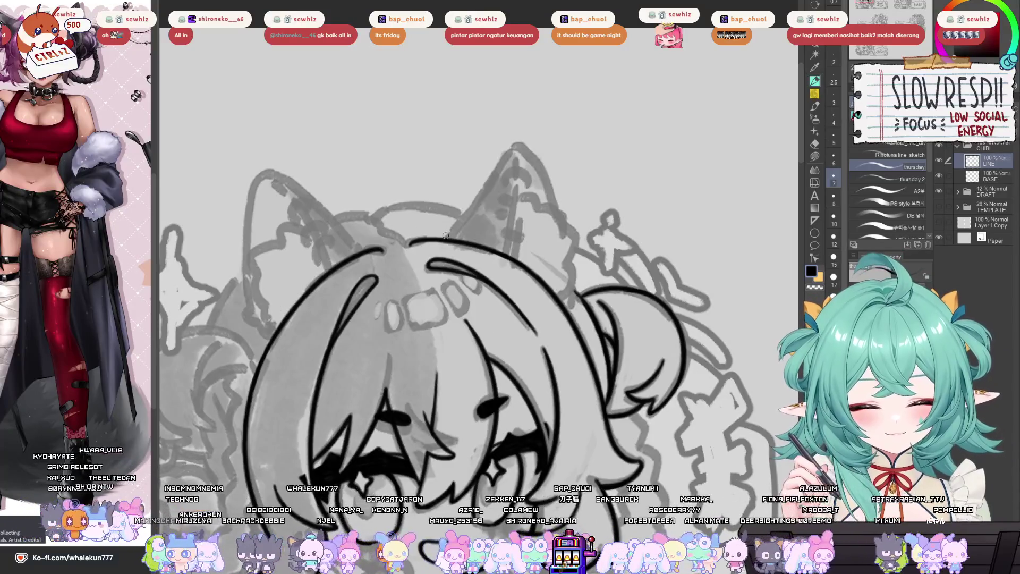
{"action": "mouse_move", "coordinate": [449, 229]}
{"action": "left_mouse_down"}
{"action": "mouse_move", "coordinate": [491, 175]}
{"action": "mouse_move", "coordinate": [555, 226]}
{"action": "mouse_move", "coordinate": [561, 248]}
{"action": "left_mouse_up"}
{"action": "key", "text": "h"}
{"action": "scroll", "coordinate": [561, 247], "scroll_direction": "down", "scroll_amount": 5}
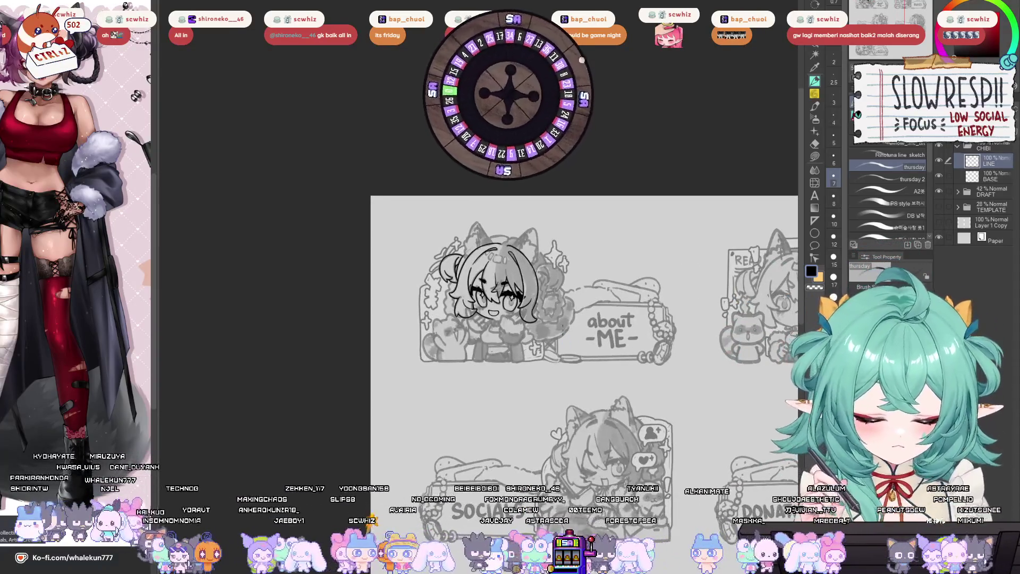
- Zoom in on the head and try an outline over the left ear's tip, undoing both attempts
{"action": "scroll", "coordinate": [568, 345], "scroll_direction": "up", "scroll_amount": 4}
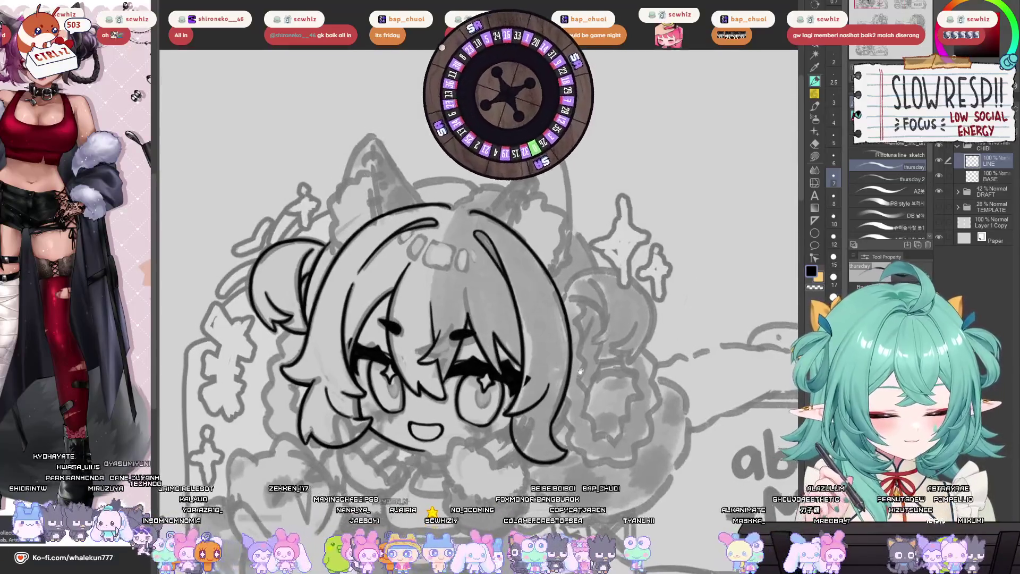
{"action": "left_click_drag", "start_coordinate": [581, 371], "coordinate": [638, 350]}
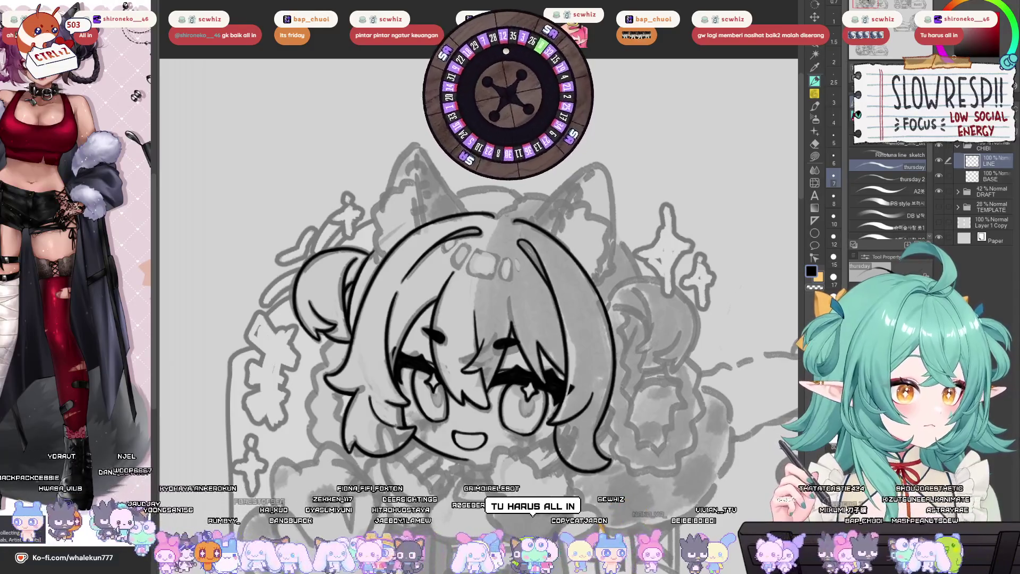
{"action": "key", "text": "ctrl+plus"}
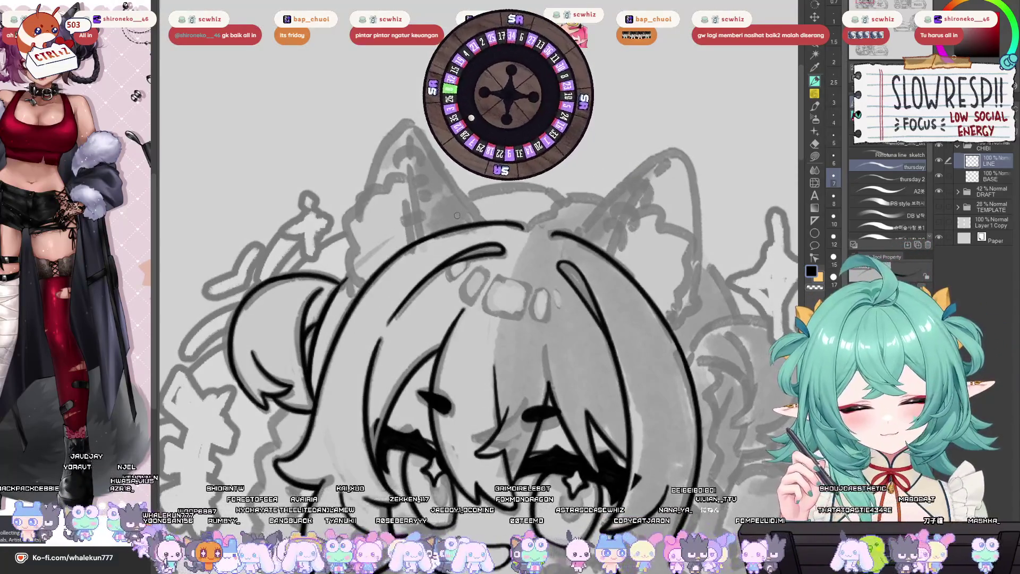
{"action": "mouse_move", "coordinate": [356, 272]}
{"action": "left_mouse_down"}
{"action": "mouse_move", "coordinate": [358, 192]}
{"action": "mouse_move", "coordinate": [399, 132]}
{"action": "mouse_move", "coordinate": [460, 211]}
{"action": "left_mouse_up"}
{"action": "key", "text": "ctrl+z"}
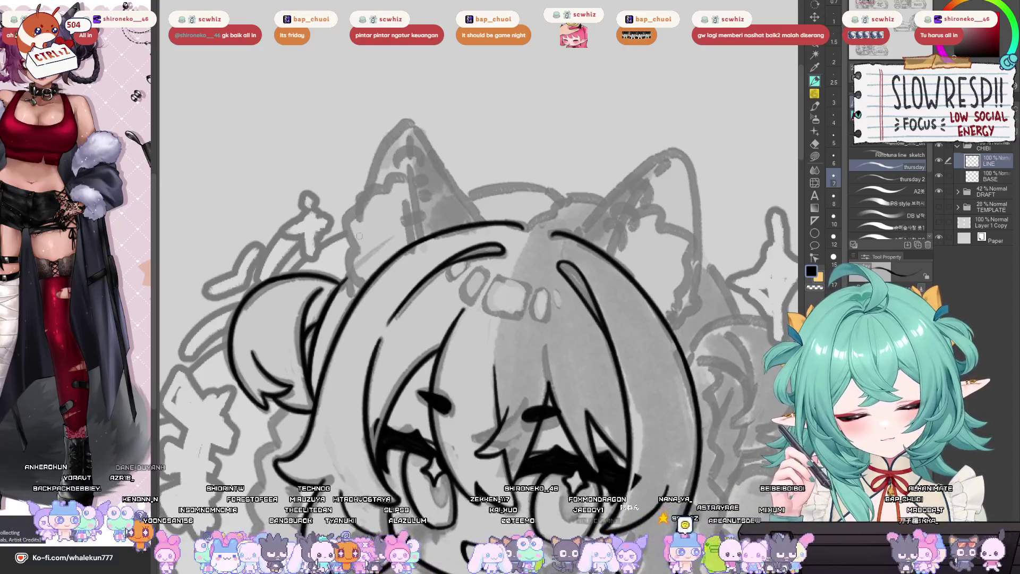
{"action": "mouse_move", "coordinate": [352, 278]}
{"action": "left_mouse_down"}
{"action": "mouse_move", "coordinate": [359, 204]}
{"action": "mouse_move", "coordinate": [396, 138]}
{"action": "mouse_move", "coordinate": [451, 181]}
{"action": "mouse_move", "coordinate": [467, 210]}
{"action": "mouse_move", "coordinate": [361, 261]}
{"action": "mouse_move", "coordinate": [365, 178]}
{"action": "mouse_move", "coordinate": [422, 122]}
{"action": "mouse_move", "coordinate": [463, 187]}
{"action": "mouse_move", "coordinate": [467, 215]}
{"action": "left_mouse_up"}
{"action": "key", "text": "ctrl+z"}
{"action": "key", "text": "h"}
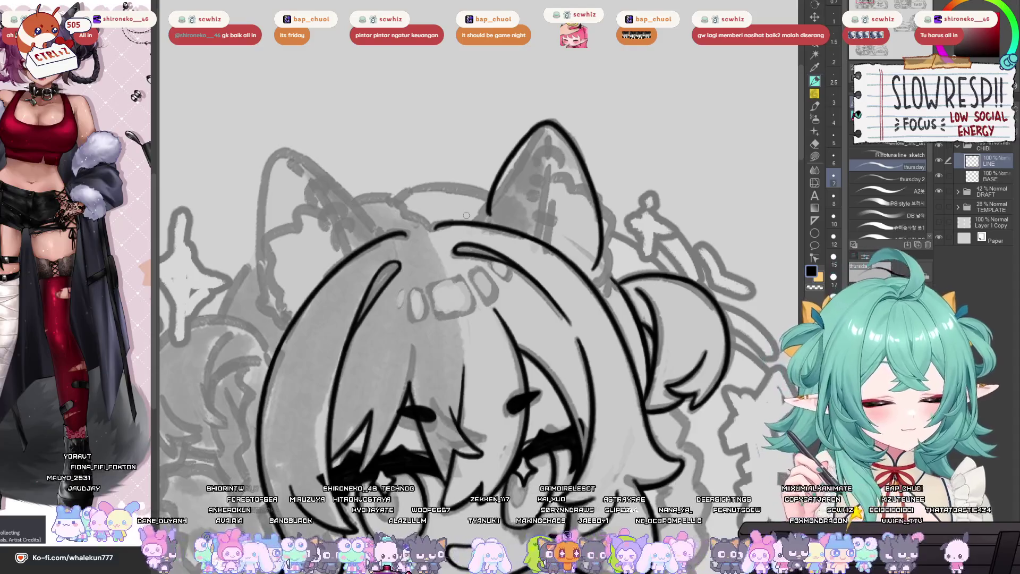
{"action": "key", "text": "h"}
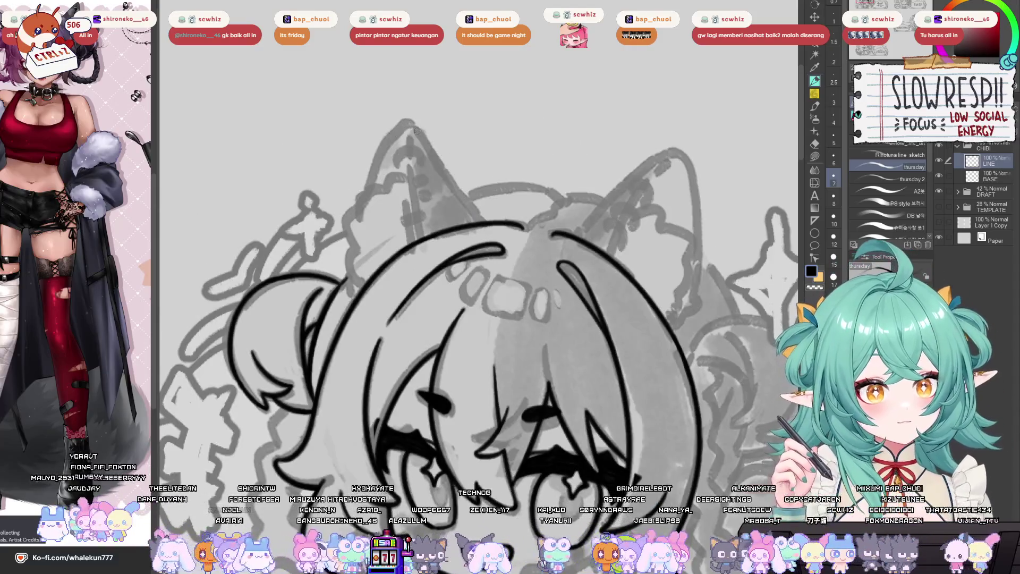
- Ink the left ear's right edge, then redraw its outer left edge from the tip until it looks right
{"action": "left_click_drag", "start_coordinate": [412, 126], "coordinate": [461, 197]}
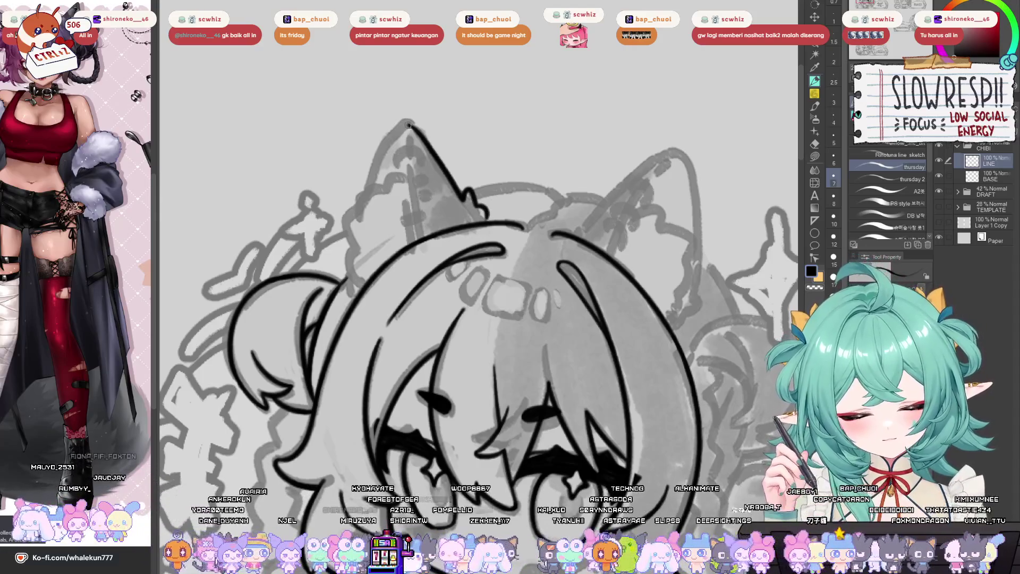
{"action": "mouse_move", "coordinate": [408, 125]}
{"action": "left_mouse_down"}
{"action": "mouse_move", "coordinate": [365, 178]}
{"action": "mouse_move", "coordinate": [347, 283]}
{"action": "left_mouse_up"}
{"action": "key", "text": "ctrl+z"}
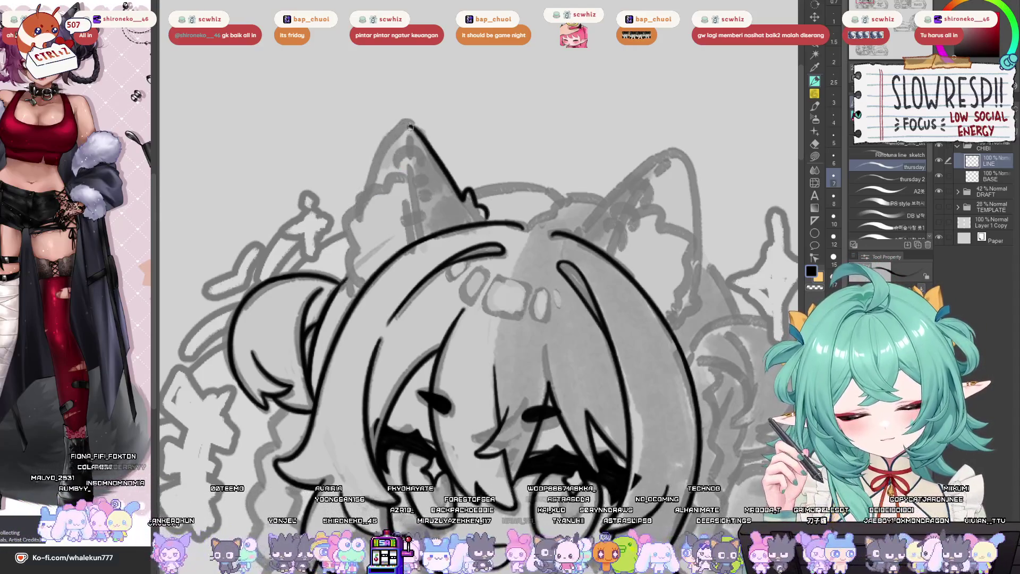
{"action": "mouse_move", "coordinate": [410, 126]}
{"action": "left_mouse_down"}
{"action": "mouse_move", "coordinate": [375, 169]}
{"action": "mouse_move", "coordinate": [351, 269]}
{"action": "left_mouse_up"}
{"action": "key", "text": "ctrl+z"}
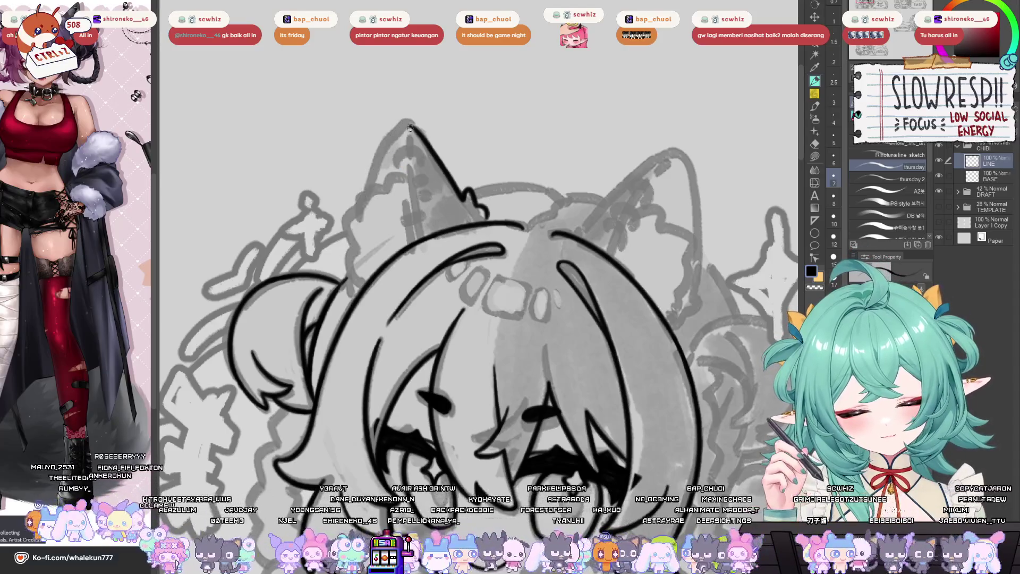
{"action": "mouse_move", "coordinate": [410, 127]}
{"action": "left_mouse_down"}
{"action": "mouse_move", "coordinate": [386, 148]}
{"action": "mouse_move", "coordinate": [347, 276]}
{"action": "left_mouse_up"}
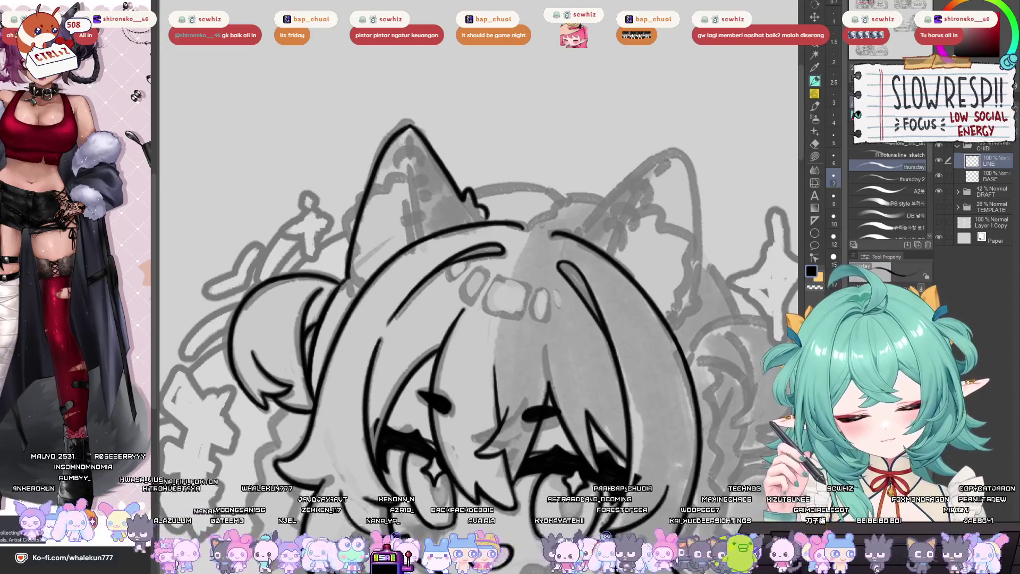
{"action": "key", "text": "ctrl+z"}
{"action": "left_click_drag", "start_coordinate": [390, 140], "coordinate": [349, 273]}
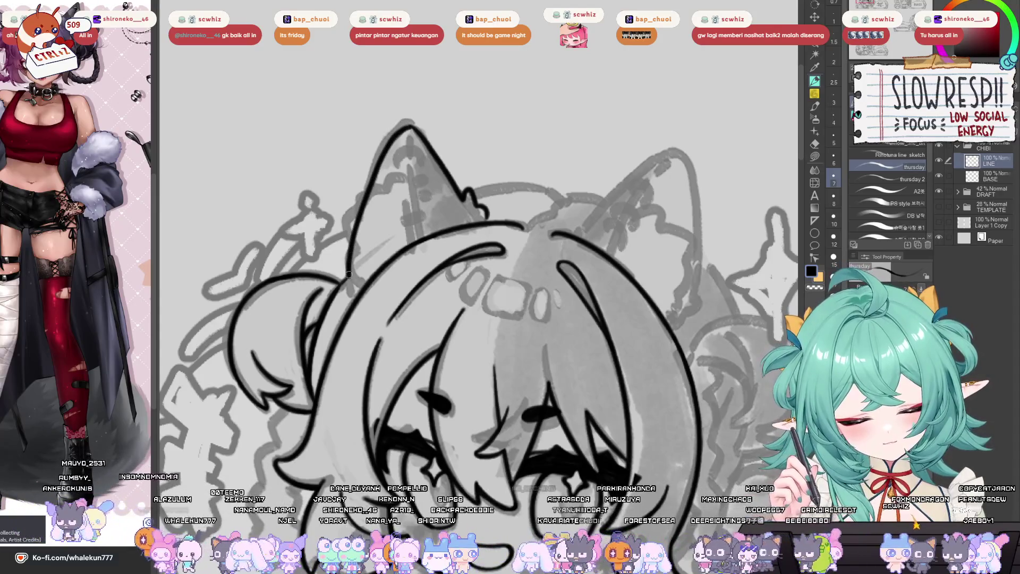
{"action": "key", "text": "ctrl+z"}
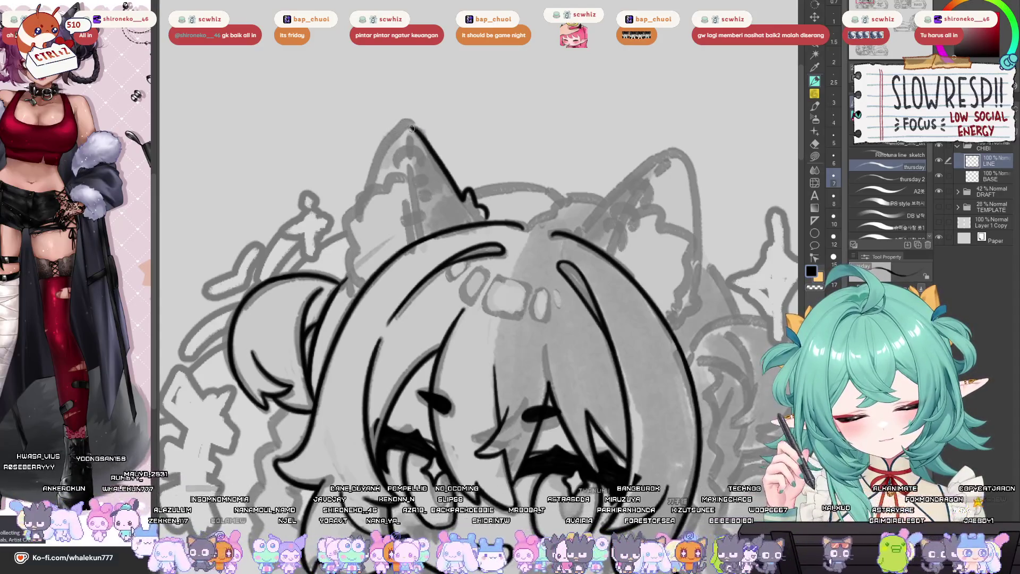
{"action": "mouse_move", "coordinate": [411, 128]}
{"action": "left_mouse_down"}
{"action": "mouse_move", "coordinate": [374, 176]}
{"action": "mouse_move", "coordinate": [351, 254]}
{"action": "mouse_move", "coordinate": [584, 296]}
{"action": "left_mouse_up"}
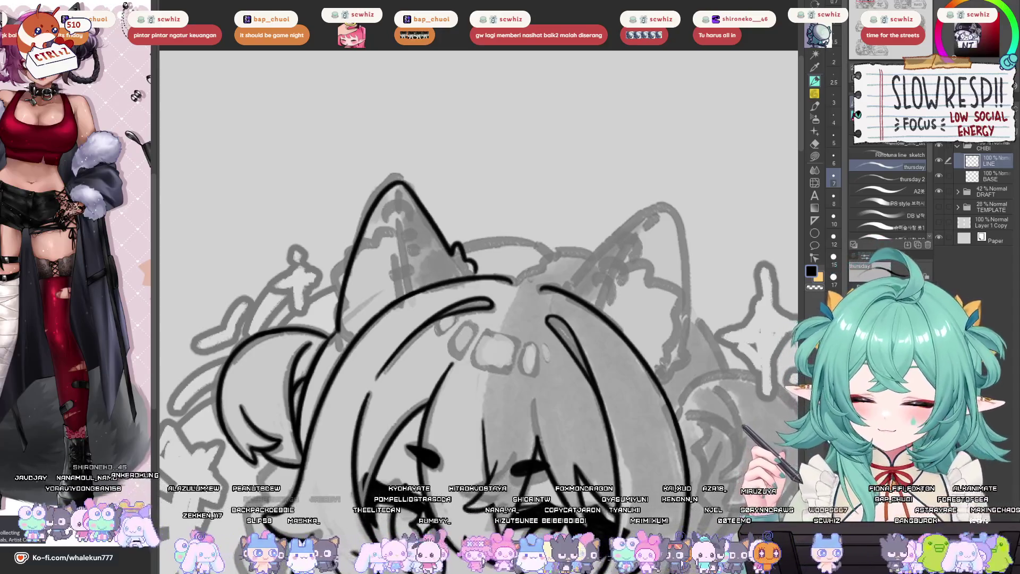
- Redraw the short inner ear line running down-left from the left ear's tip
{"action": "left_click_drag", "start_coordinate": [450, 303], "coordinate": [525, 291]}
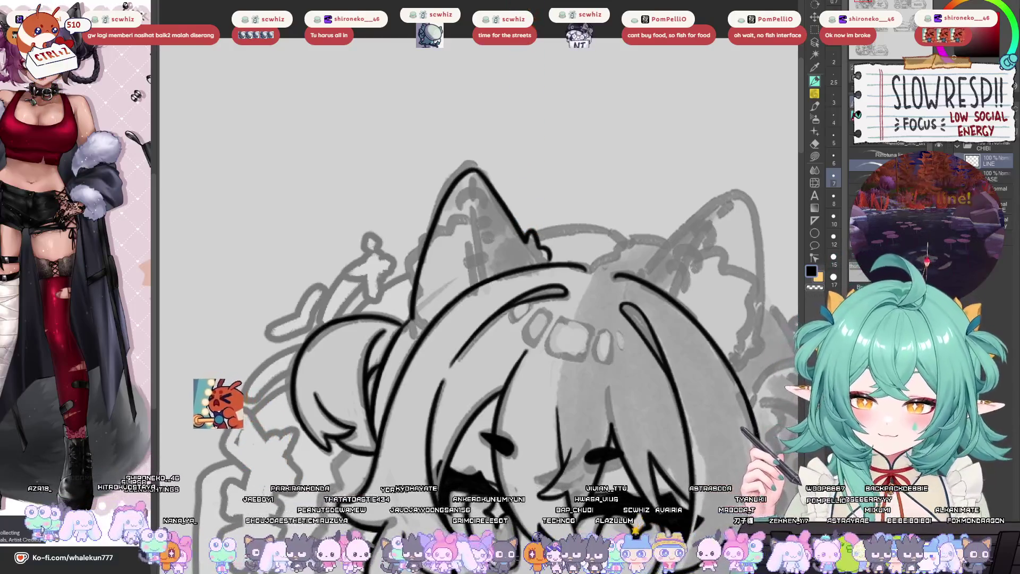
{"action": "mouse_move", "coordinate": [638, 276]}
{"action": "left_mouse_down"}
{"action": "mouse_move", "coordinate": [603, 254]}
{"action": "mouse_move", "coordinate": [641, 247]}
{"action": "left_mouse_up"}
{"action": "scroll", "coordinate": [603, 254], "scroll_direction": "up", "scroll_amount": 2}
{"action": "left_click_drag", "start_coordinate": [612, 193], "coordinate": [636, 319]}
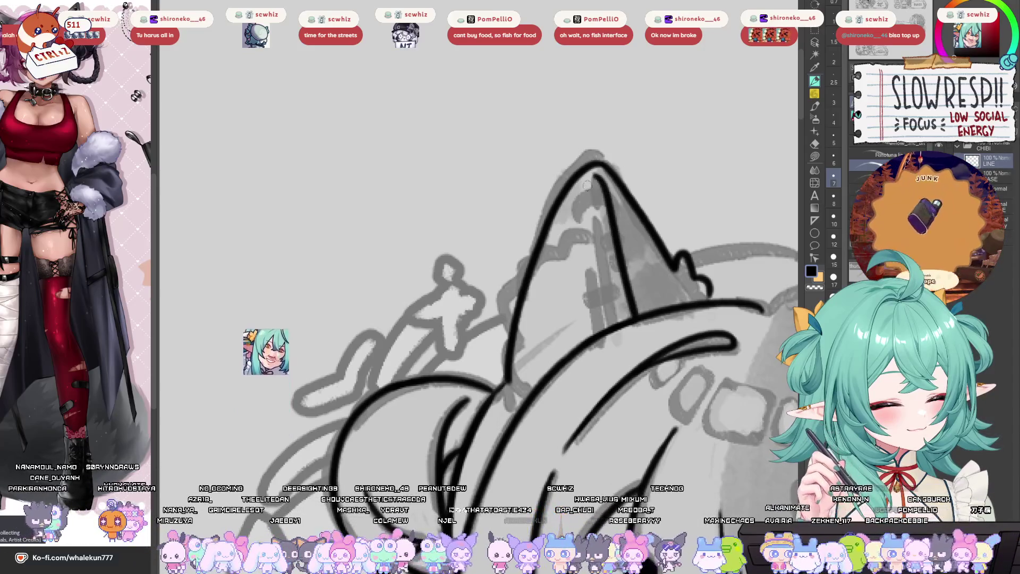
{"action": "left_click_drag", "start_coordinate": [593, 177], "coordinate": [558, 234]}
{"action": "key", "text": "ctrl+z"}
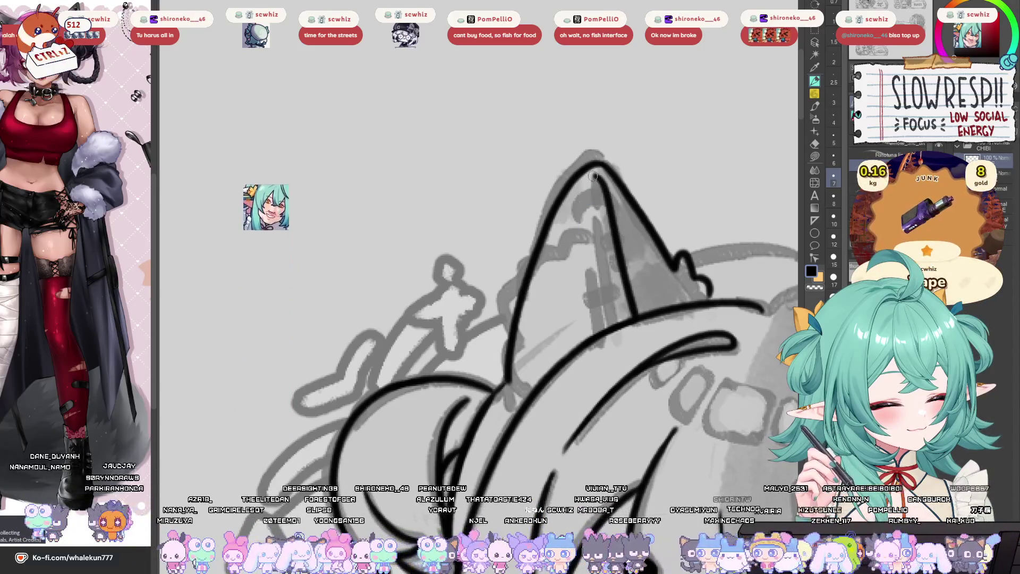
{"action": "left_click_drag", "start_coordinate": [593, 173], "coordinate": [567, 206]}
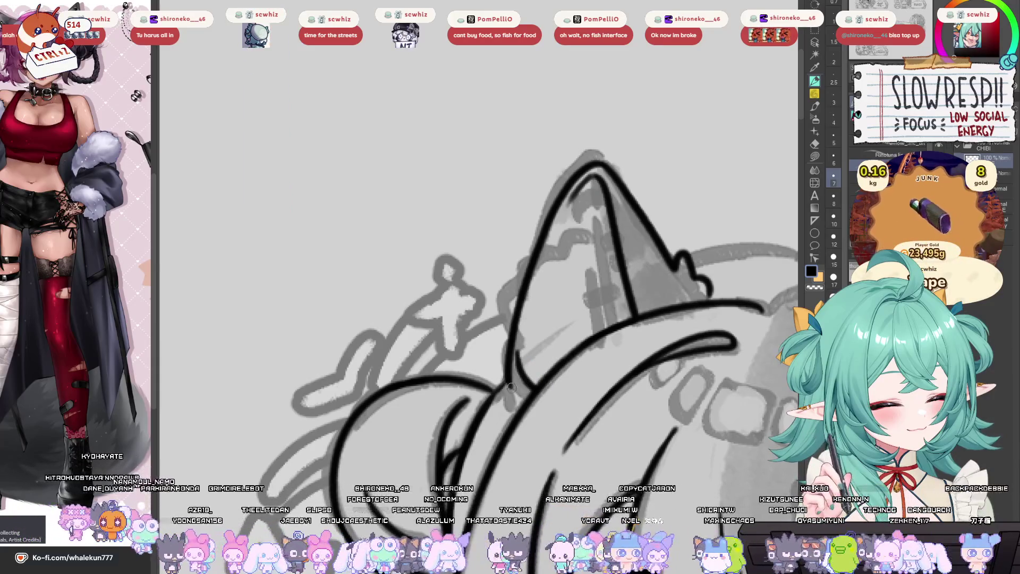
- Zoom out and mirror the canvas to inspect the whole chibi
{"action": "key", "text": "ctrl+0"}
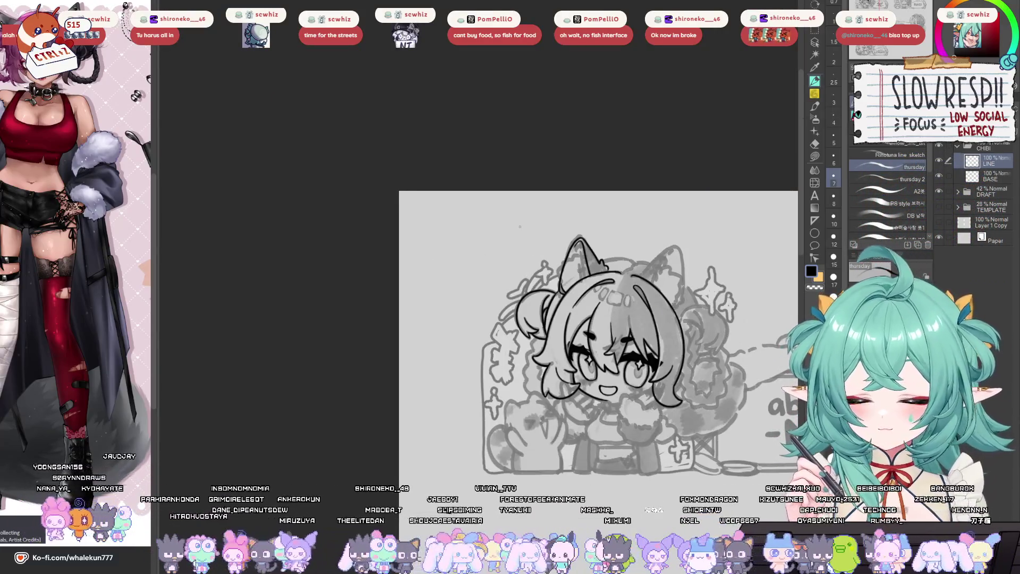
{"action": "key", "text": "h"}
{"action": "key", "text": "h"}
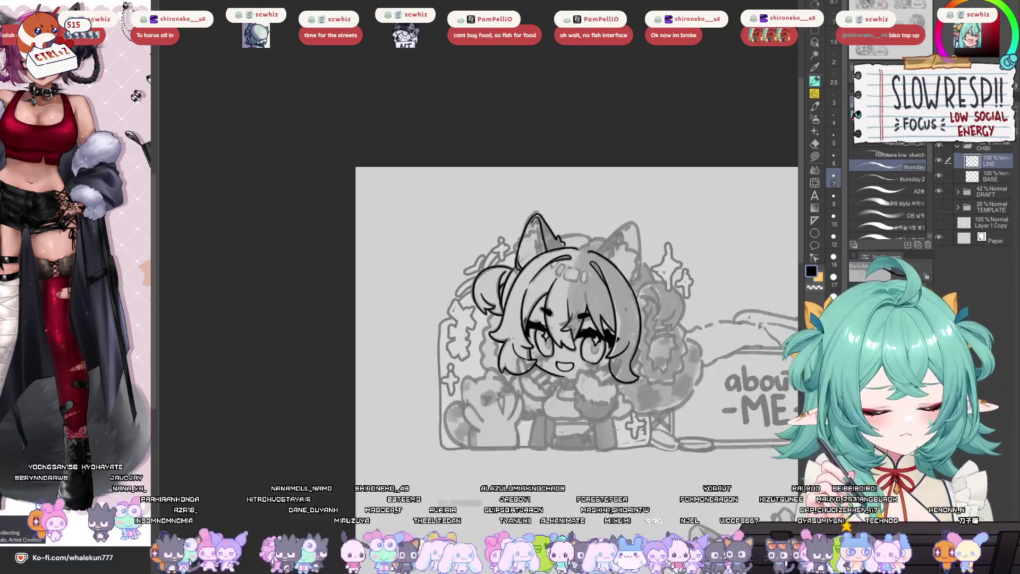
{"action": "scroll", "coordinate": [541, 286], "scroll_direction": "up", "scroll_amount": 4}
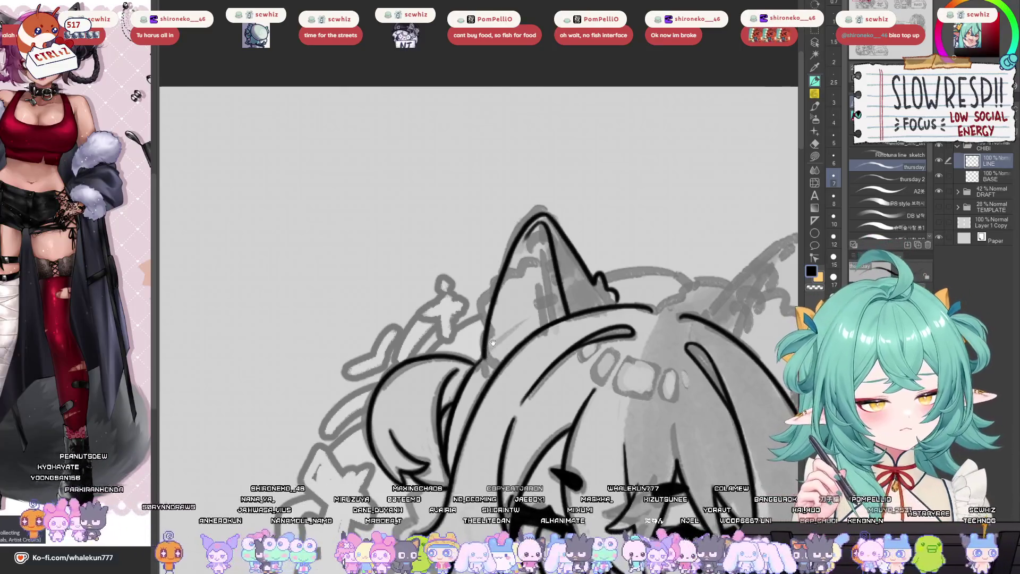
{"action": "scroll", "coordinate": [493, 343], "scroll_direction": "up", "scroll_amount": 2}
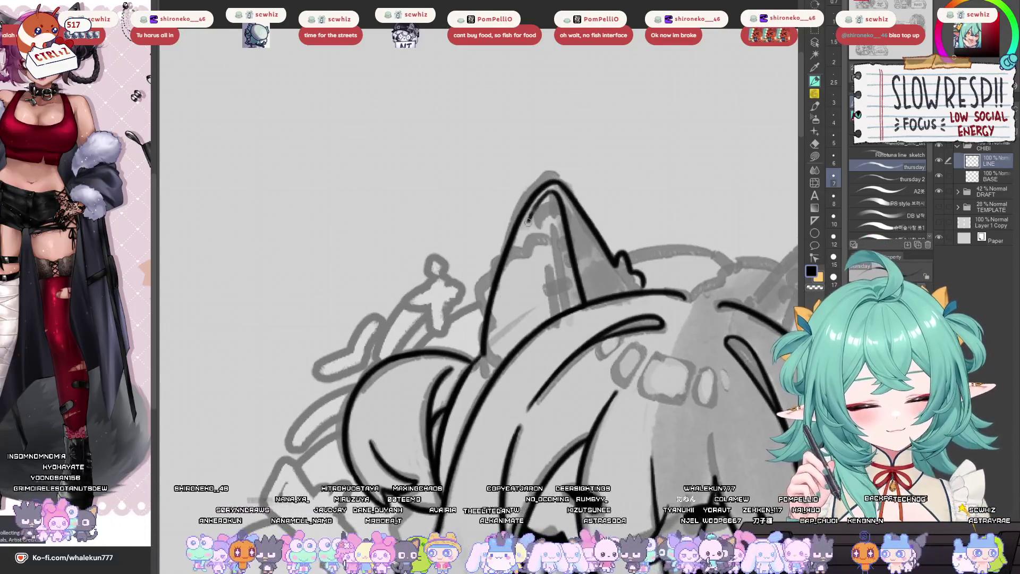
{"action": "scroll", "coordinate": [516, 346], "scroll_direction": "down", "scroll_amount": 5}
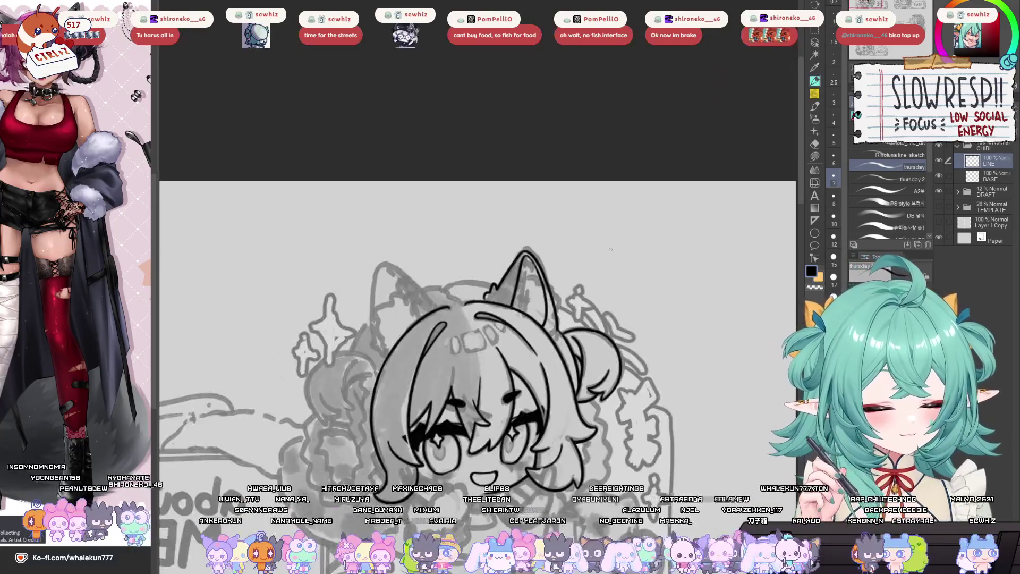
{"action": "scroll", "coordinate": [432, 298], "scroll_direction": "up", "scroll_amount": 5}
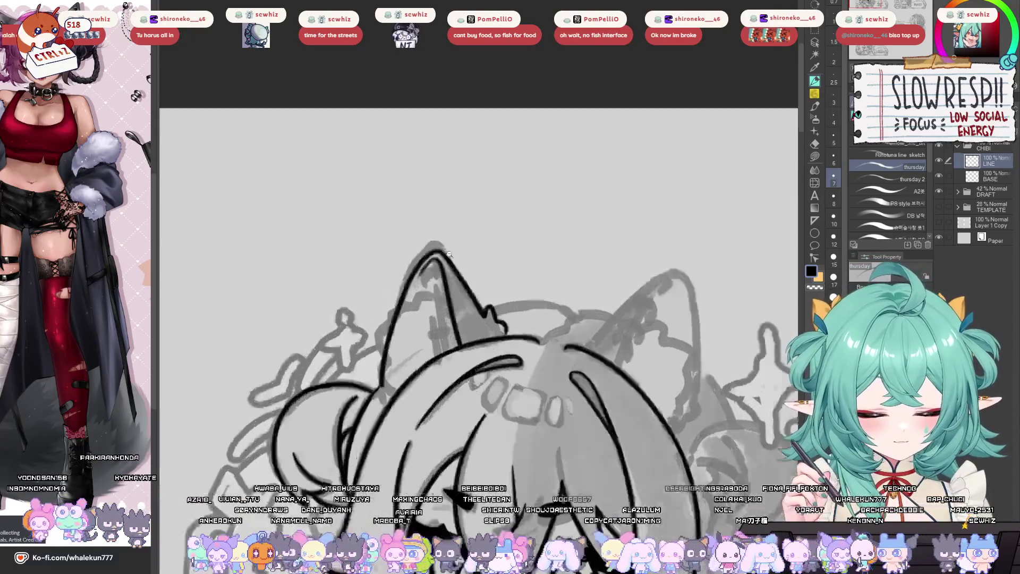
{"action": "scroll", "coordinate": [412, 334], "scroll_direction": "up", "scroll_amount": 2}
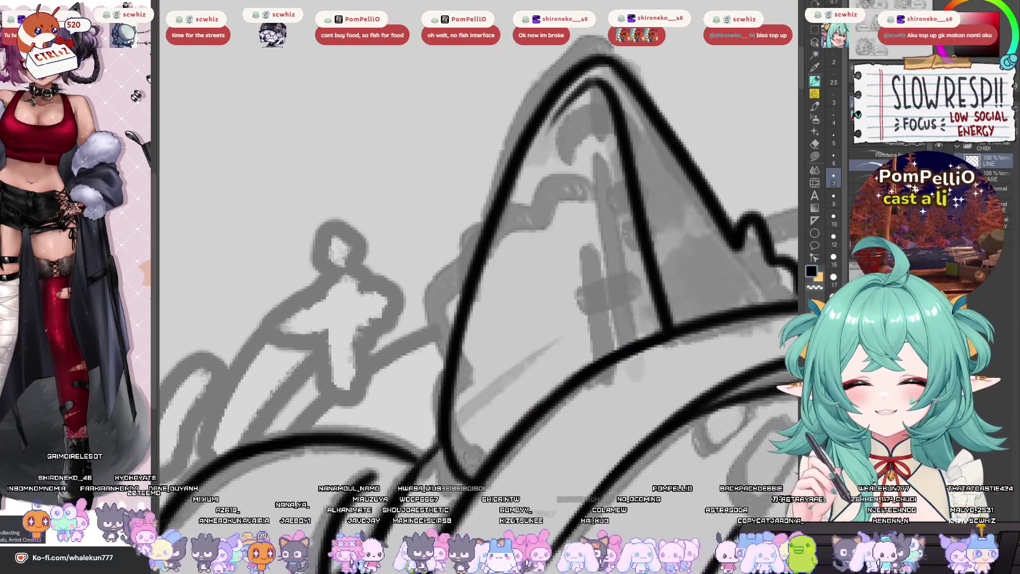
{"action": "scroll", "coordinate": [509, 300], "scroll_direction": "down", "scroll_amount": 2}
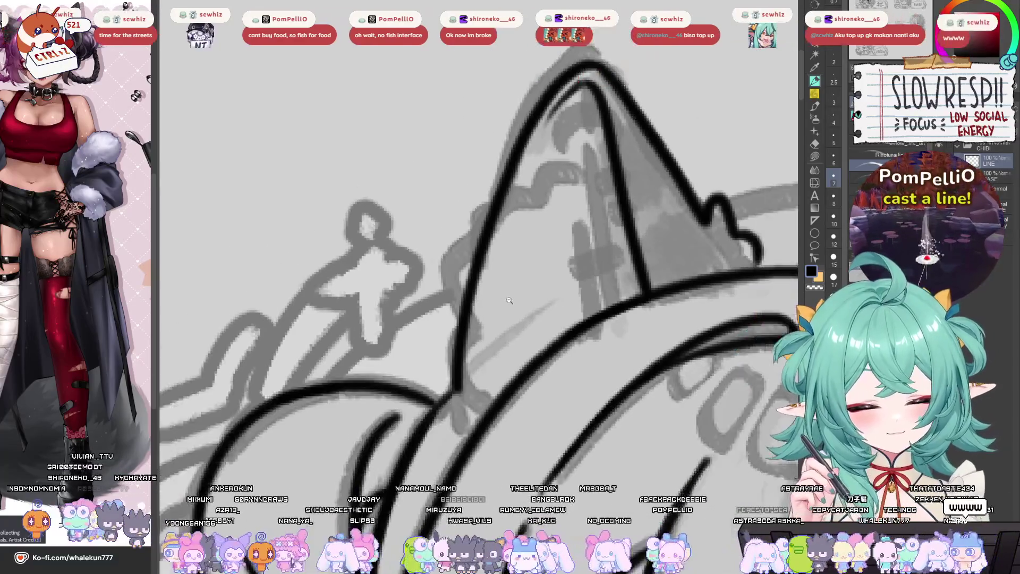
{"action": "scroll", "coordinate": [509, 300], "scroll_direction": "down", "scroll_amount": 2}
{"action": "scroll", "coordinate": [671, 276], "scroll_direction": "up", "scroll_amount": 2}
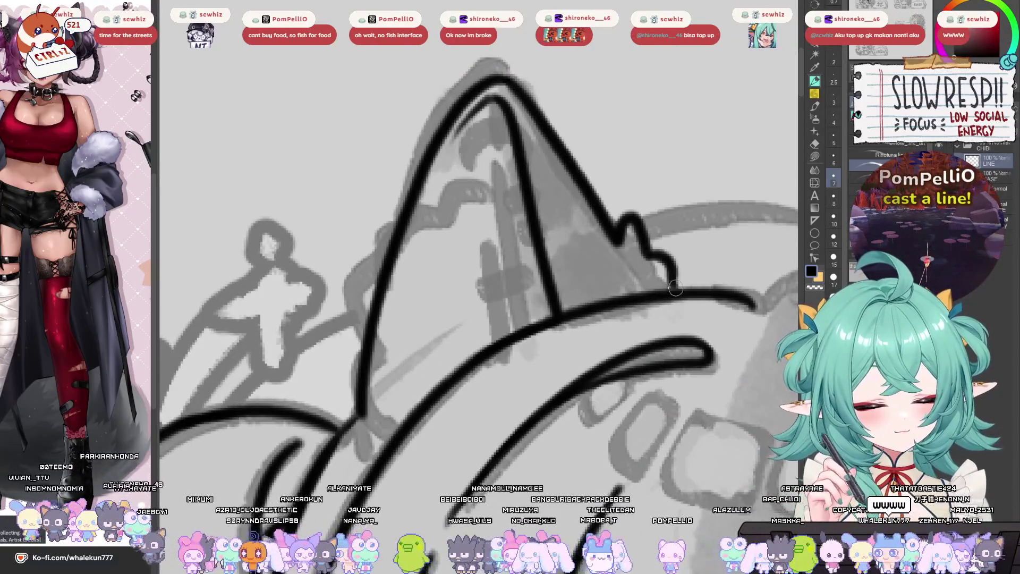
{"action": "scroll", "coordinate": [676, 294], "scroll_direction": "left", "scroll_amount": 2}
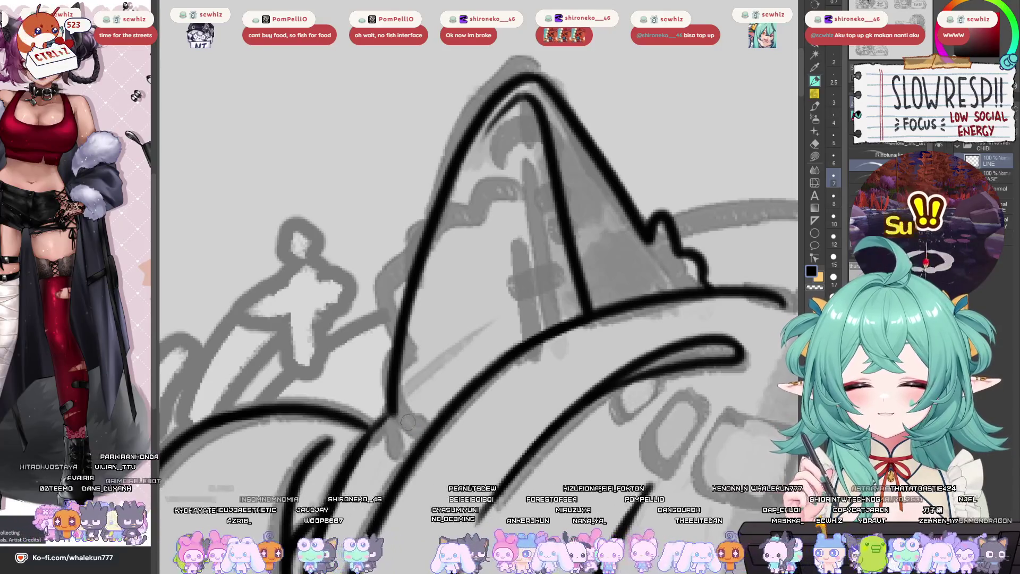
{"action": "scroll", "coordinate": [431, 422], "scroll_direction": "down", "scroll_amount": 5}
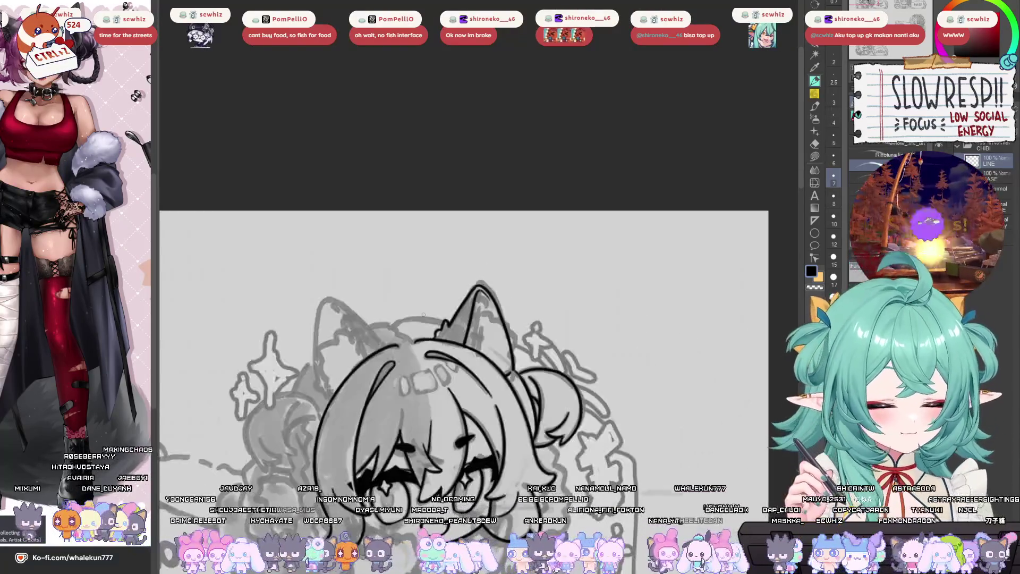
- Check the drawing in mirrored view, then ink the outline along the top of the head
{"action": "key", "text": "h"}
{"action": "scroll", "coordinate": [536, 334], "scroll_direction": "down", "scroll_amount": 3}
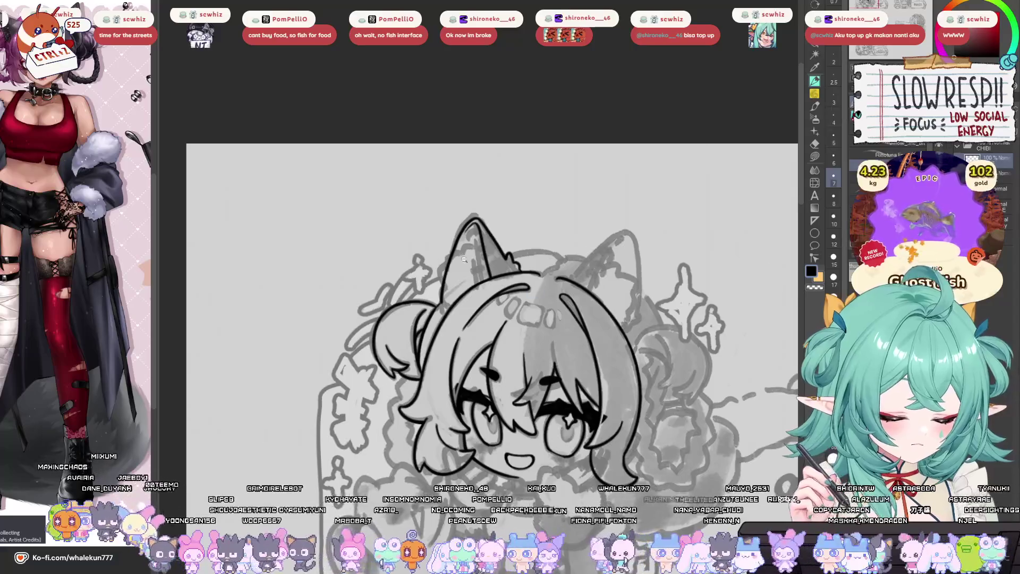
{"action": "scroll", "coordinate": [464, 260], "scroll_direction": "up", "scroll_amount": 5}
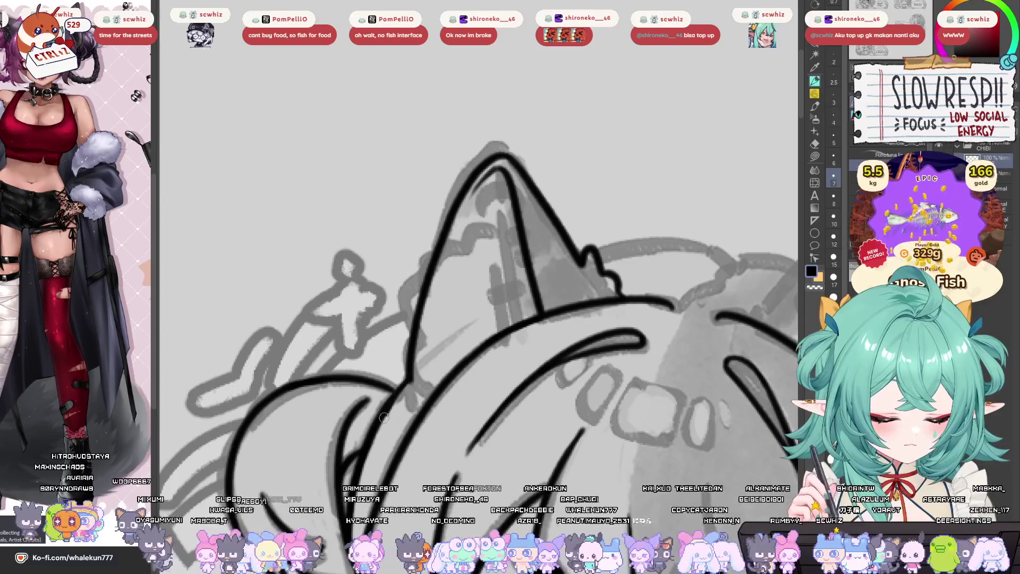
{"action": "scroll", "coordinate": [499, 329], "scroll_direction": "down", "scroll_amount": 5}
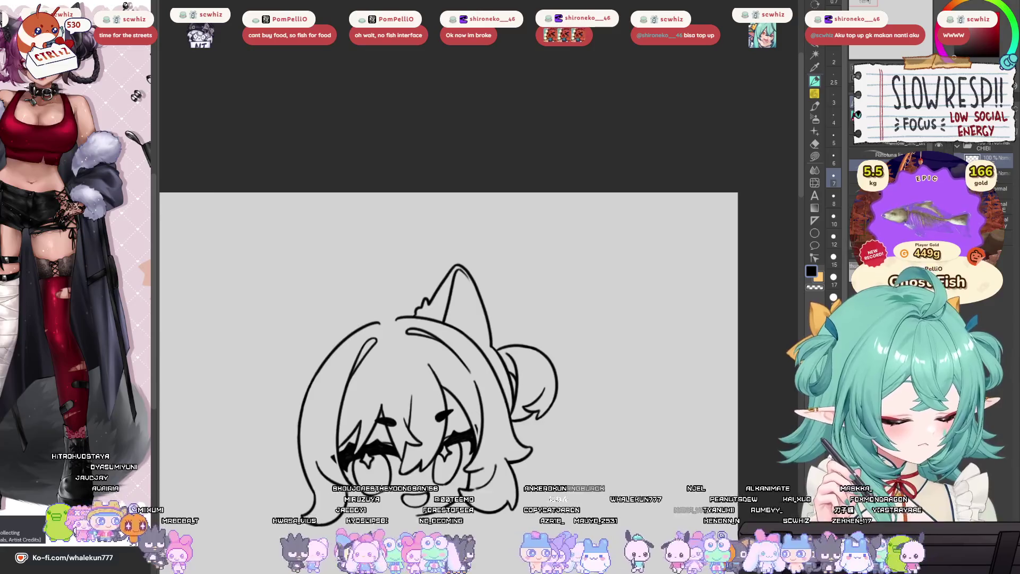
{"action": "key", "text": "h"}
{"action": "scroll", "coordinate": [553, 277], "scroll_direction": "up", "scroll_amount": 5}
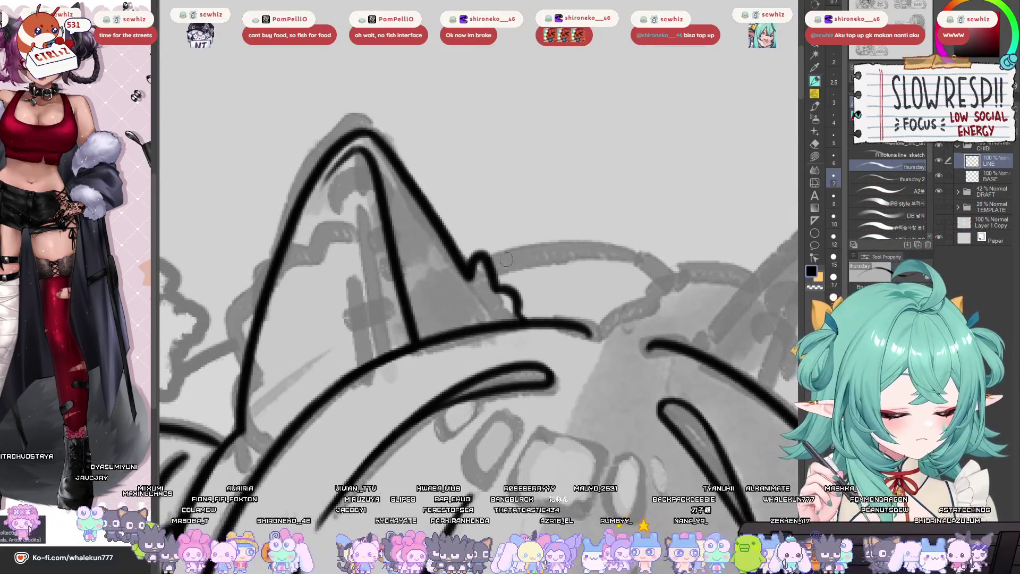
{"action": "mouse_move", "coordinate": [487, 257]}
{"action": "left_mouse_down"}
{"action": "mouse_move", "coordinate": [654, 256]}
{"action": "mouse_move", "coordinate": [681, 274]}
{"action": "left_mouse_up"}
- Remove the ink stroke on the right ear and check the drawing mirrored
{"action": "scroll", "coordinate": [538, 333], "scroll_direction": "down", "scroll_amount": 5}
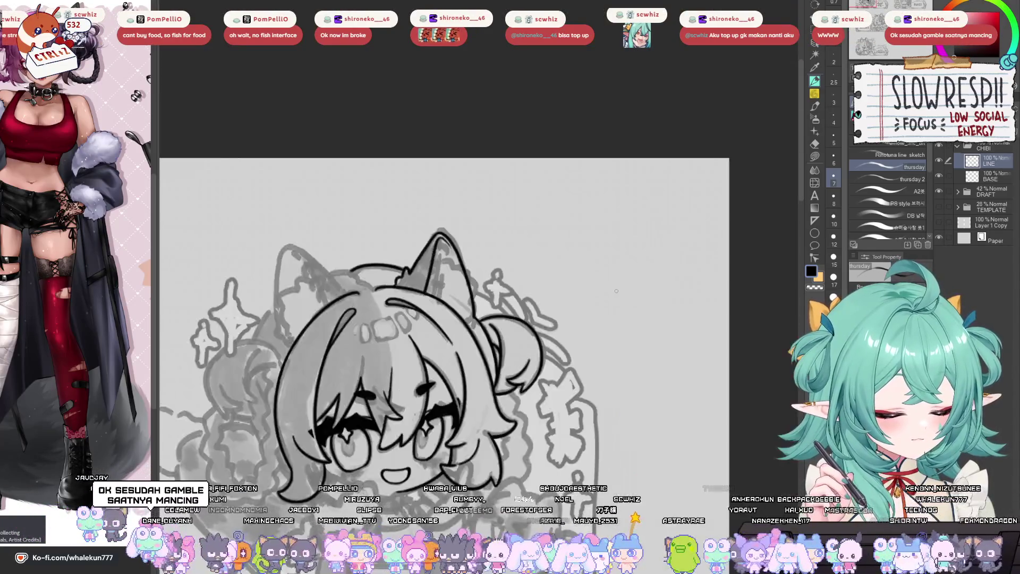
{"action": "scroll", "coordinate": [672, 276], "scroll_direction": "up", "scroll_amount": 3}
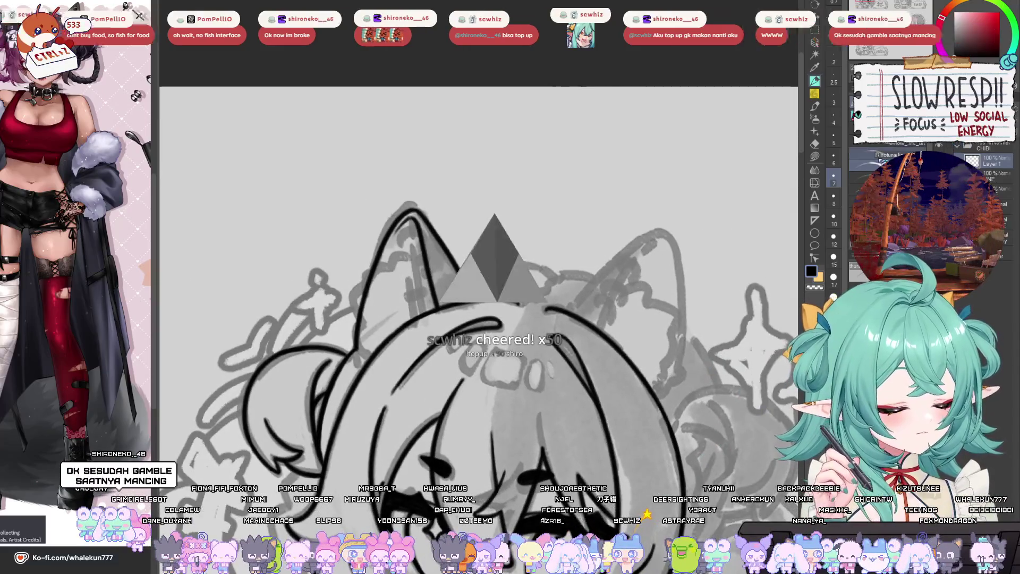
{"action": "scroll", "coordinate": [479, 319], "scroll_direction": "down", "scroll_amount": 1}
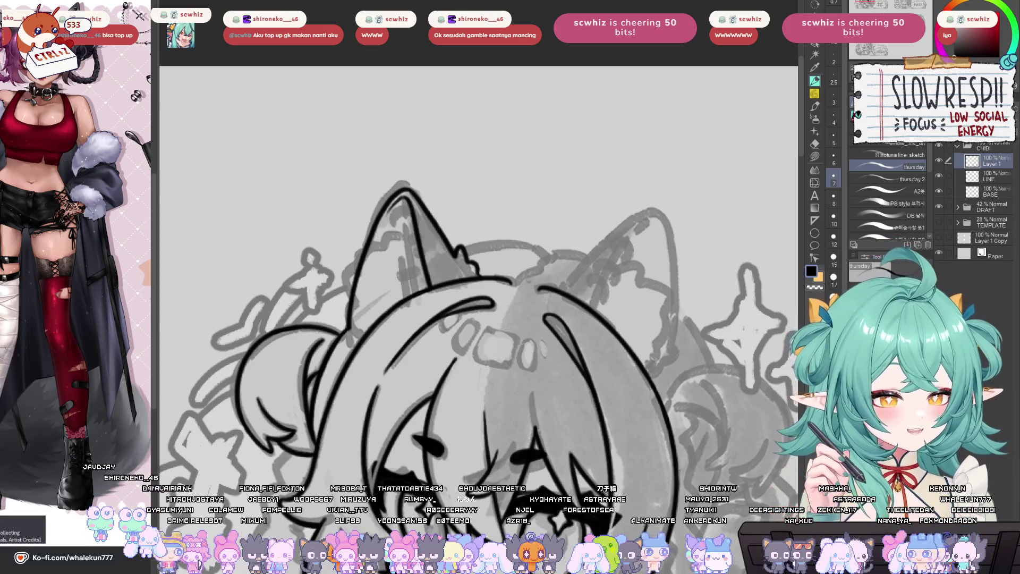
{"action": "left_click_drag", "start_coordinate": [568, 281], "coordinate": [526, 275]}
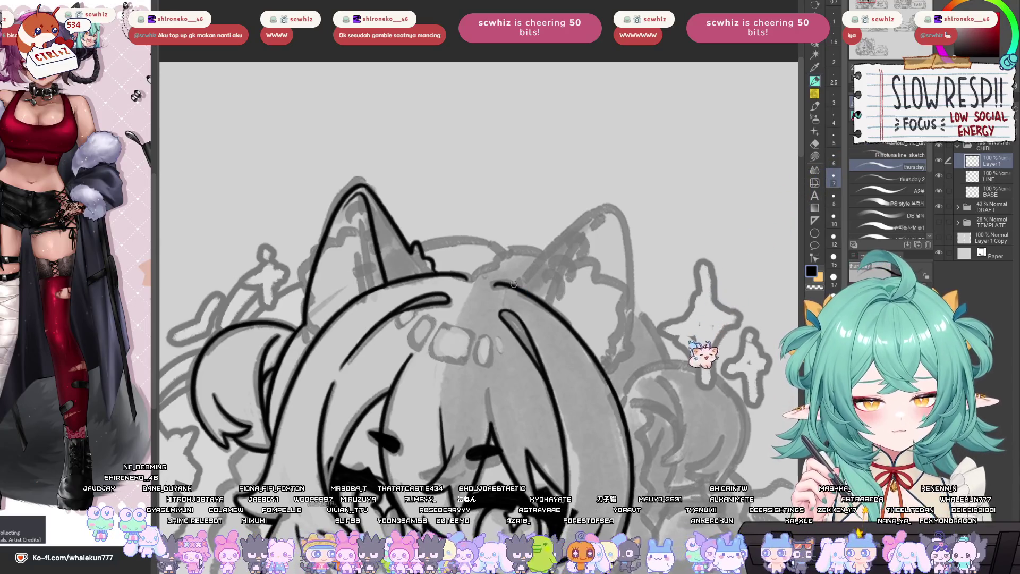
{"action": "left_click_drag", "start_coordinate": [514, 284], "coordinate": [601, 202]}
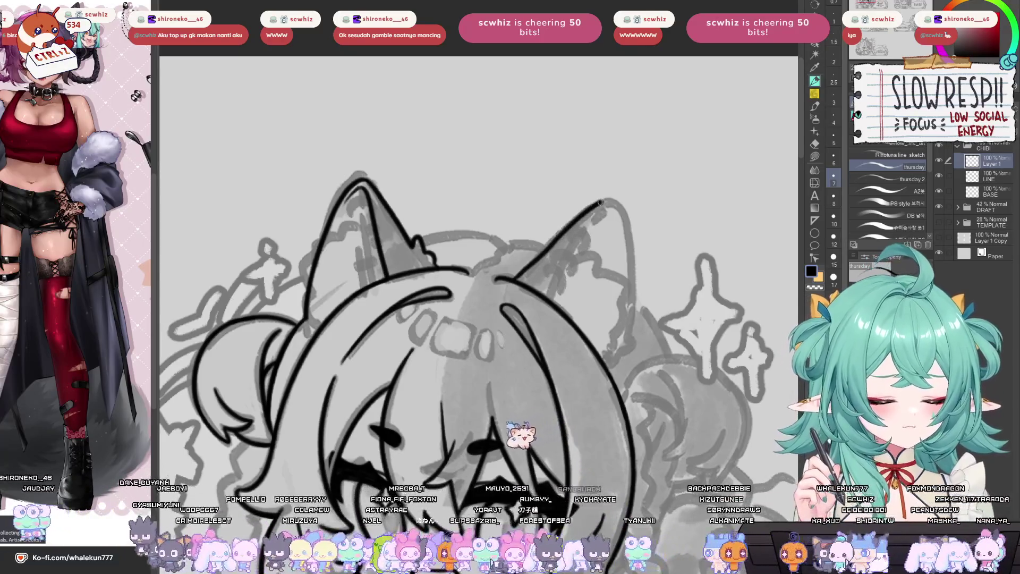
{"action": "key", "text": "ctrl+z"}
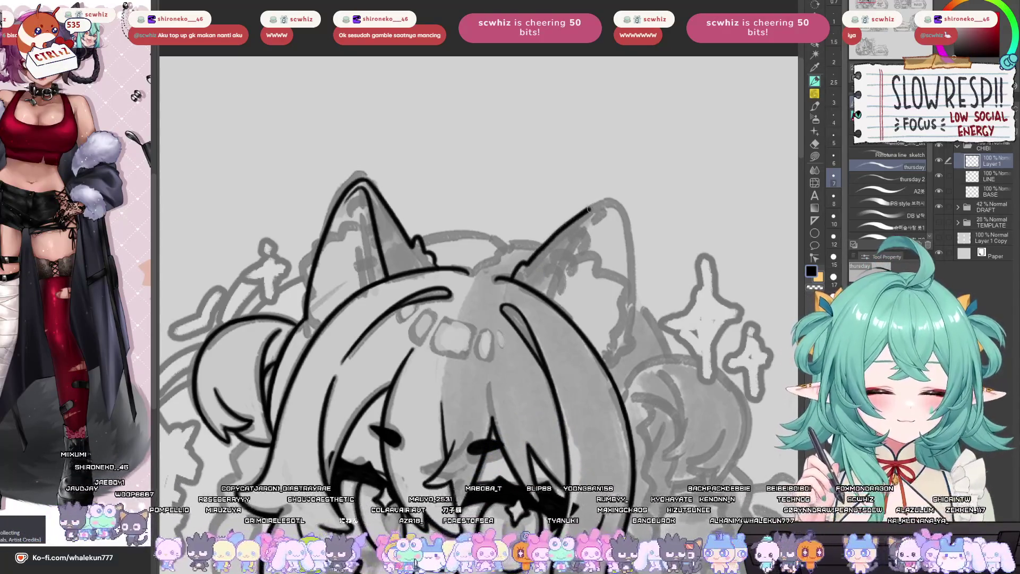
{"action": "key", "text": "h"}
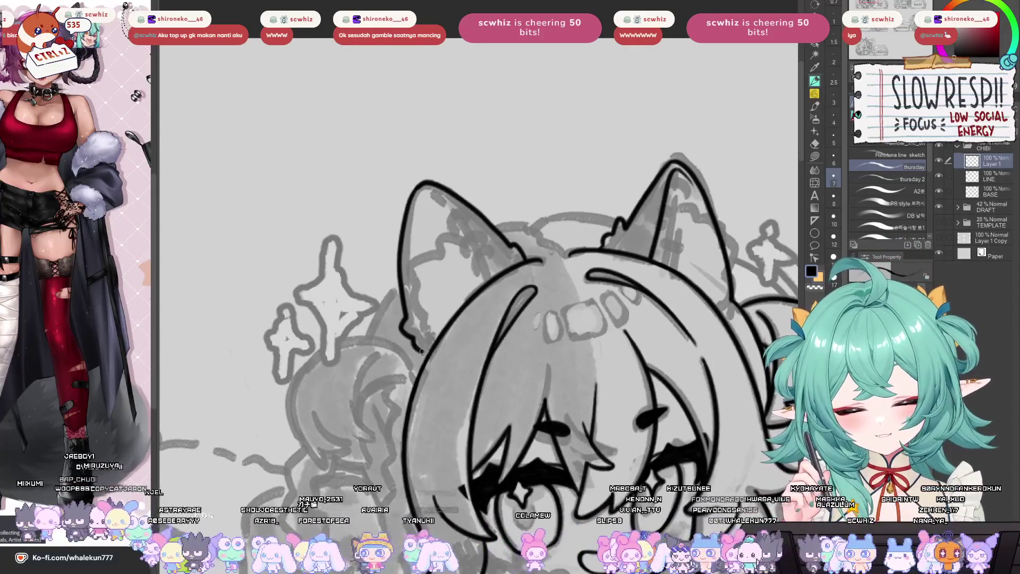
{"action": "key", "text": "h"}
- Redraw the right ear's inner line lightly toward its tip
{"action": "mouse_move", "coordinate": [571, 354]}
{"action": "left_mouse_down"}
{"action": "mouse_move", "coordinate": [629, 375]}
{"action": "mouse_move", "coordinate": [634, 390]}
{"action": "left_mouse_up"}
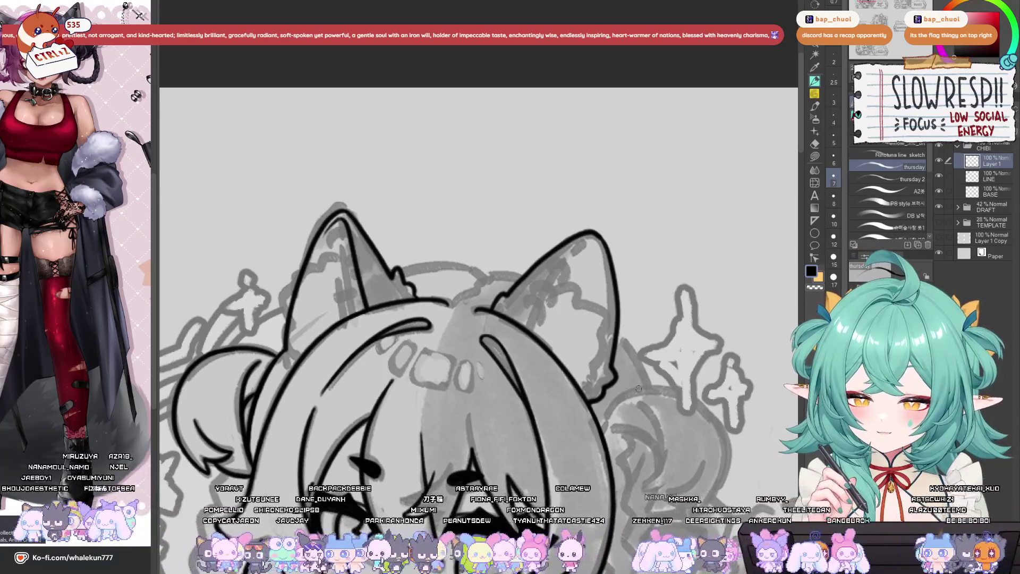
{"action": "mouse_move", "coordinate": [592, 294]}
{"action": "left_mouse_down"}
{"action": "mouse_move", "coordinate": [606, 306]}
{"action": "mouse_move", "coordinate": [604, 251]}
{"action": "left_mouse_up"}
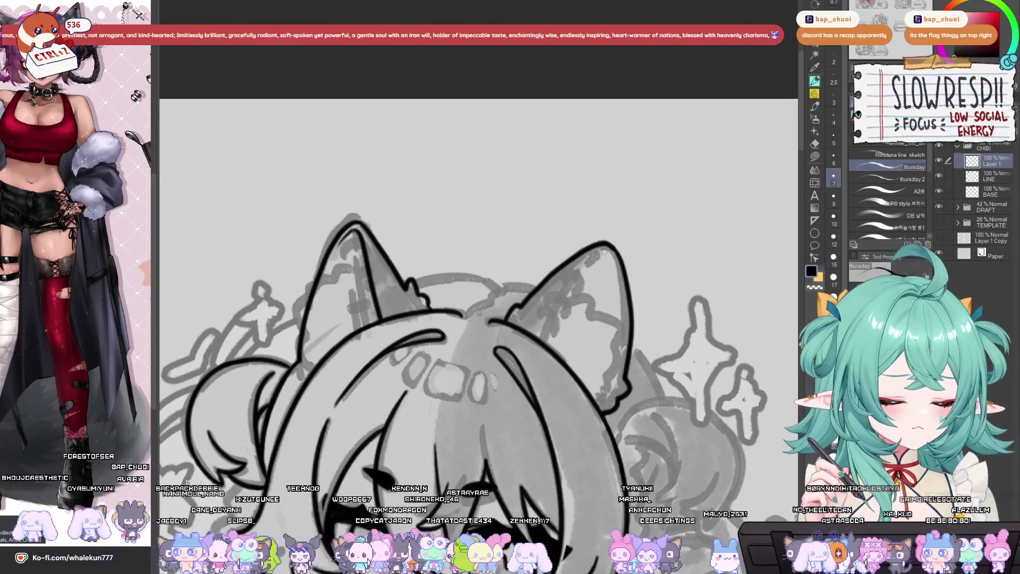
{"action": "left_click_drag", "start_coordinate": [542, 335], "coordinate": [603, 253]}
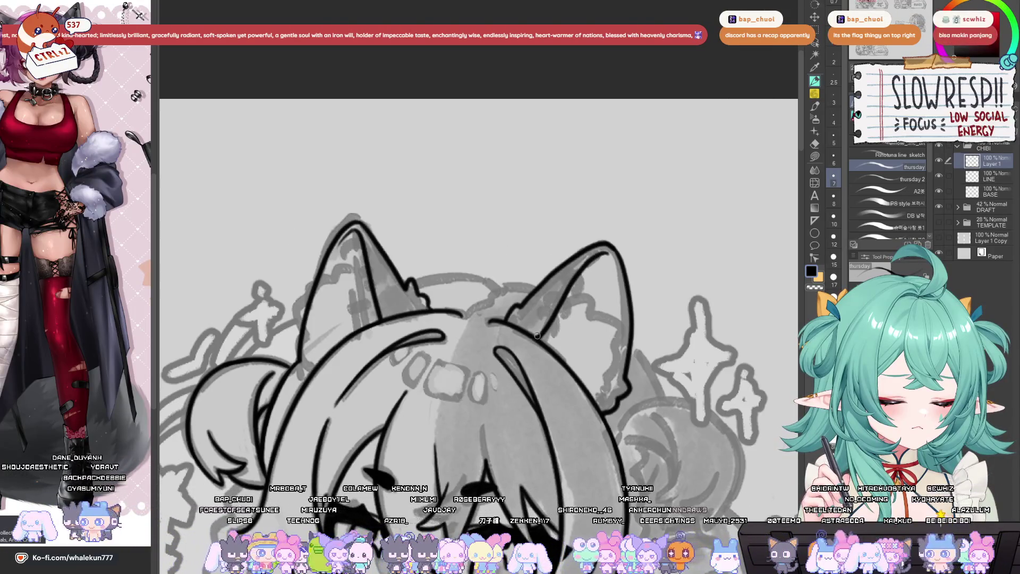
{"action": "left_click_drag", "start_coordinate": [552, 327], "coordinate": [517, 409]}
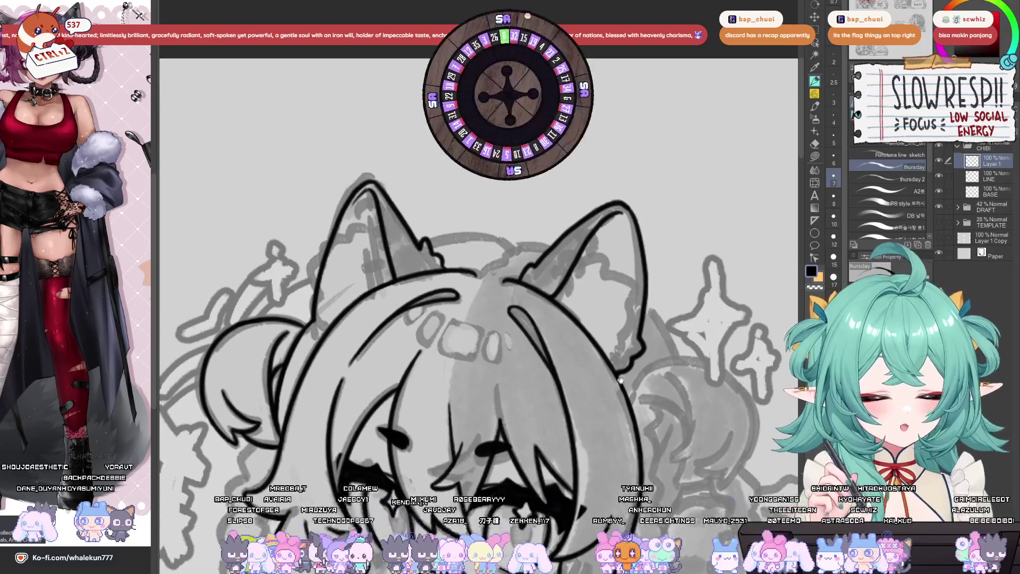
- Add a short curved black stroke on the LINE layer, checking mirrored and zoomed-out views
{"action": "key", "text": "h"}
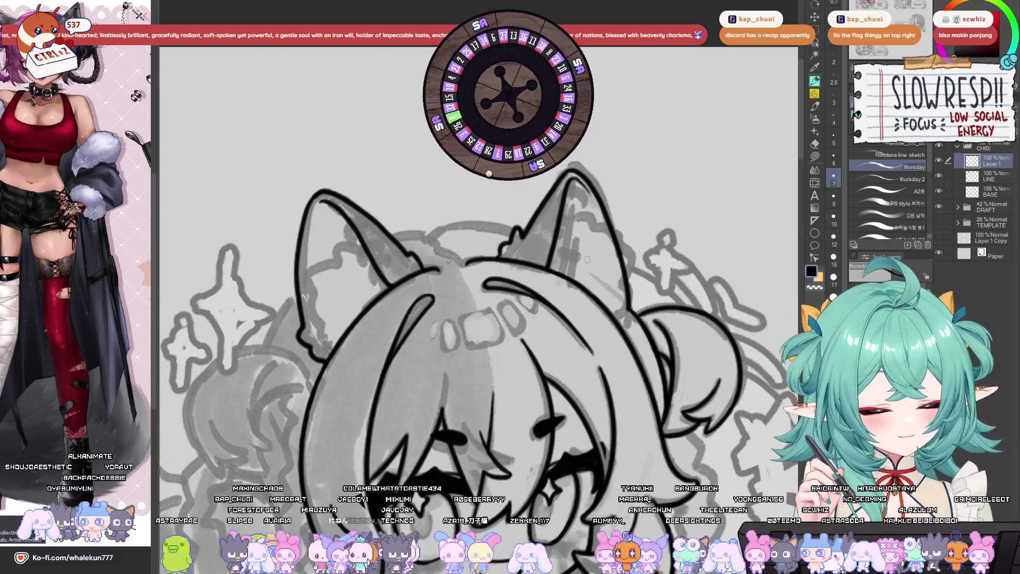
{"action": "key", "text": "h"}
{"action": "key", "text": "e"}
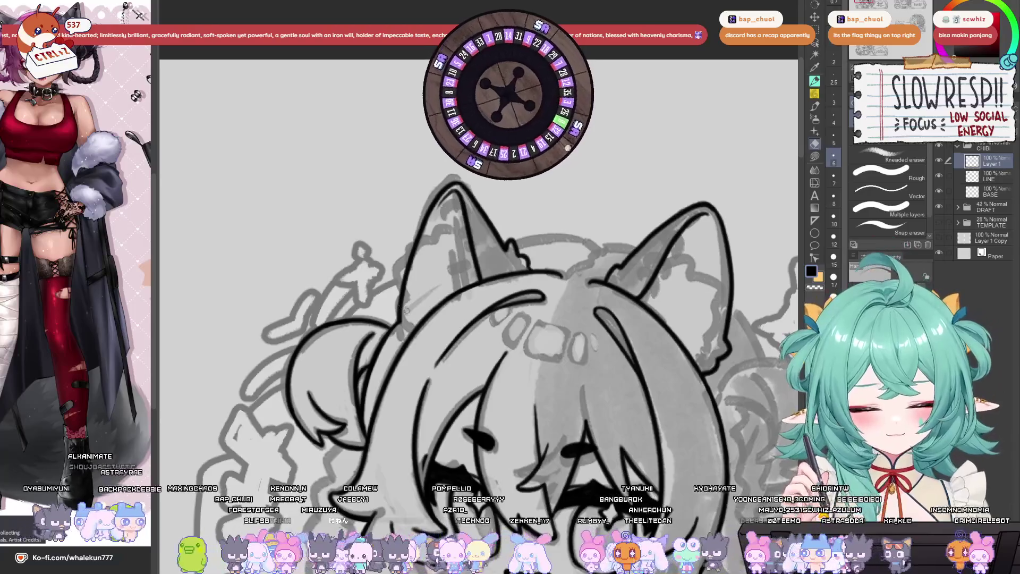
{"action": "key", "text": "alt+bracketleft"}
{"action": "key", "text": "bracketright"}
{"action": "key", "text": "bracketright"}
{"action": "key", "text": "bracketright"}
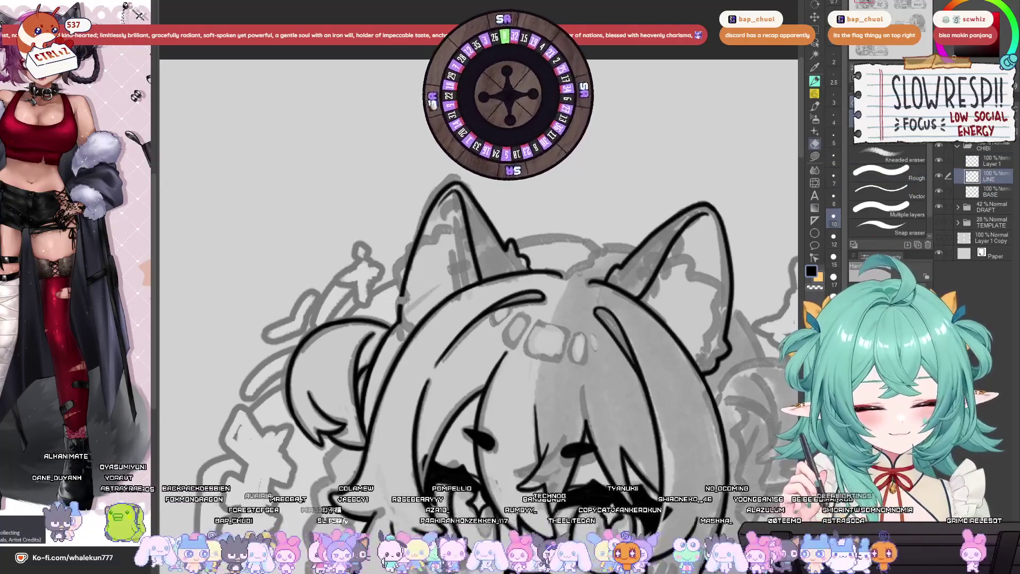
{"action": "key", "text": "p"}
{"action": "left_click_drag", "start_coordinate": [395, 296], "coordinate": [403, 325]}
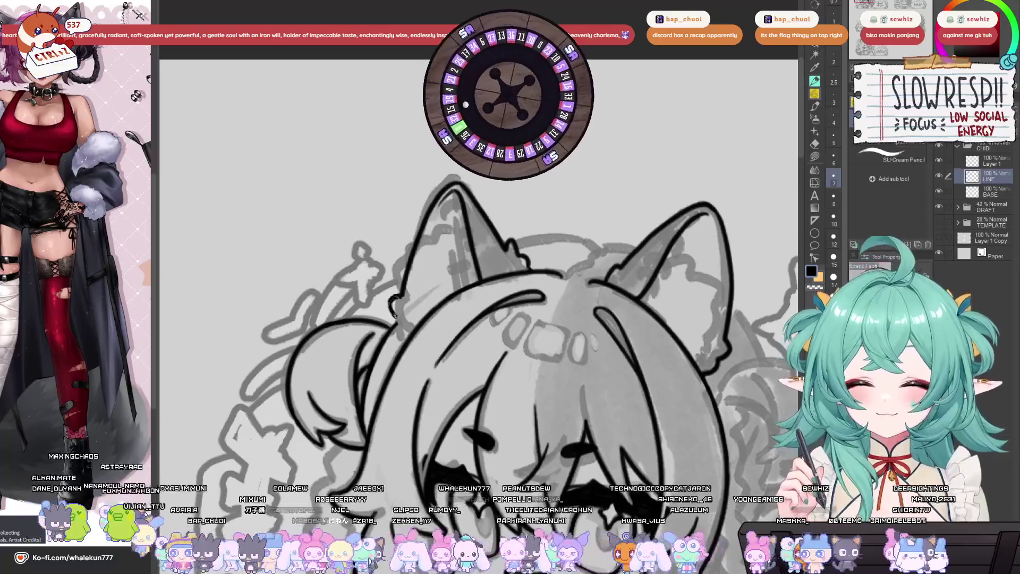
{"action": "key", "text": "p"}
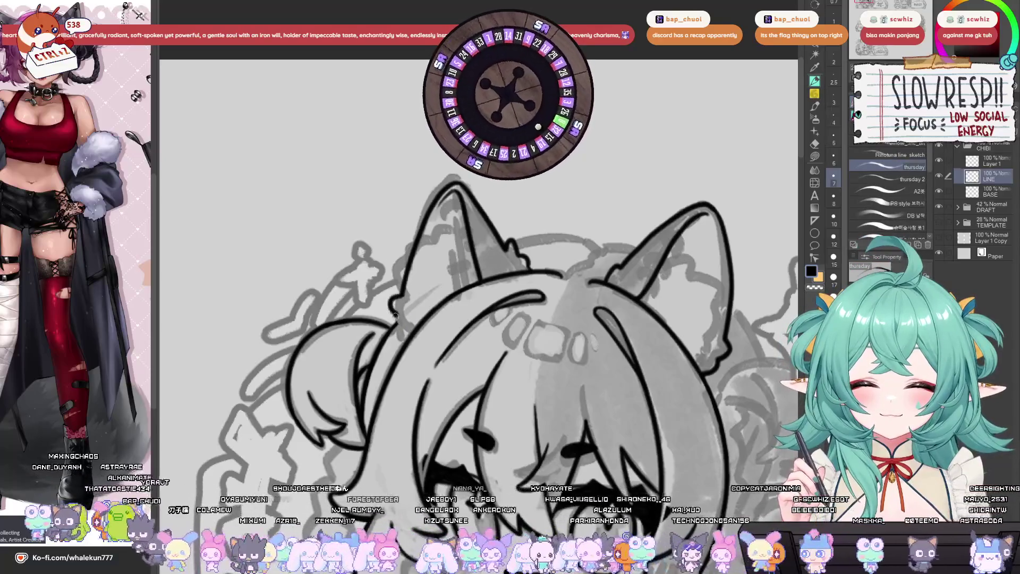
{"action": "key", "text": "h"}
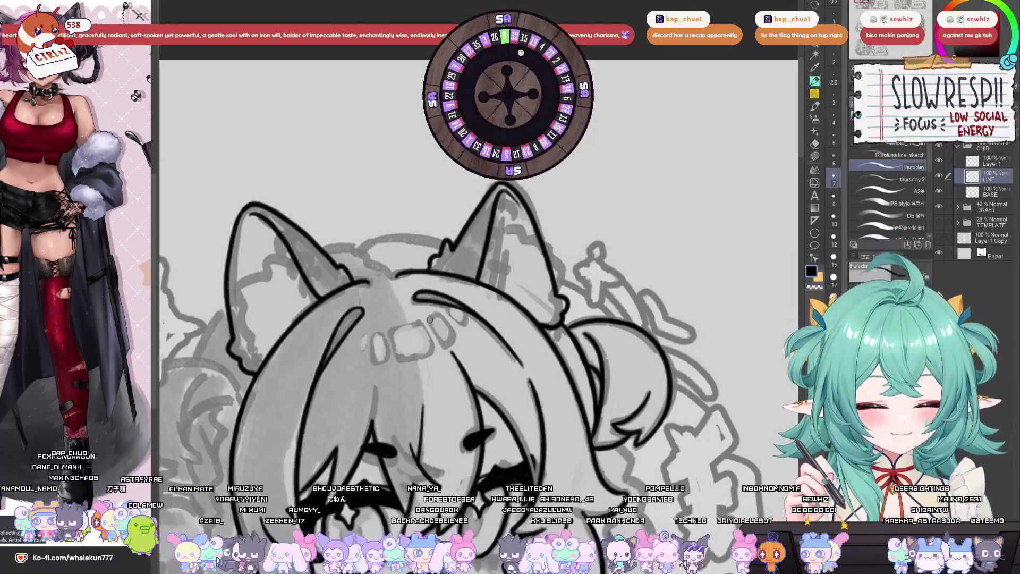
{"action": "key", "text": "ctrl+minus"}
{"action": "key", "text": "h"}
{"action": "scroll", "coordinate": [478, 340], "scroll_direction": "down", "scroll_amount": 3}
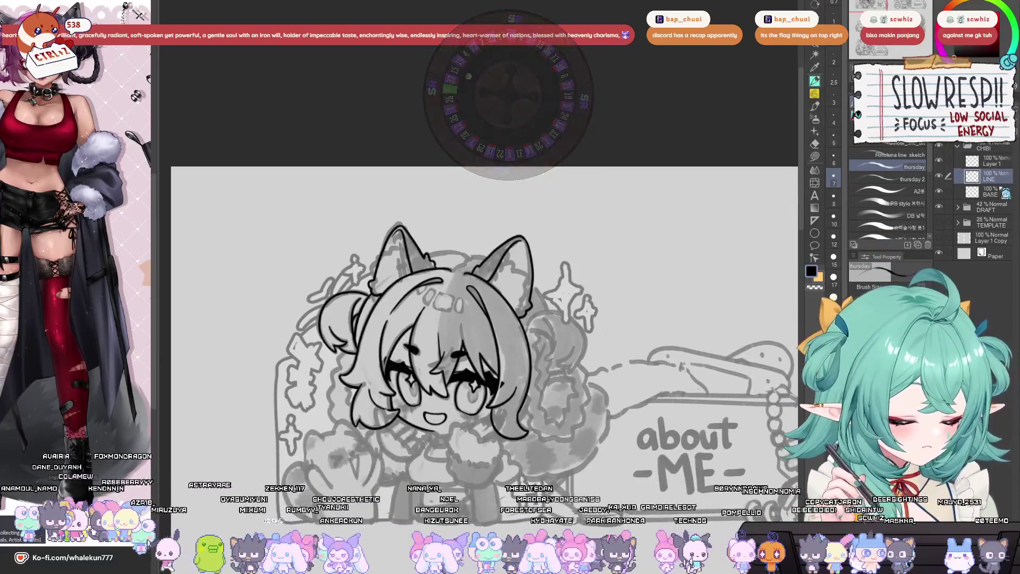
- Merge Layer 1 down into LINE, add a fresh Layer 1 above it, and zoom in on the head
{"action": "left_click", "coordinate": [969, 165]}
{"action": "key", "text": "ctrl+z"}
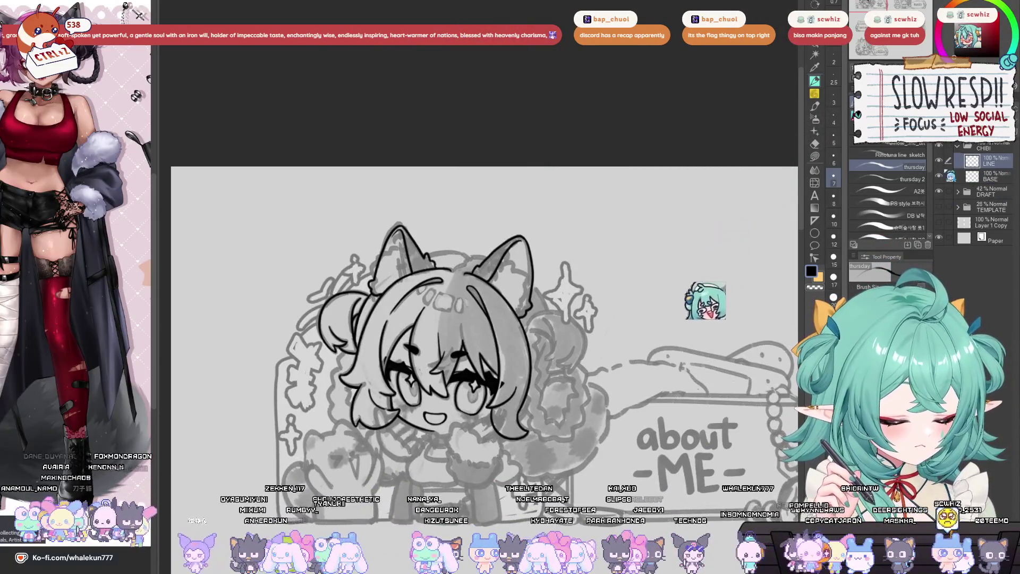
{"action": "key", "text": "ctrl+y"}
{"action": "key", "text": "ctrl+plus"}
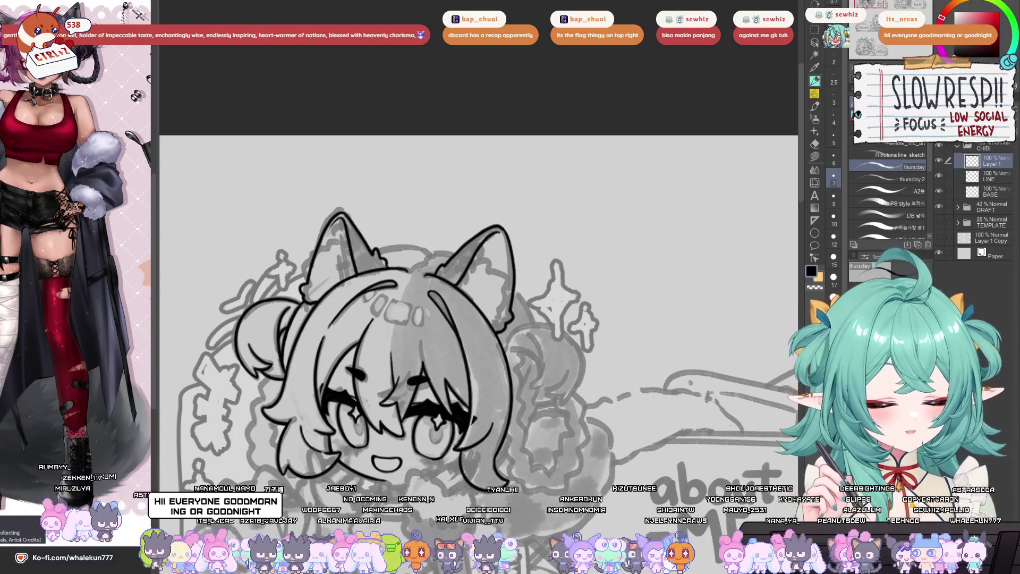
- Ink a curve from the left ear's base across the top of the head
{"action": "key", "text": "h"}
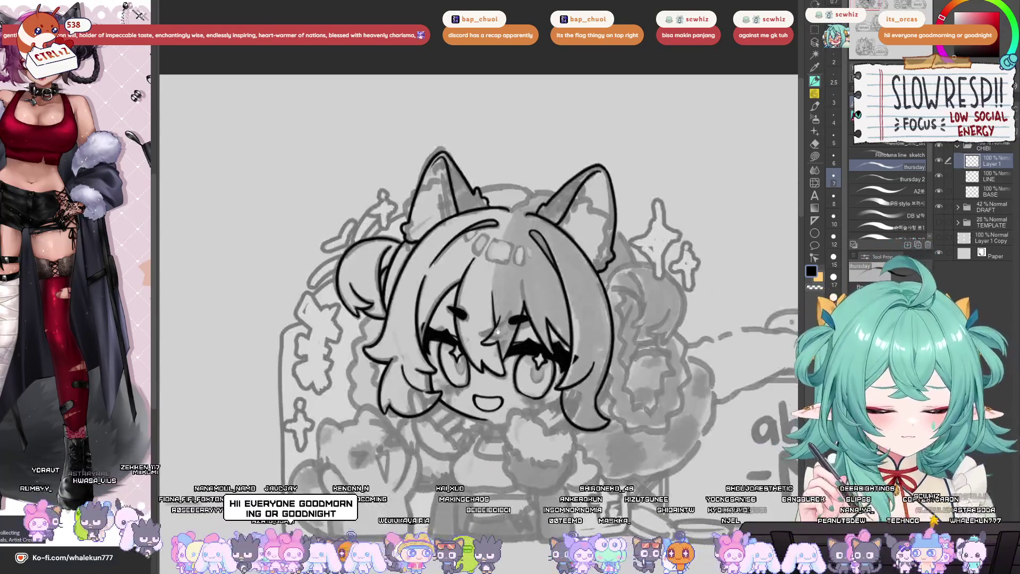
{"action": "key", "text": "h"}
{"action": "key", "text": "ctrl+plus"}
{"action": "left_click_drag", "start_coordinate": [388, 312], "coordinate": [595, 232]}
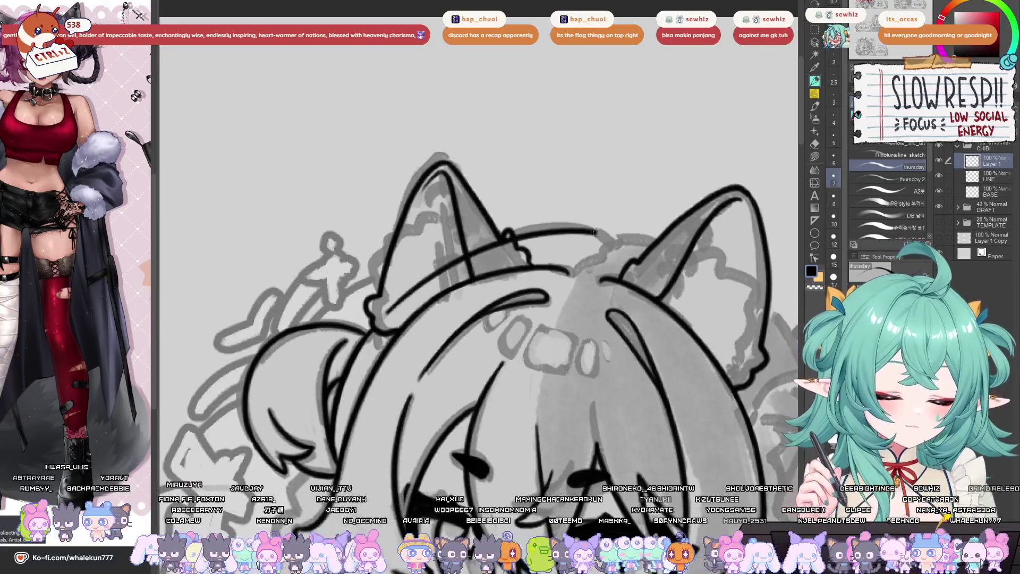
{"action": "key", "text": "h"}
{"action": "key", "text": "h"}
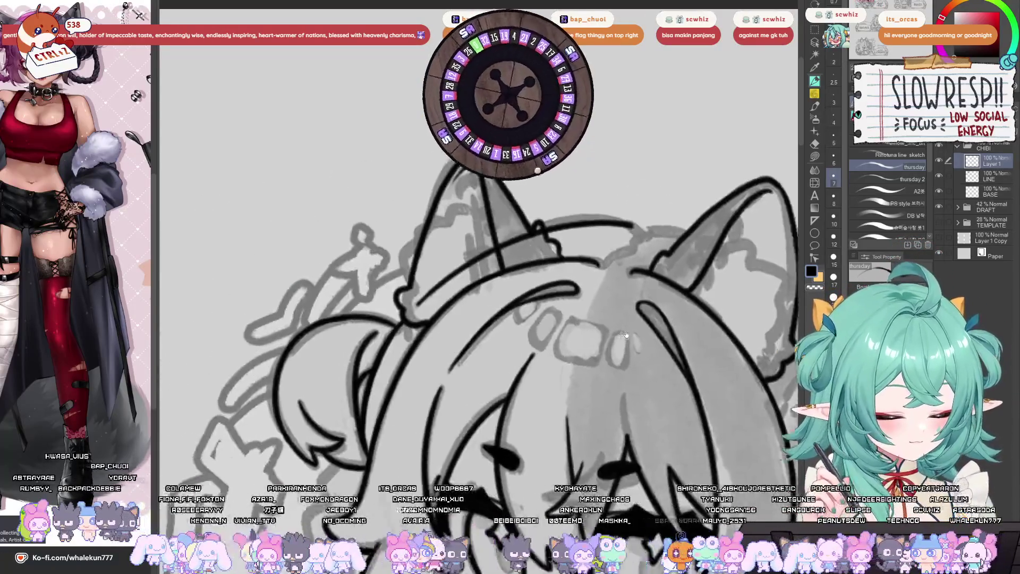
{"action": "key", "text": "e"}
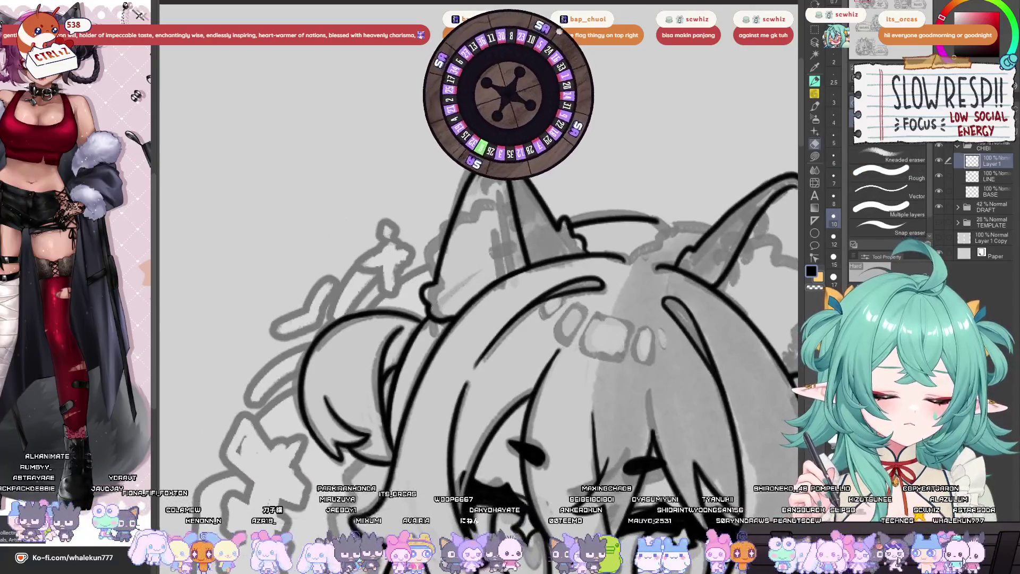
{"action": "key", "text": "h"}
{"action": "key", "text": "p"}
{"action": "key", "text": "h"}
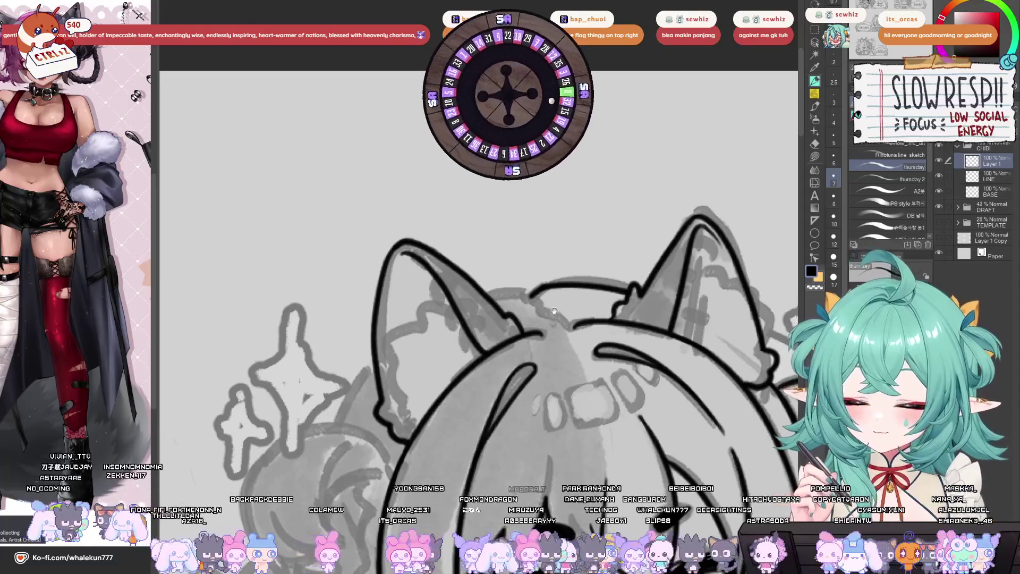
- Rotate the canvas and try extending the head outline rightward between the ears, undoing it
{"action": "scroll", "coordinate": [548, 298], "scroll_direction": "right", "scroll_amount": 1}
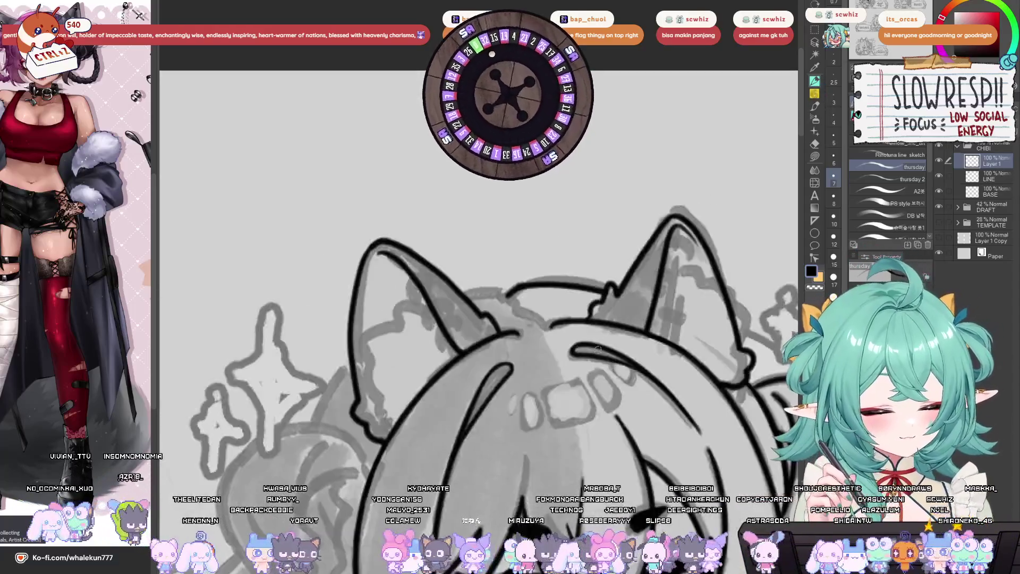
{"action": "left_click_drag", "start_coordinate": [775, 137], "coordinate": [621, 274]}
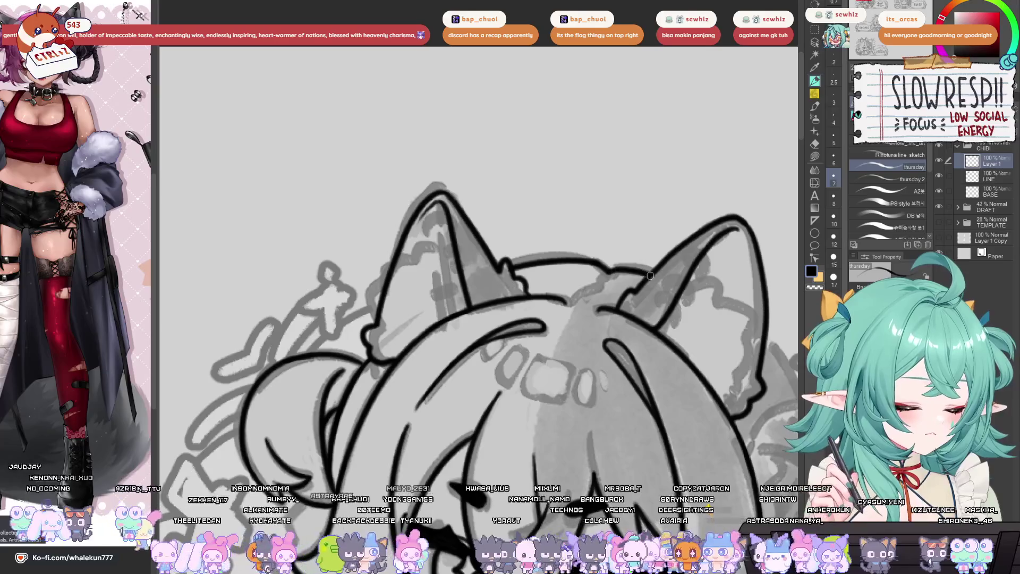
{"action": "mouse_move", "coordinate": [609, 272]}
{"action": "left_mouse_down"}
{"action": "mouse_move", "coordinate": [650, 271]}
{"action": "mouse_move", "coordinate": [478, 223]}
{"action": "mouse_move", "coordinate": [495, 205]}
{"action": "left_mouse_up"}
{"action": "key", "text": "ctrl+z"}
{"action": "scroll", "coordinate": [421, 243], "scroll_direction": "down", "scroll_amount": 5}
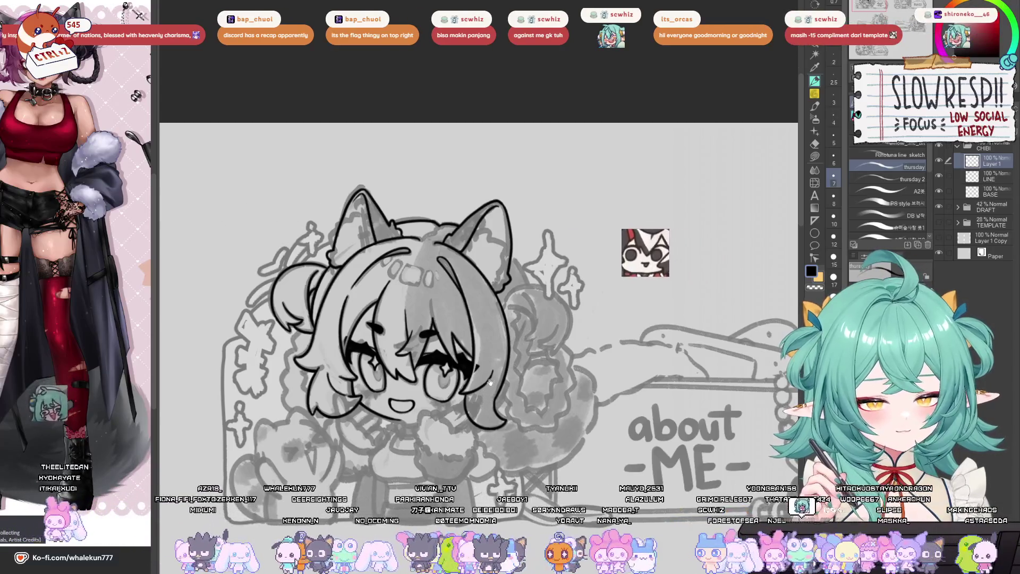
{"action": "left_click_drag", "start_coordinate": [500, 310], "coordinate": [486, 393]}
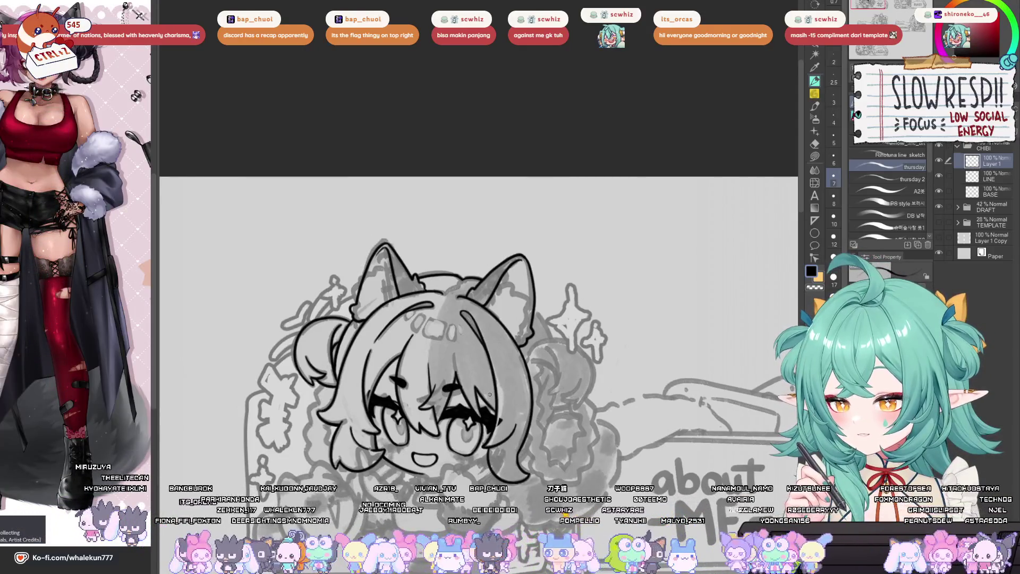
{"action": "left_click_drag", "start_coordinate": [535, 306], "coordinate": [547, 316]}
{"action": "scroll", "coordinate": [548, 315], "scroll_direction": "up", "scroll_amount": 5}
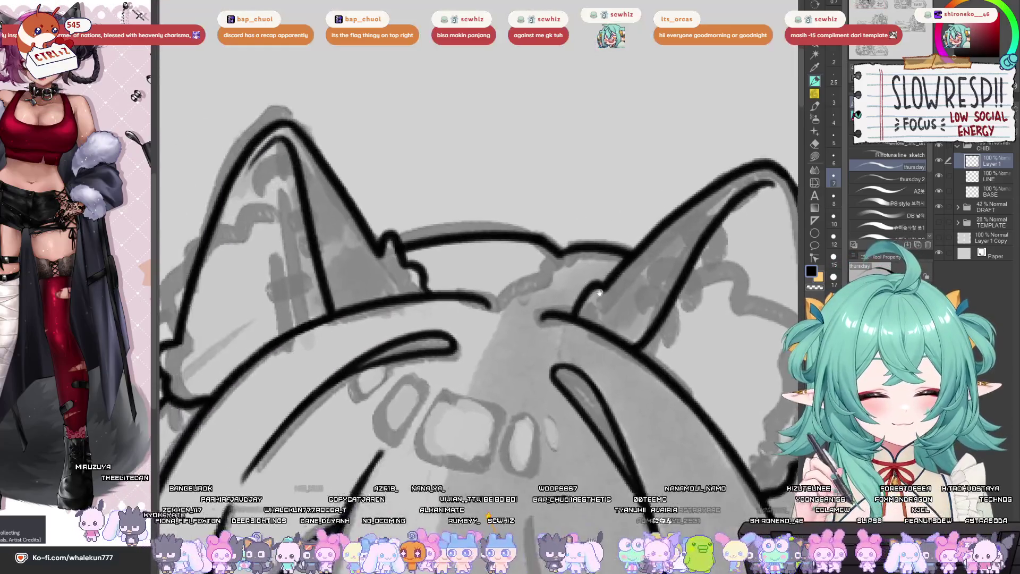
- Redraw the ear-junction stroke curving down-left from the upper right
{"action": "key", "text": "ctrl+z"}
{"action": "key", "text": "ctrl+z"}
{"action": "key", "text": "ctrl+z"}
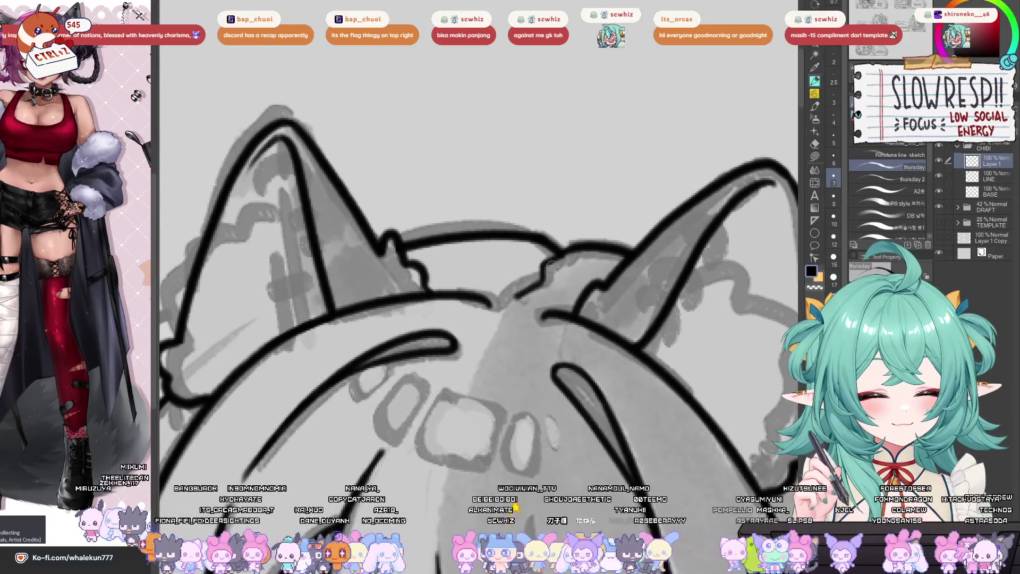
{"action": "mouse_move", "coordinate": [569, 246]}
{"action": "left_mouse_down"}
{"action": "mouse_move", "coordinate": [520, 275]}
{"action": "mouse_move", "coordinate": [527, 301]}
{"action": "left_mouse_up"}
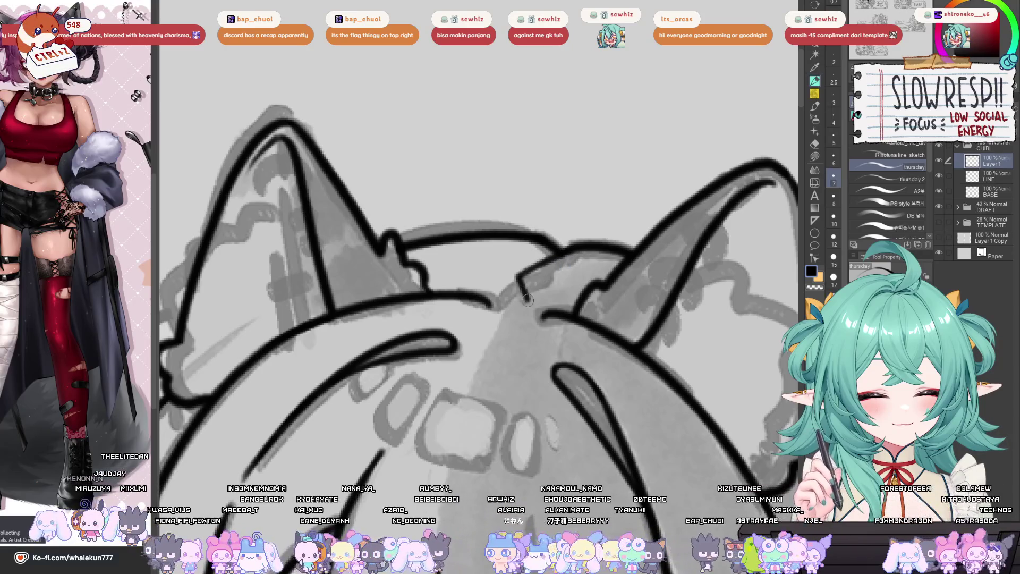
{"action": "key", "text": "ctrl+z"}
{"action": "key", "text": "ctrl+z"}
{"action": "mouse_move", "coordinate": [571, 244]}
{"action": "left_mouse_down"}
{"action": "mouse_move", "coordinate": [533, 275]}
{"action": "mouse_move", "coordinate": [539, 303]}
{"action": "mouse_move", "coordinate": [509, 313]}
{"action": "left_mouse_up"}
{"action": "scroll", "coordinate": [509, 313], "scroll_direction": "down", "scroll_amount": 5}
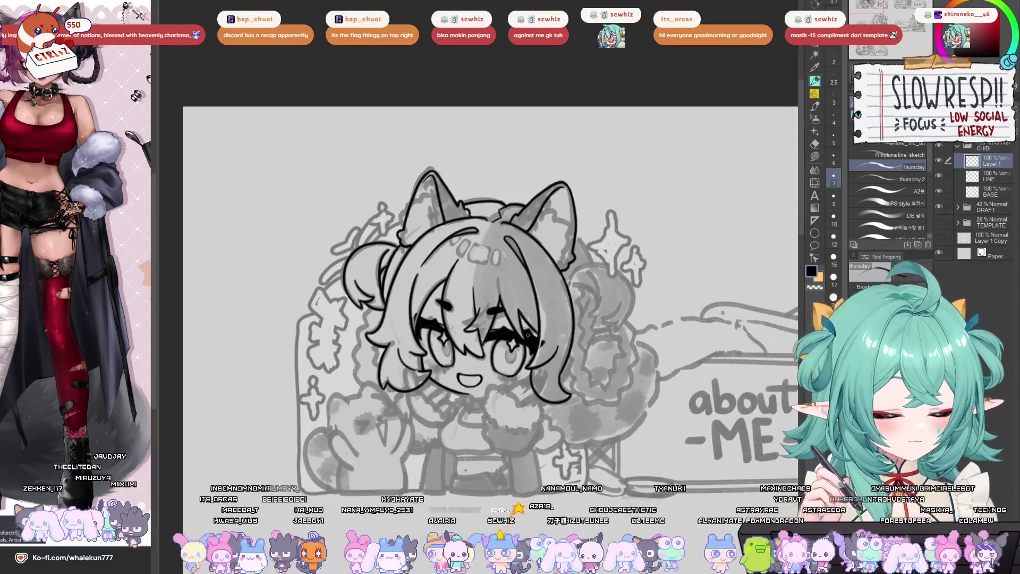
- Ink a strand line down through the bangs, checking the head in a mirrored view
{"action": "key", "text": "h"}
{"action": "scroll", "coordinate": [510, 277], "scroll_direction": "up", "scroll_amount": 5}
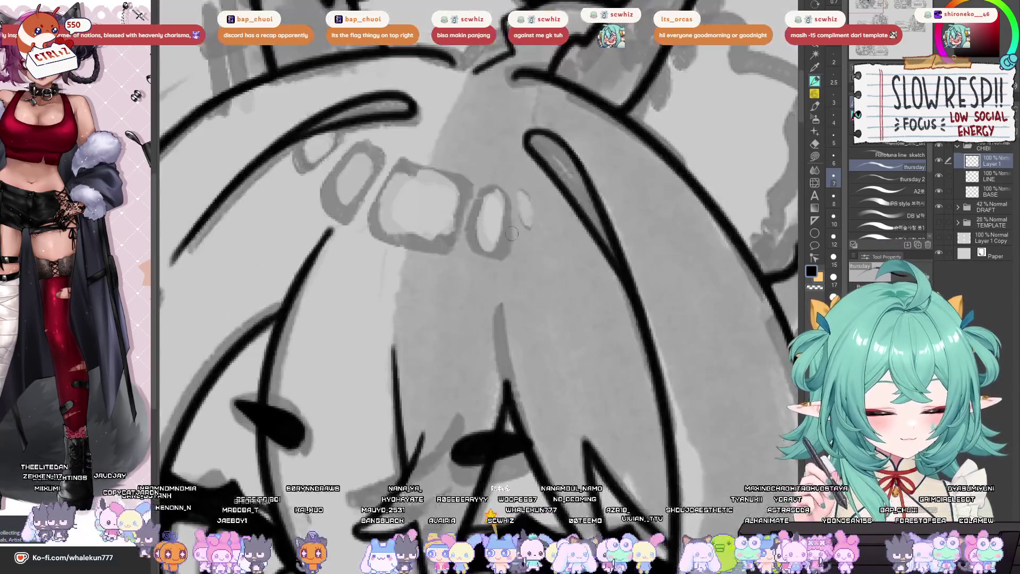
{"action": "left_click_drag", "start_coordinate": [497, 307], "coordinate": [522, 430]}
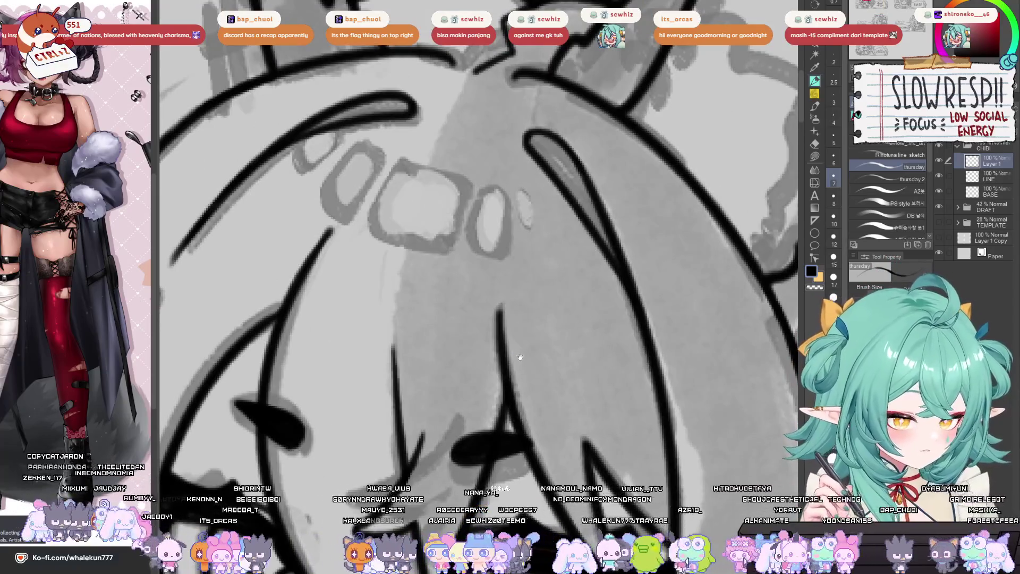
{"action": "left_click_drag", "start_coordinate": [520, 357], "coordinate": [501, 323]}
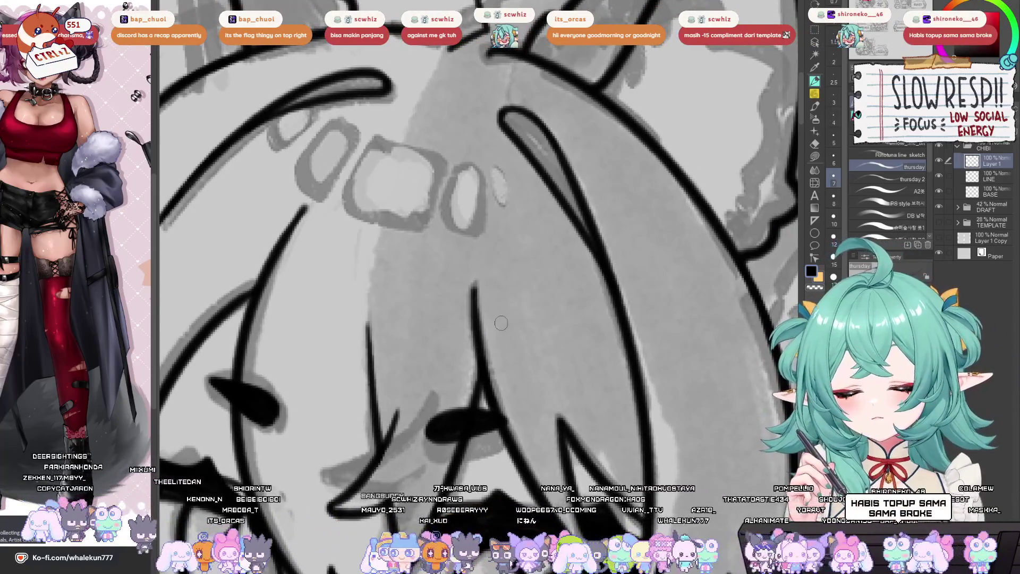
{"action": "scroll", "coordinate": [554, 357], "scroll_direction": "down", "scroll_amount": 2}
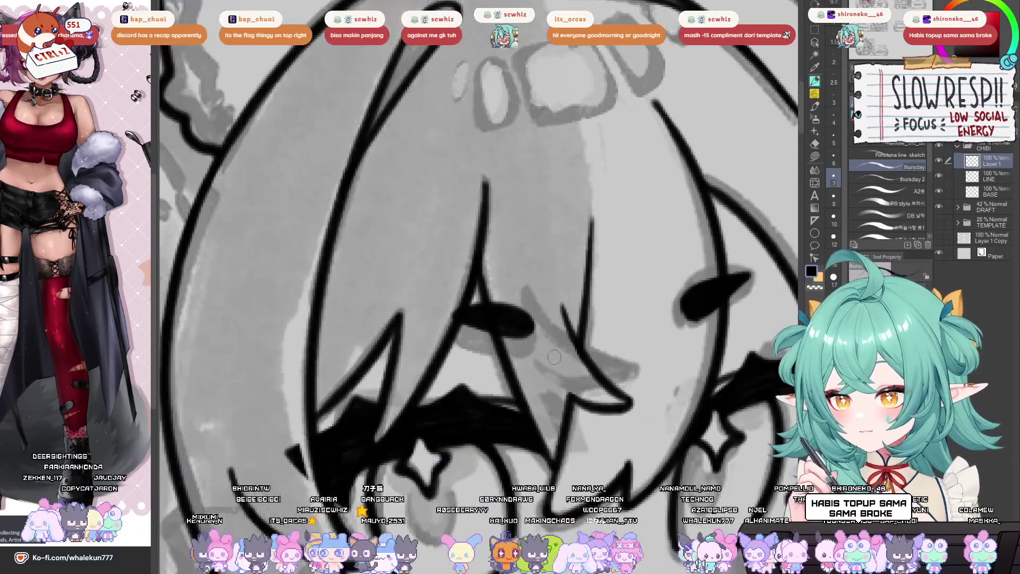
{"action": "scroll", "coordinate": [552, 387], "scroll_direction": "down", "scroll_amount": 2}
{"action": "key", "text": "h"}
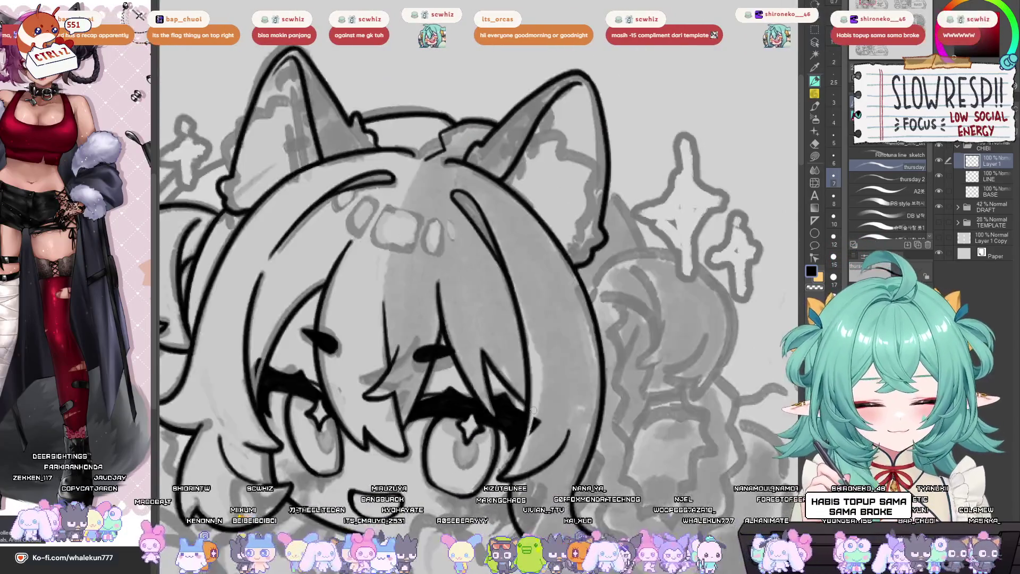
{"action": "key", "text": "h"}
{"action": "key", "text": "h"}
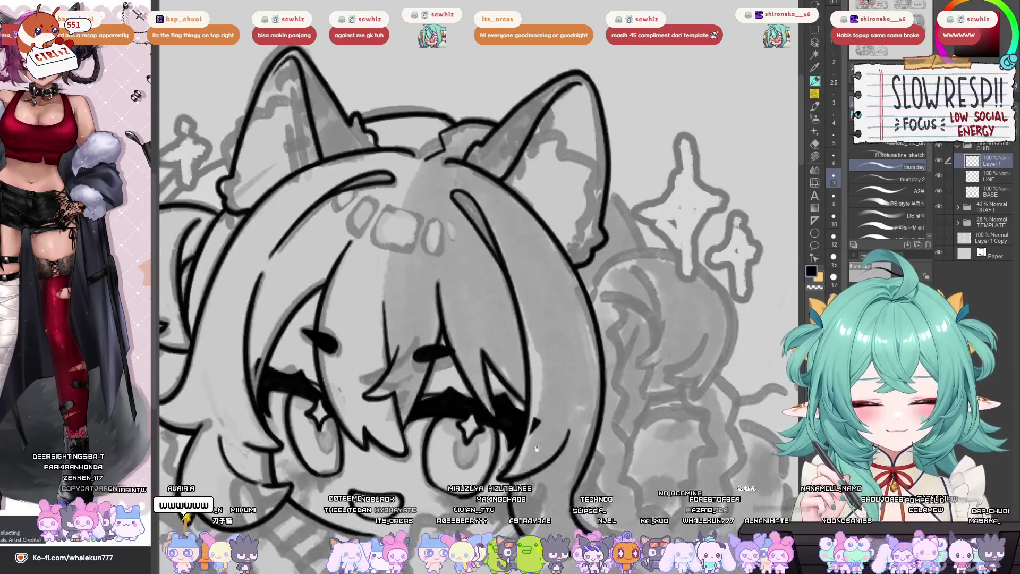
{"action": "key", "text": "h"}
{"action": "key", "text": "h"}
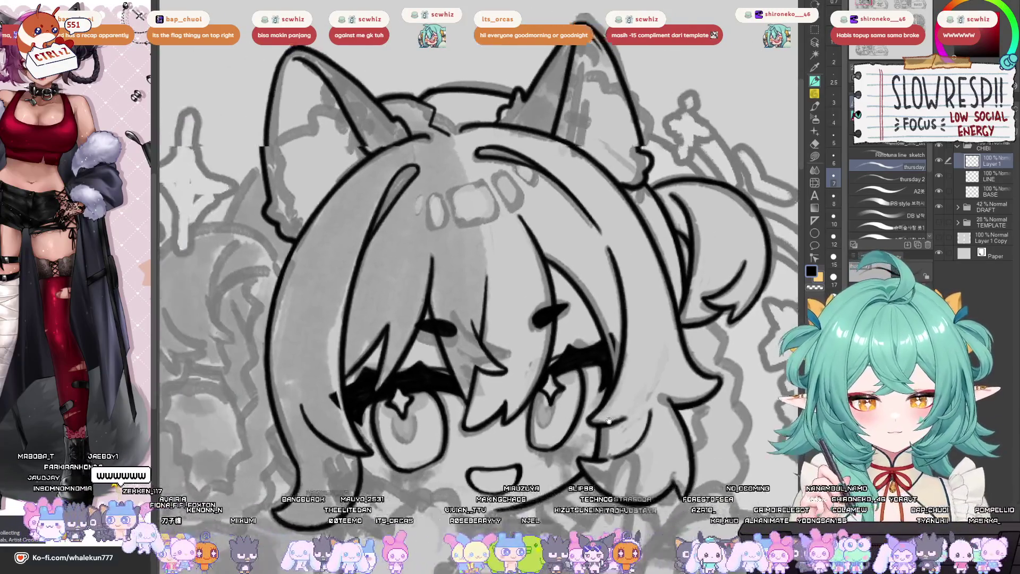
{"action": "key", "text": "h"}
{"action": "left_click_drag", "start_coordinate": [520, 385], "coordinate": [621, 448]}
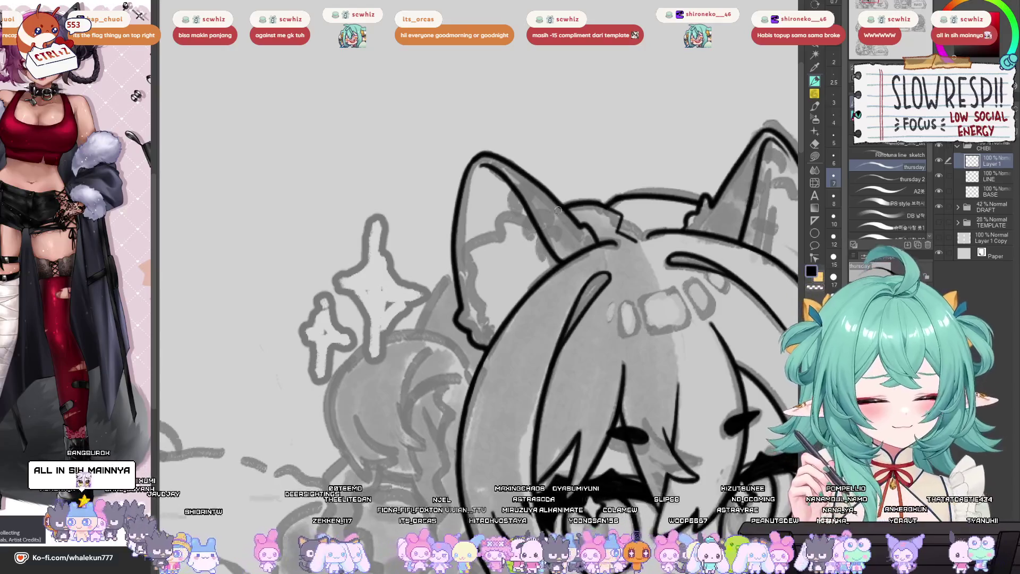
- Try a curve from the ear down-left, undo it, and mirror-check the drawing
{"action": "mouse_move", "coordinate": [558, 210]}
{"action": "left_mouse_down"}
{"action": "mouse_move", "coordinate": [457, 268]}
{"action": "mouse_move", "coordinate": [419, 337]}
{"action": "mouse_move", "coordinate": [421, 323]}
{"action": "left_mouse_up"}
{"action": "key", "text": "ctrl+z"}
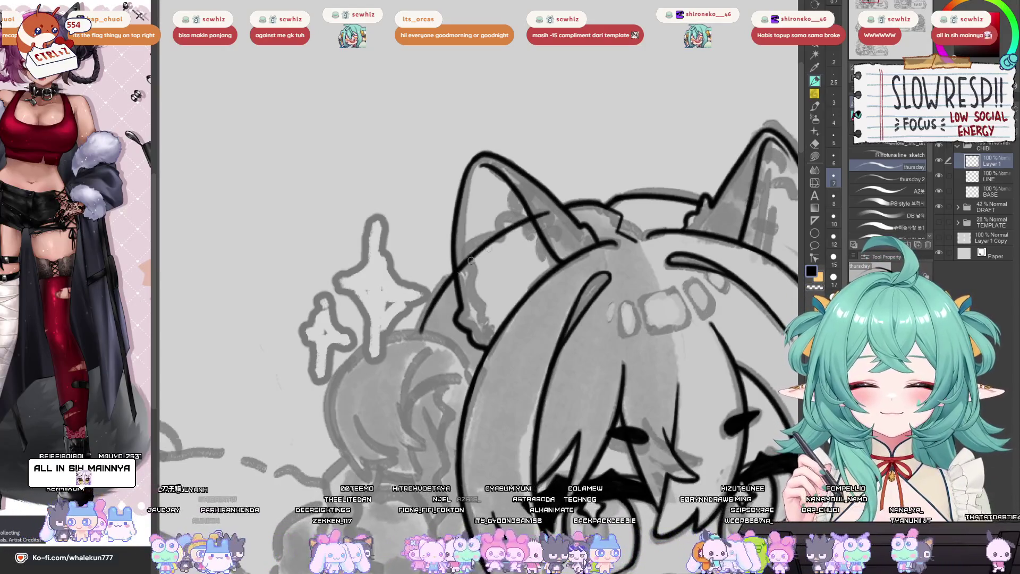
{"action": "key", "text": "e"}
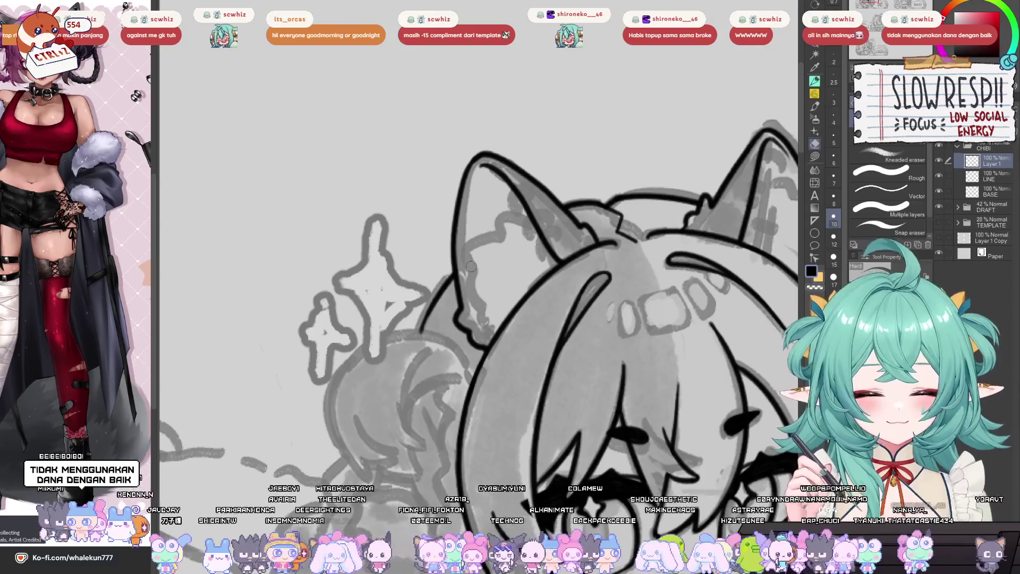
{"action": "key", "text": "h"}
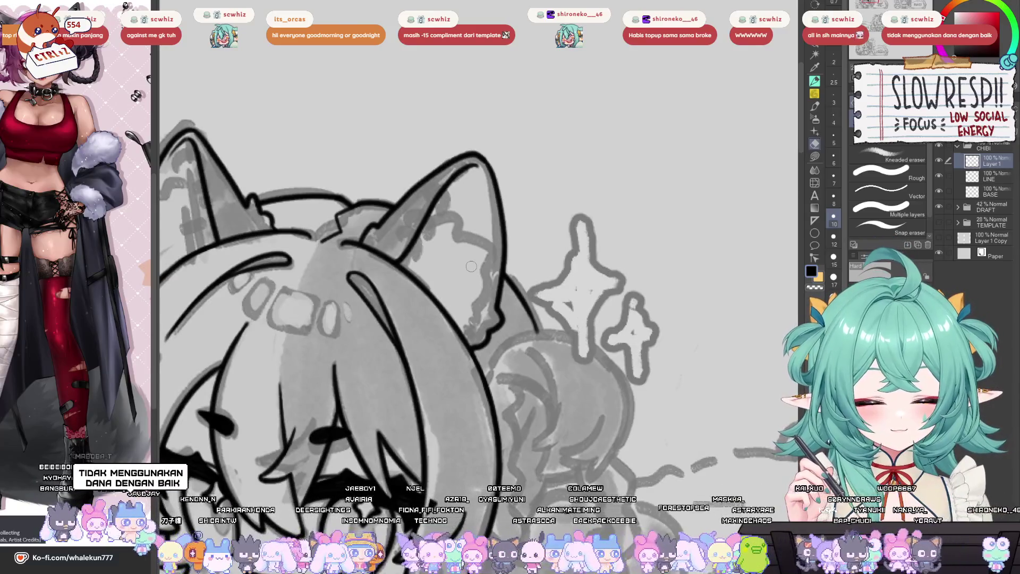
{"action": "key", "text": "p"}
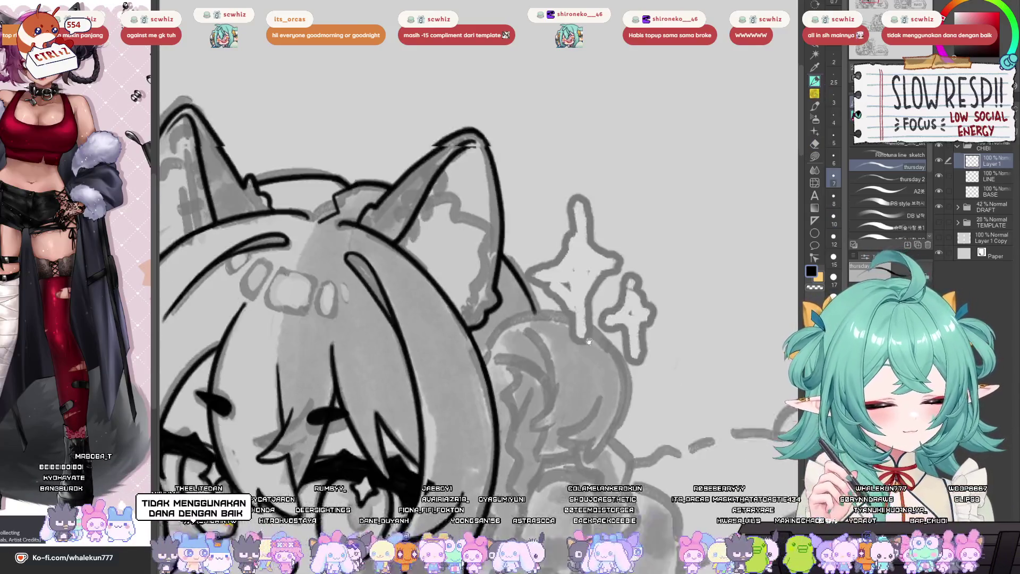
{"action": "key", "text": "h"}
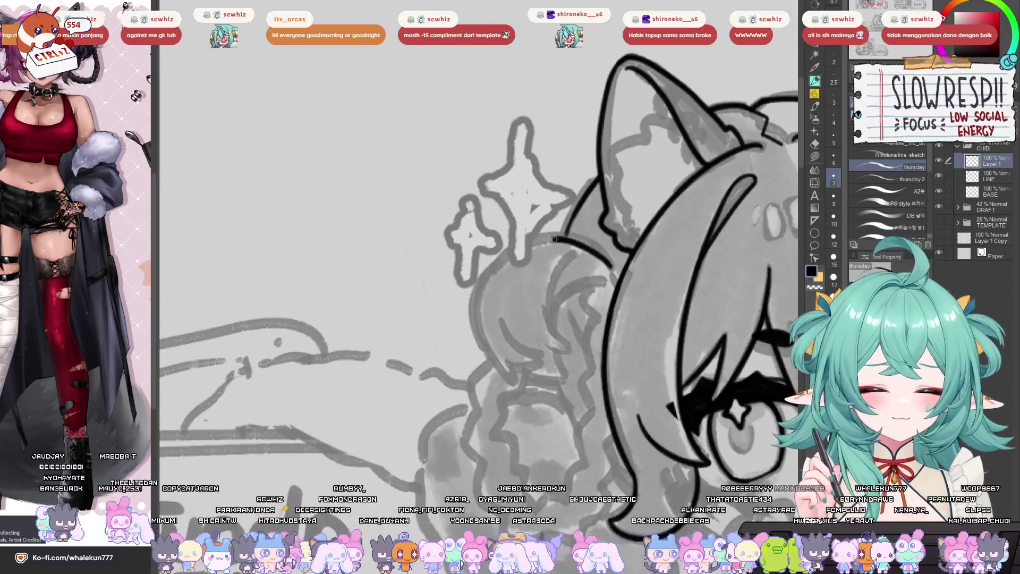
- Retry the black hair outline arc around the head several times with Ctrl+Z
{"action": "left_click_drag", "start_coordinate": [558, 237], "coordinate": [497, 308]}
{"action": "key", "text": "ctrl+z"}
{"action": "left_click_drag", "start_coordinate": [582, 236], "coordinate": [505, 379]}
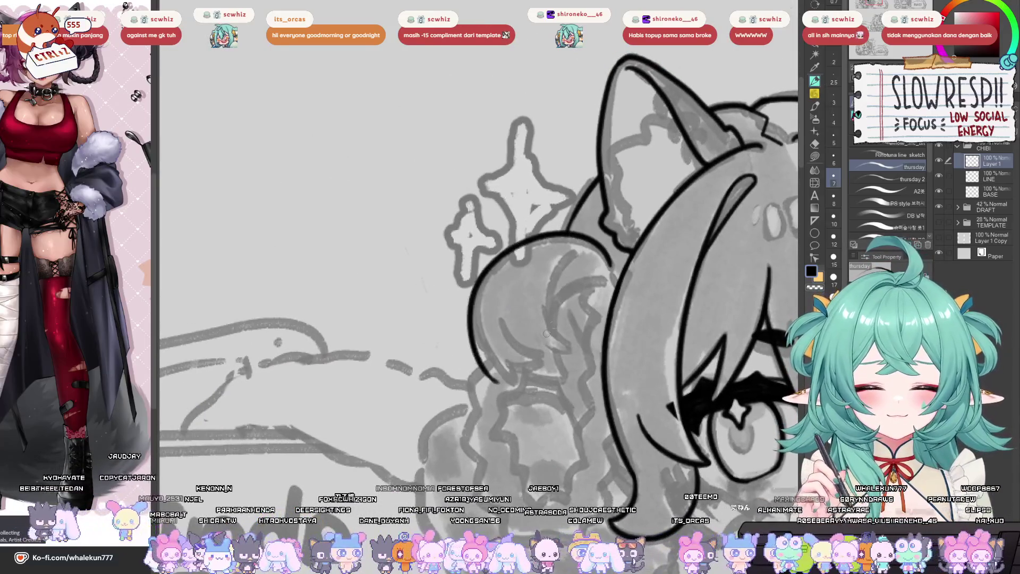
{"action": "key", "text": "ctrl+z"}
{"action": "mouse_move", "coordinate": [613, 263]}
{"action": "left_mouse_down"}
{"action": "mouse_move", "coordinate": [478, 295]}
{"action": "mouse_move", "coordinate": [516, 377]}
{"action": "left_mouse_up"}
{"action": "key", "text": "ctrl+z"}
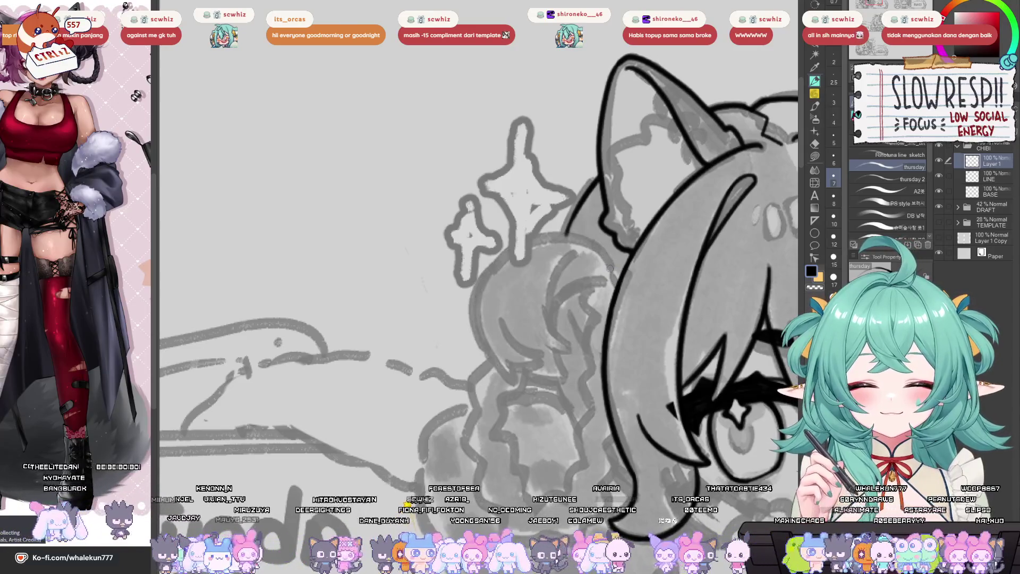
{"action": "mouse_move", "coordinate": [611, 263]}
{"action": "left_mouse_down"}
{"action": "mouse_move", "coordinate": [556, 231]}
{"action": "mouse_move", "coordinate": [499, 375]}
{"action": "left_mouse_up"}
{"action": "key", "text": "ctrl+z"}
{"action": "left_click_drag", "start_coordinate": [611, 264], "coordinate": [500, 374]}
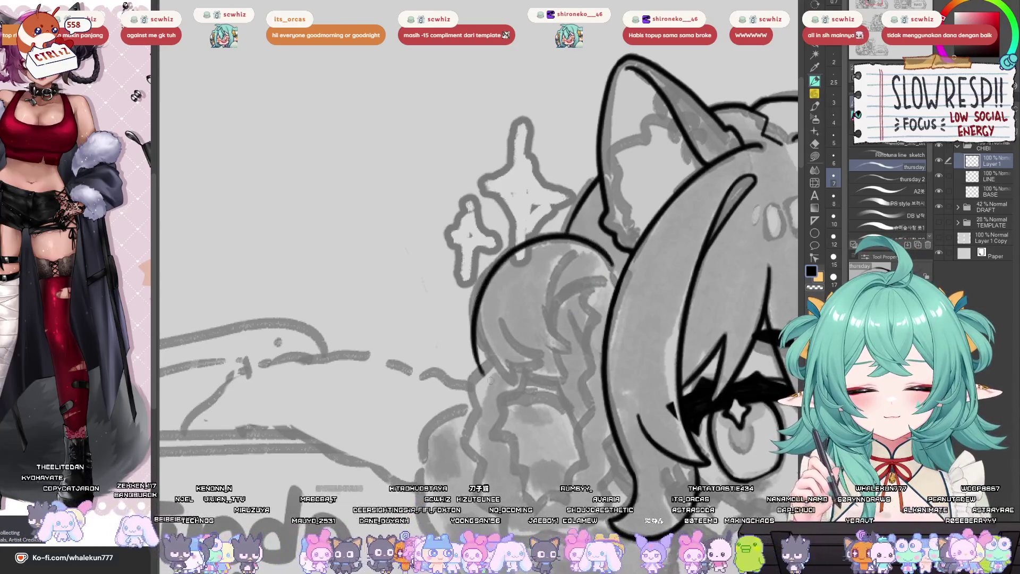
{"action": "key", "text": "ctrl+z"}
{"action": "mouse_move", "coordinate": [611, 263]}
{"action": "left_mouse_down"}
{"action": "mouse_move", "coordinate": [547, 234]}
{"action": "mouse_move", "coordinate": [487, 345]}
{"action": "mouse_move", "coordinate": [606, 260]}
{"action": "mouse_move", "coordinate": [481, 351]}
{"action": "left_mouse_up"}
{"action": "key", "text": "ctrl+z"}
{"action": "key", "text": "ctrl+h"}
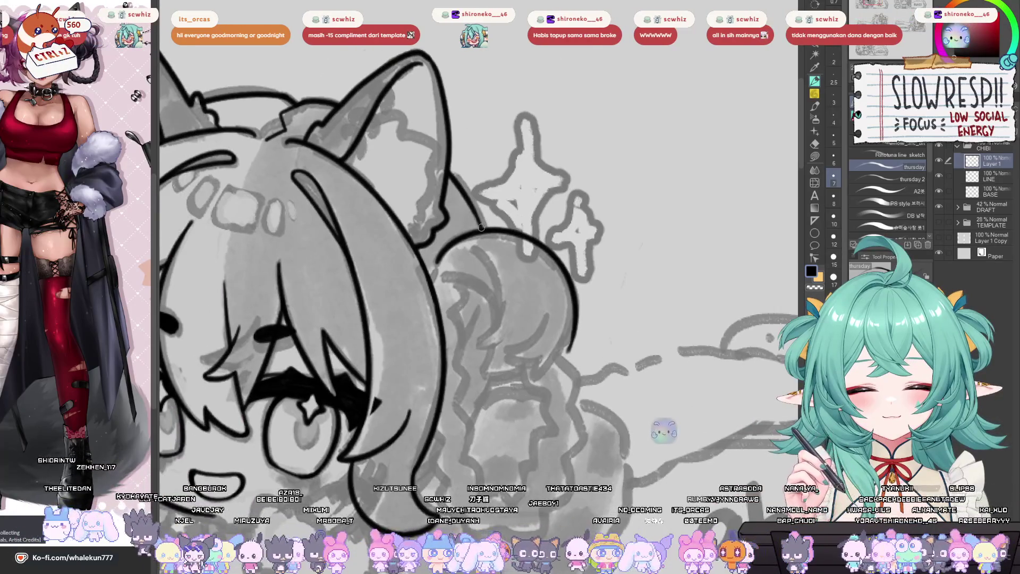
{"action": "key", "text": "ctrl+h"}
- Ink the left head outline down toward the bun, retrying strokes and mirror-checking
{"action": "key", "text": "p"}
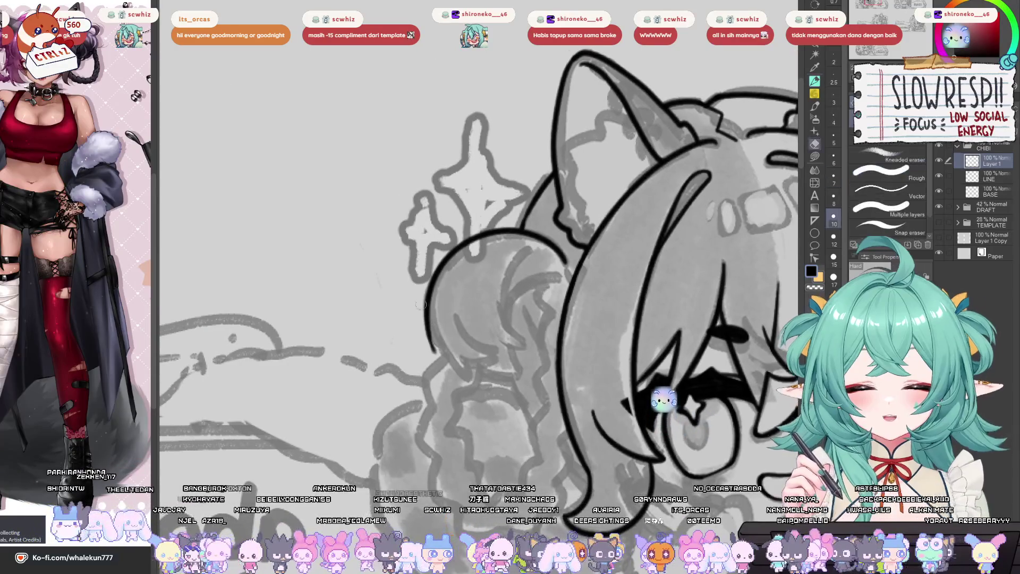
{"action": "left_click_drag", "start_coordinate": [430, 293], "coordinate": [433, 362]}
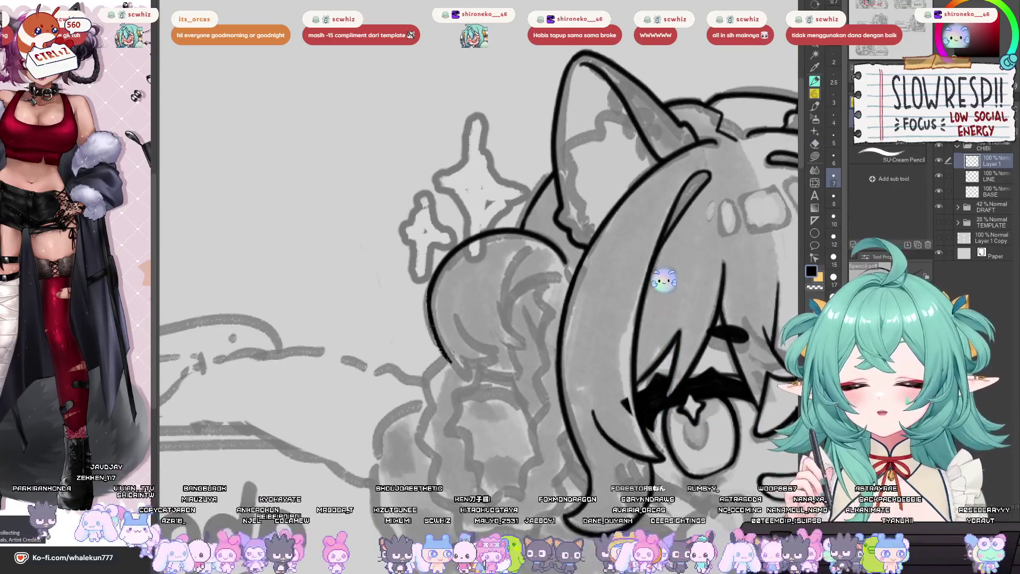
{"action": "key", "text": "ctrl+z"}
{"action": "key", "text": "p"}
{"action": "left_click_drag", "start_coordinate": [430, 294], "coordinate": [433, 325]}
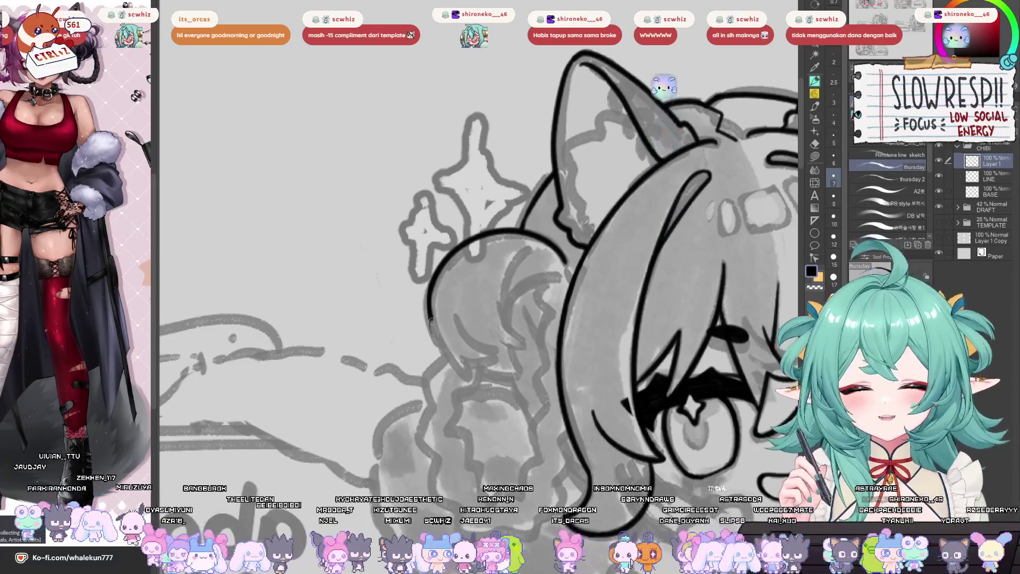
{"action": "key", "text": "ctrl+z"}
{"action": "left_click_drag", "start_coordinate": [428, 290], "coordinate": [442, 359]}
{"action": "key", "text": "ctrl+z"}
{"action": "key", "text": "ctrl+z"}
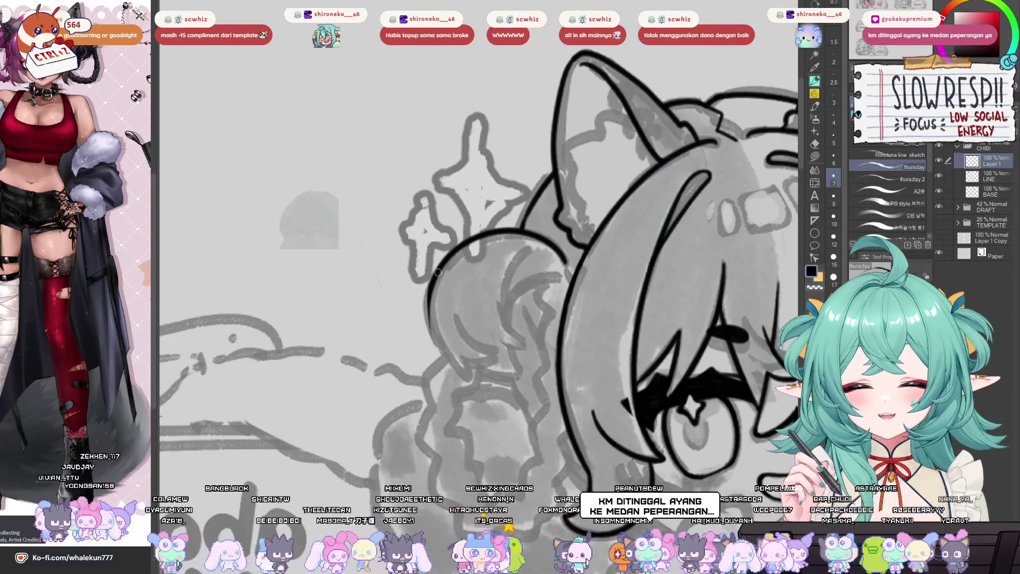
{"action": "left_click_drag", "start_coordinate": [426, 289], "coordinate": [443, 366]}
{"action": "key", "text": "ctrl+z"}
{"action": "mouse_move", "coordinate": [442, 307]}
{"action": "left_mouse_down"}
{"action": "mouse_move", "coordinate": [433, 343]}
{"action": "mouse_move", "coordinate": [451, 367]}
{"action": "left_mouse_up"}
{"action": "key", "text": "h"}
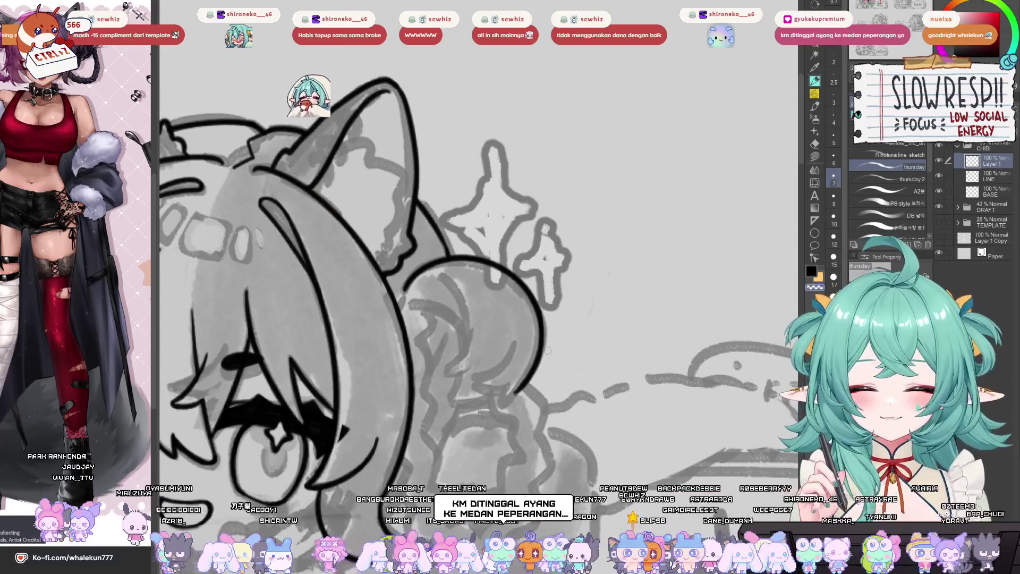
{"action": "key", "text": "h"}
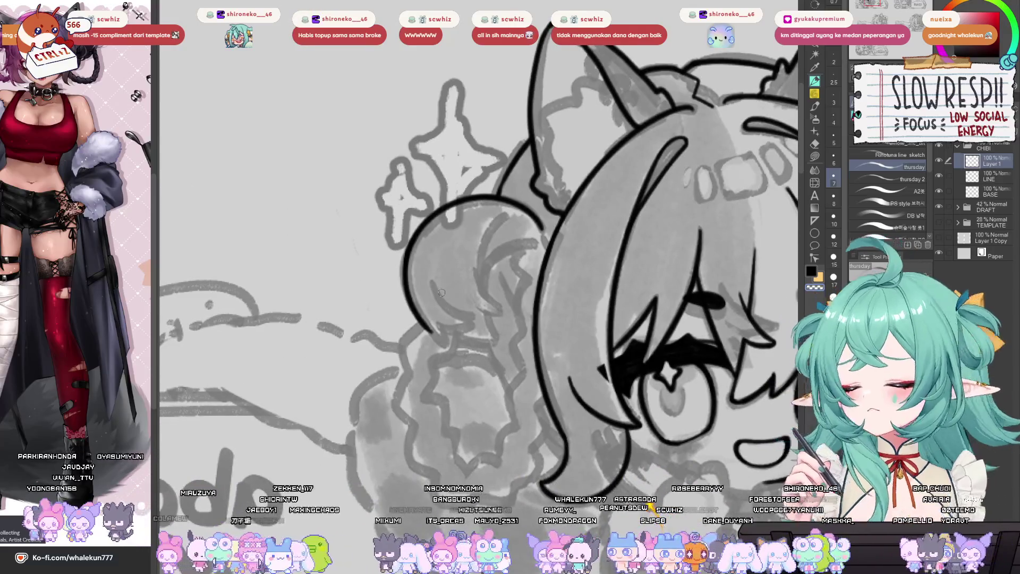
{"action": "key", "text": "ctrl+z"}
{"action": "key", "text": "ctrl+z"}
- Ink the bun's inner stroke and lower outline, undoing and retrying them
{"action": "left_click_drag", "start_coordinate": [436, 295], "coordinate": [481, 323]}
{"action": "key", "text": "h"}
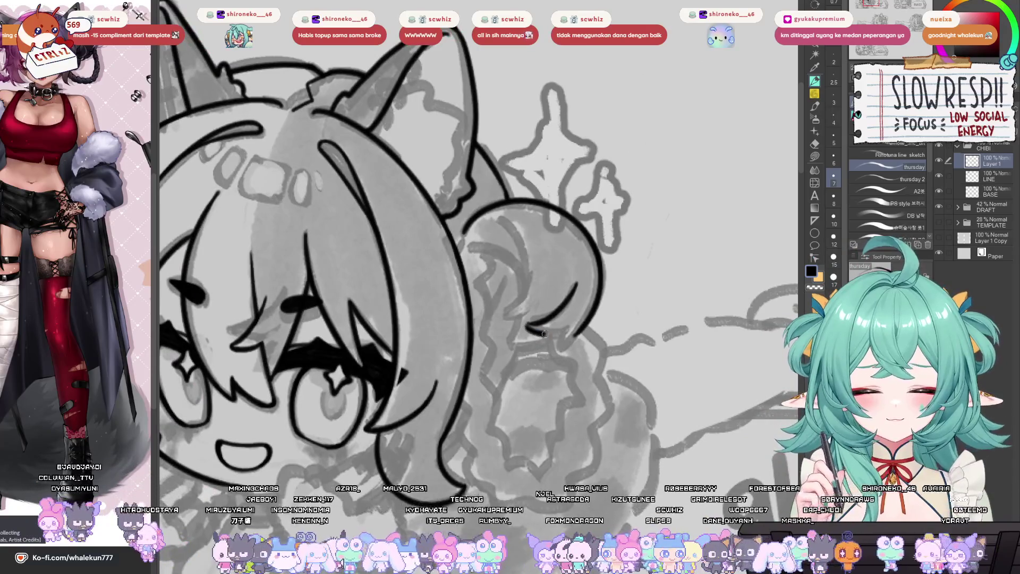
{"action": "key", "text": "ctrl+z"}
{"action": "key", "text": "ctrl+z"}
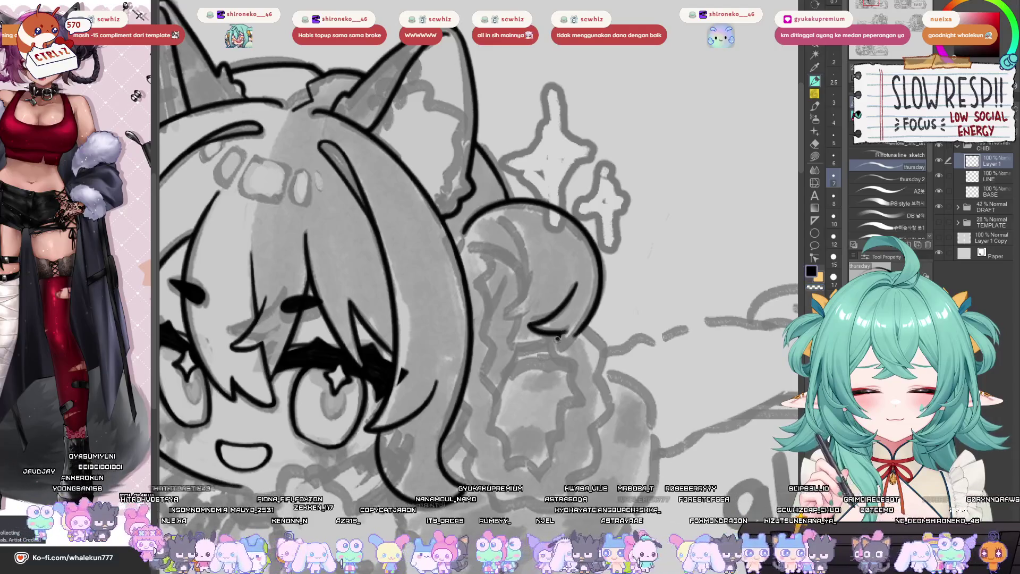
{"action": "key", "text": "ctrl+z"}
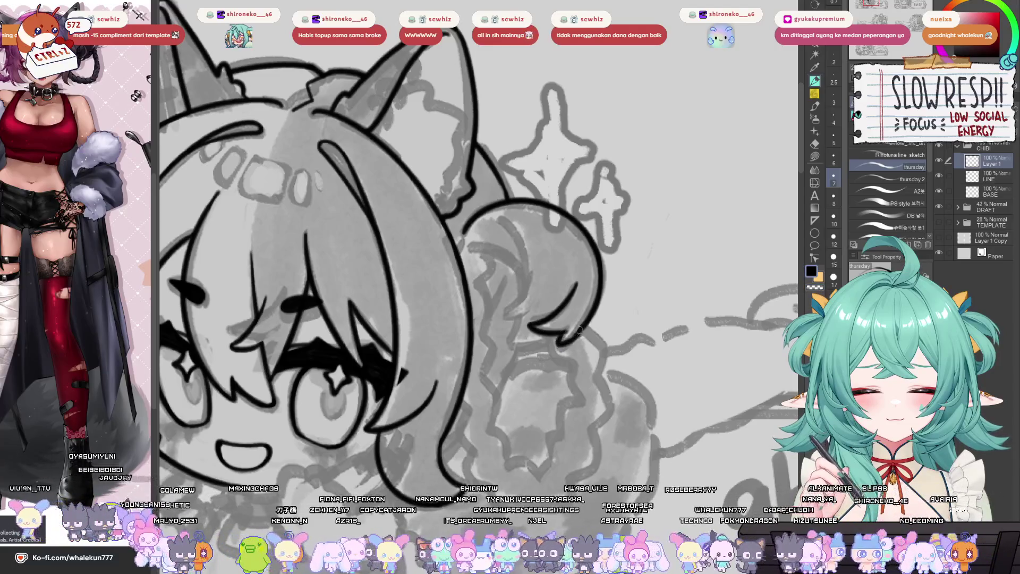
{"action": "key", "text": "ctrl+z"}
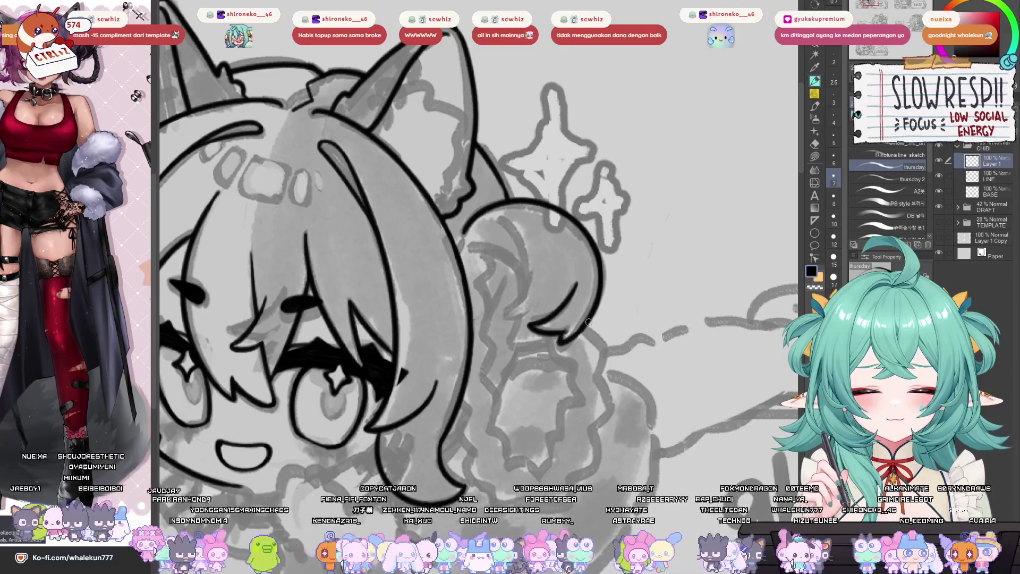
{"action": "left_click_drag", "start_coordinate": [583, 329], "coordinate": [570, 340]}
{"action": "key", "text": "ctrl+z"}
{"action": "key", "text": "ctrl+z"}
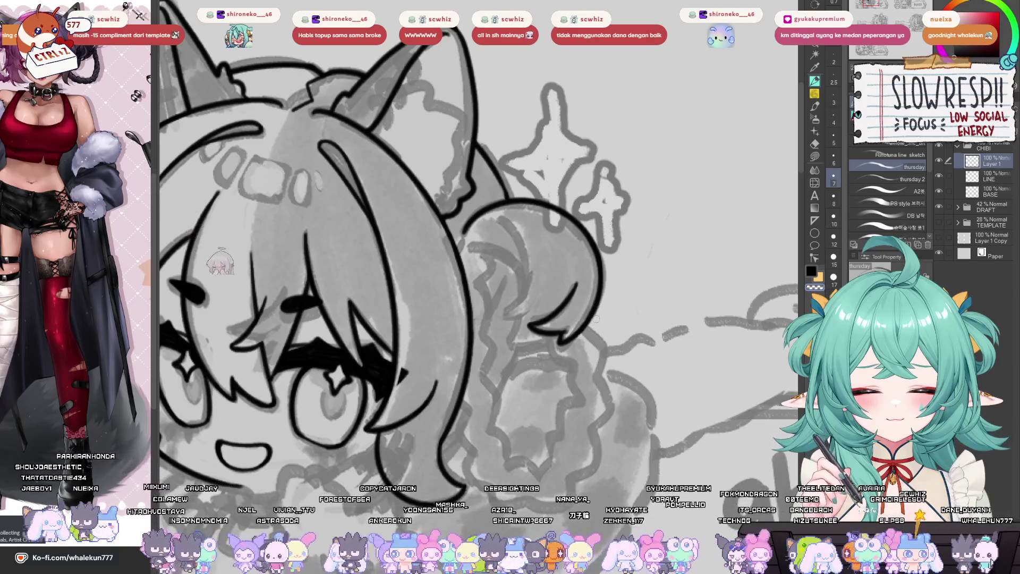
{"action": "key", "text": "h"}
{"action": "left_click_drag", "start_coordinate": [562, 326], "coordinate": [568, 343]}
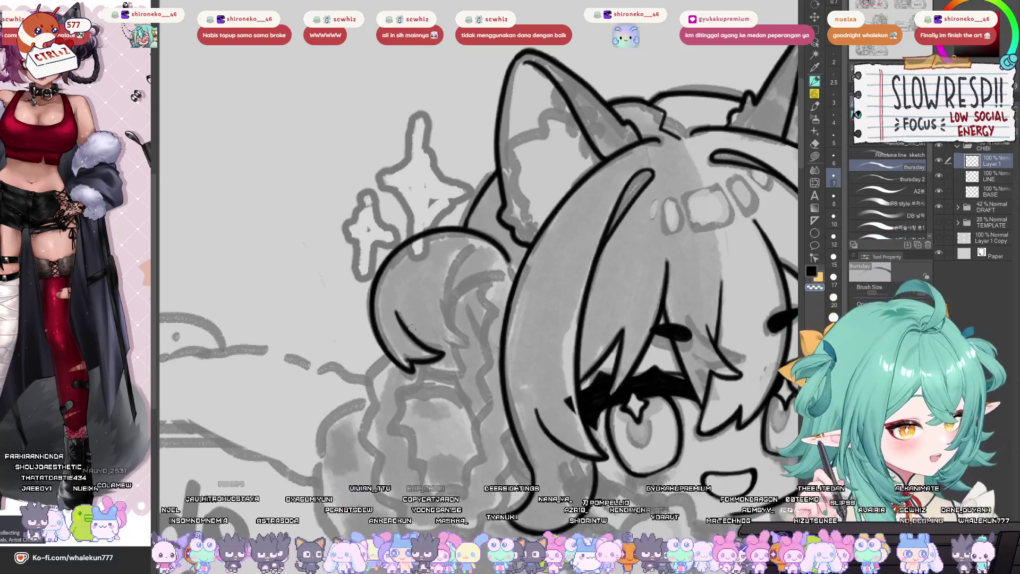
- Reset the canvas rotation and draw a curved black stroke inside the hair bun
{"action": "key", "text": "asciicircum"}
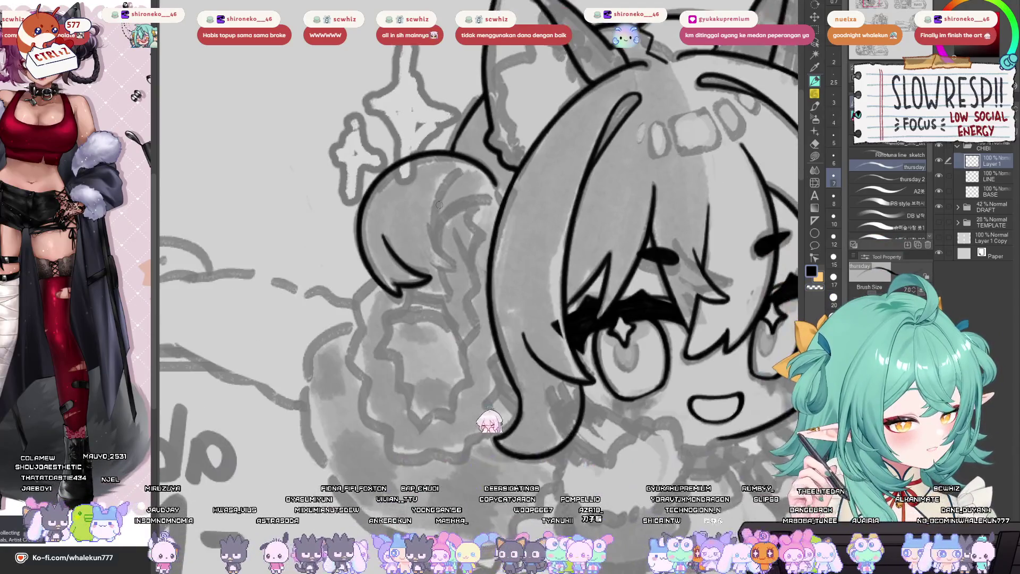
{"action": "key", "text": "ctrl+minus"}
{"action": "scroll", "coordinate": [438, 213], "scroll_direction": "up", "scroll_amount": 3}
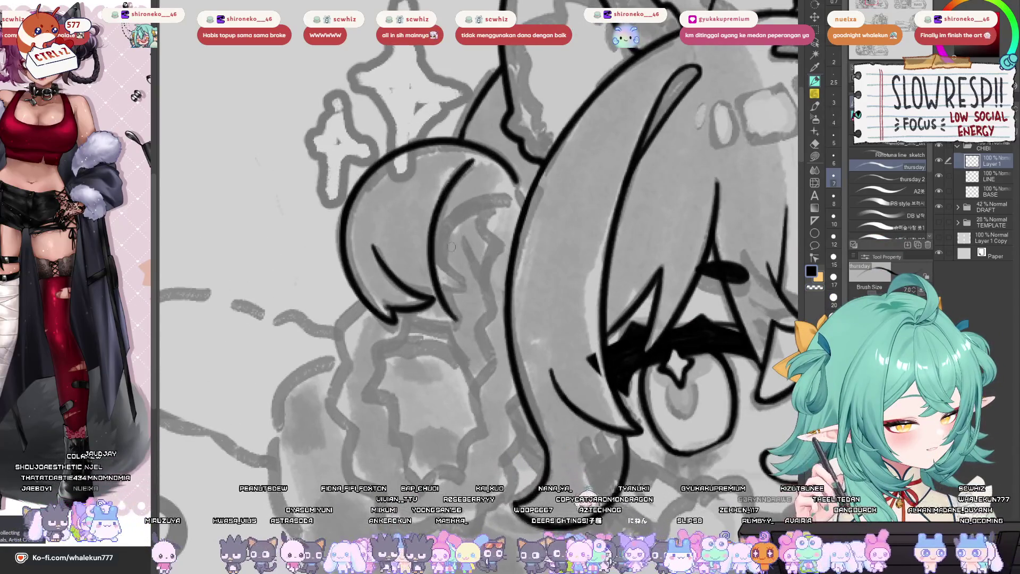
{"action": "left_click_drag", "start_coordinate": [469, 168], "coordinate": [457, 323]}
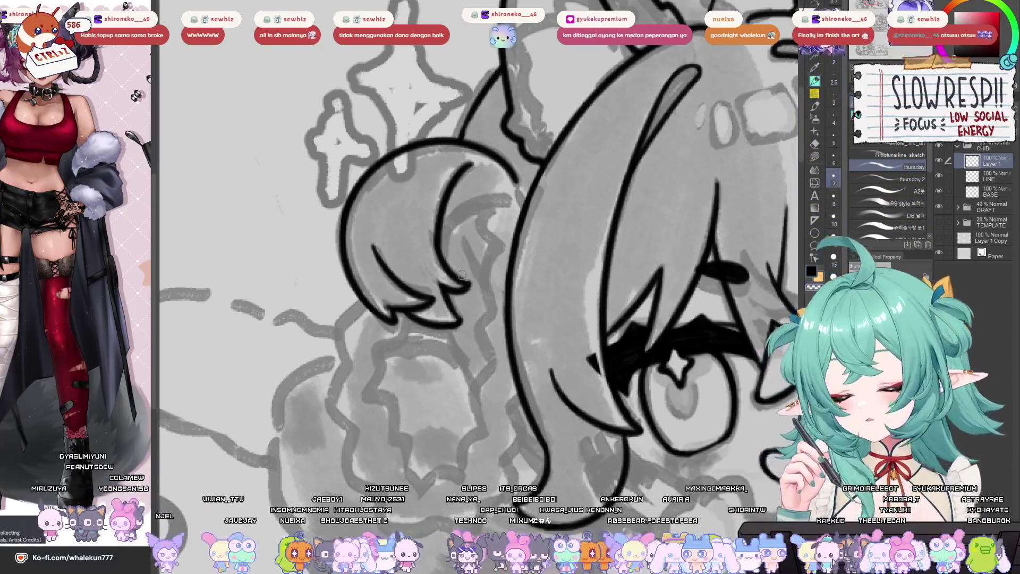
{"action": "key", "text": "h"}
{"action": "key", "text": "h"}
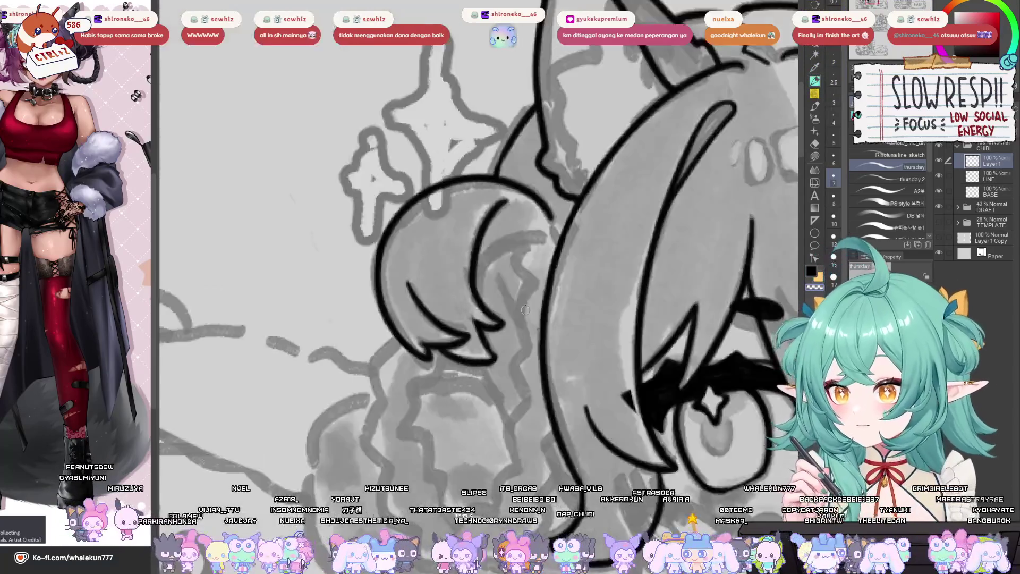
{"action": "scroll", "coordinate": [570, 355], "scroll_direction": "down", "scroll_amount": 3}
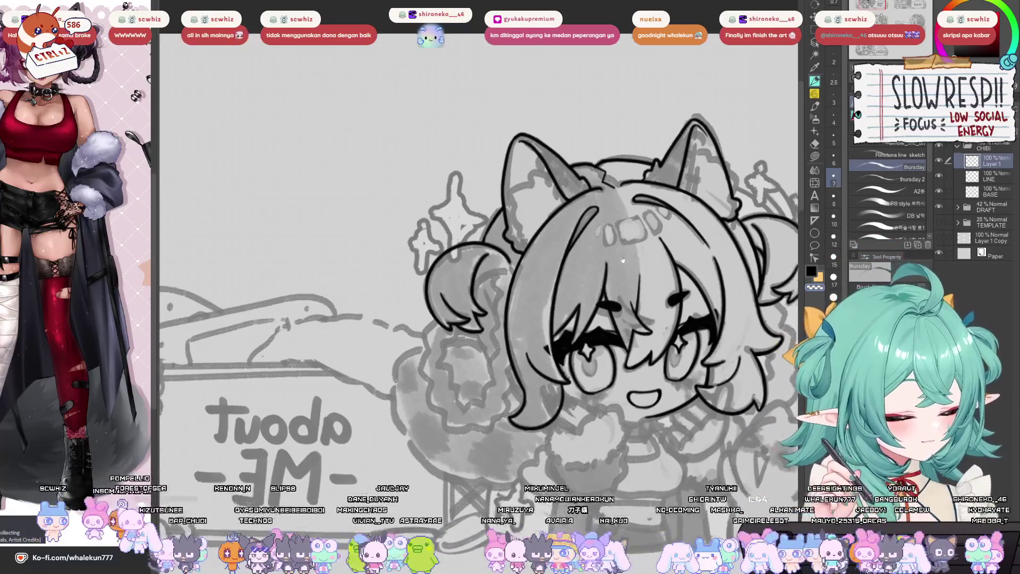
{"action": "key", "text": "h"}
{"action": "key", "text": "h"}
{"action": "scroll", "coordinate": [479, 151], "scroll_direction": "up", "scroll_amount": 5}
{"action": "mouse_move", "coordinate": [478, 150]}
{"action": "left_mouse_down"}
{"action": "mouse_move", "coordinate": [492, 199]}
{"action": "mouse_move", "coordinate": [476, 242]}
{"action": "left_mouse_up"}
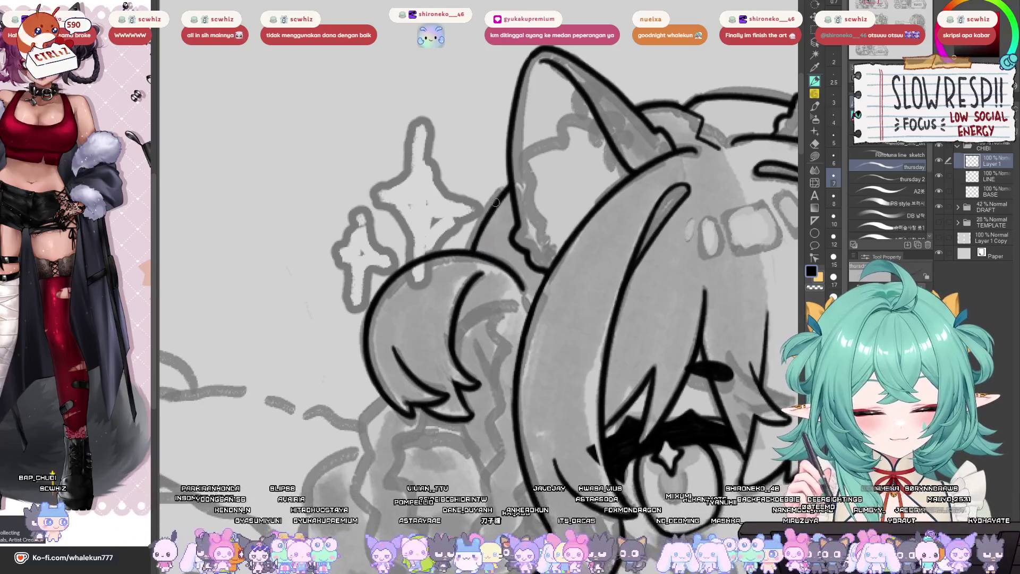
{"action": "scroll", "coordinate": [500, 211], "scroll_direction": "down", "scroll_amount": 2}
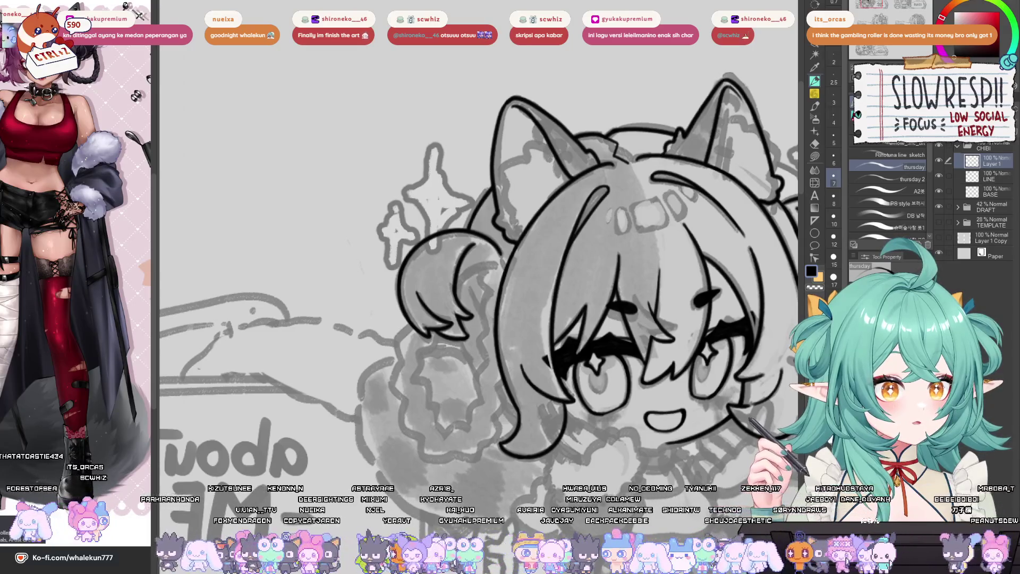
{"action": "scroll", "coordinate": [423, 348], "scroll_direction": "up", "scroll_amount": 5}
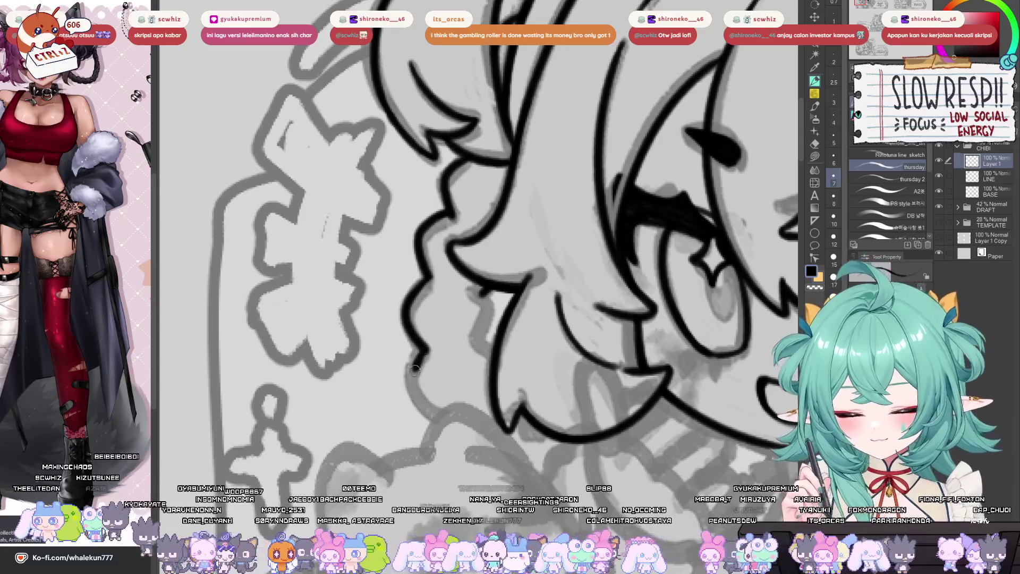
- Extend the hair outline downward and ink a line down from the eye corner
{"action": "mouse_move", "coordinate": [424, 348]}
{"action": "left_mouse_down"}
{"action": "mouse_move", "coordinate": [421, 411]}
{"action": "mouse_move", "coordinate": [444, 420]}
{"action": "left_mouse_up"}
{"action": "mouse_move", "coordinate": [499, 292]}
{"action": "left_mouse_down"}
{"action": "mouse_move", "coordinate": [484, 352]}
{"action": "mouse_move", "coordinate": [481, 339]}
{"action": "left_mouse_up"}
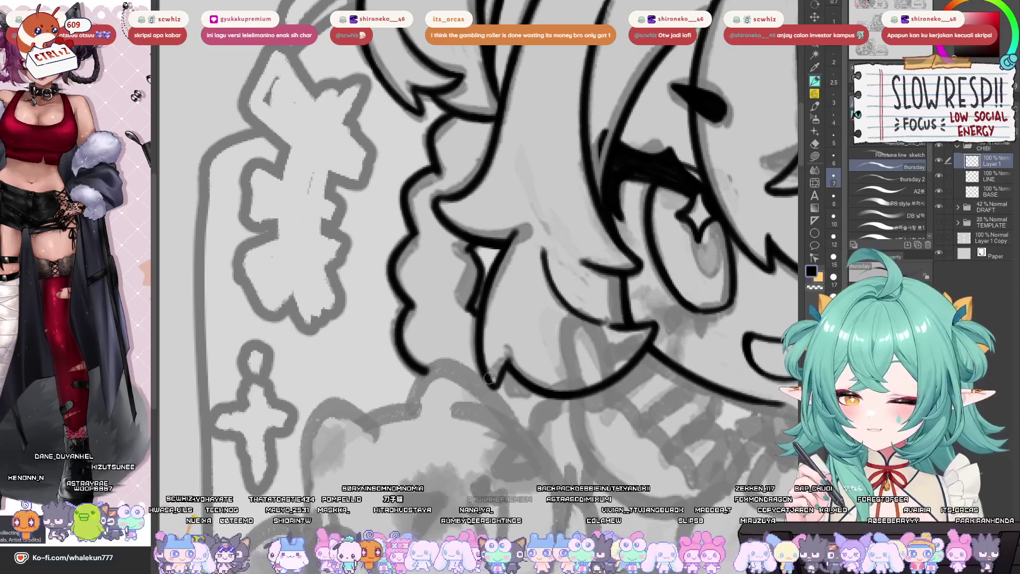
{"action": "mouse_move", "coordinate": [489, 377]}
{"action": "left_mouse_down"}
{"action": "mouse_move", "coordinate": [494, 337]}
{"action": "mouse_move", "coordinate": [526, 340]}
{"action": "left_mouse_up"}
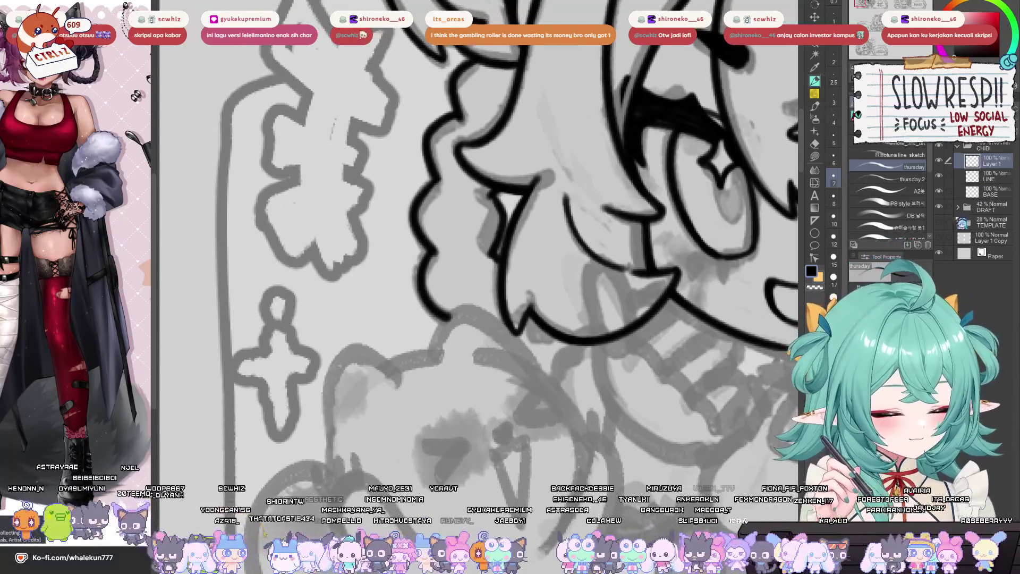
- Select Layer 2 in the expanded DRAFT folder and undo to restore Layer 10
{"action": "left_click", "coordinate": [958, 207]}
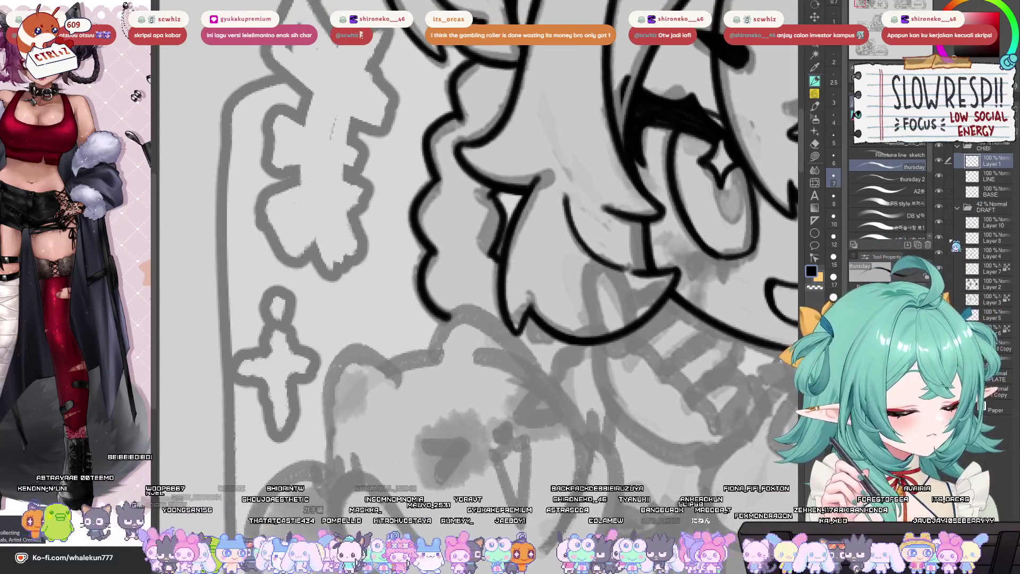
{"action": "left_click", "coordinate": [999, 259]}
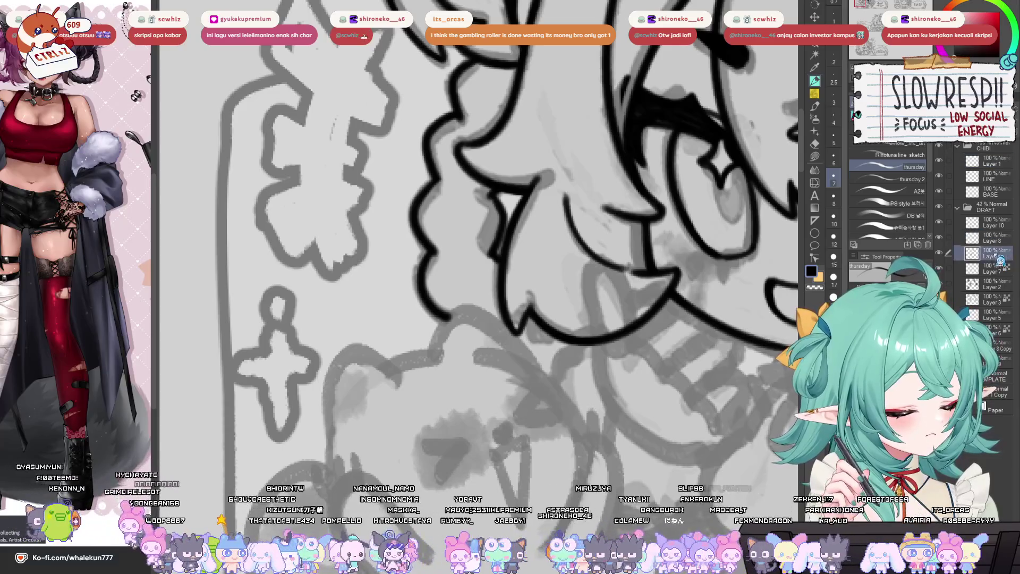
{"action": "left_click", "coordinate": [998, 287]}
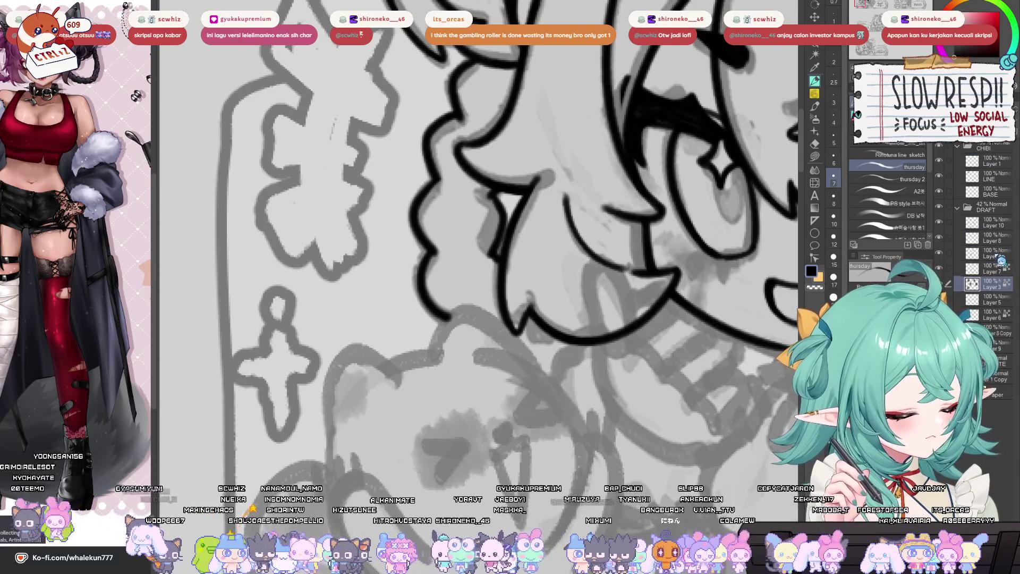
{"action": "left_click", "coordinate": [957, 228]}
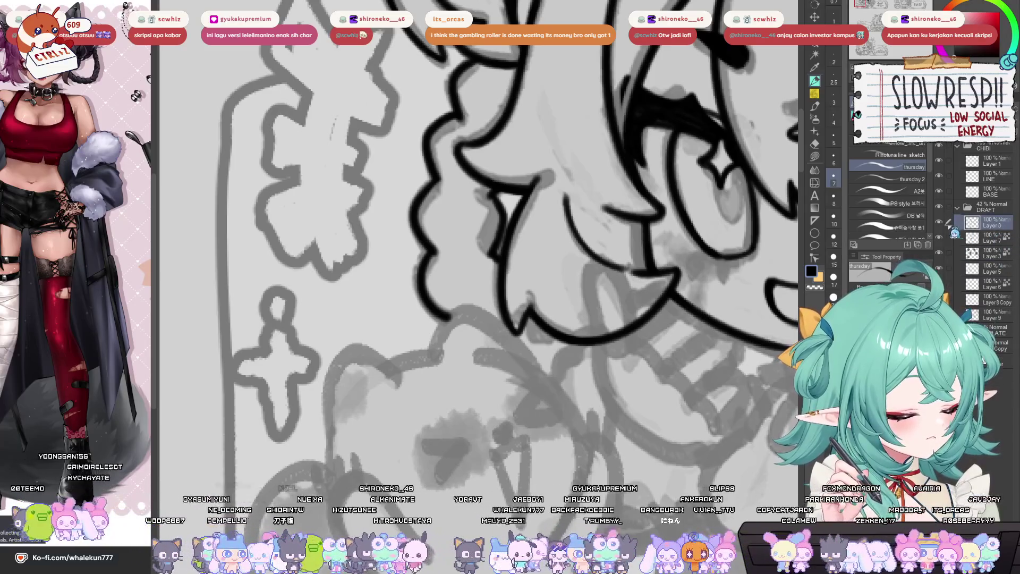
{"action": "key", "text": "ctrl+z"}
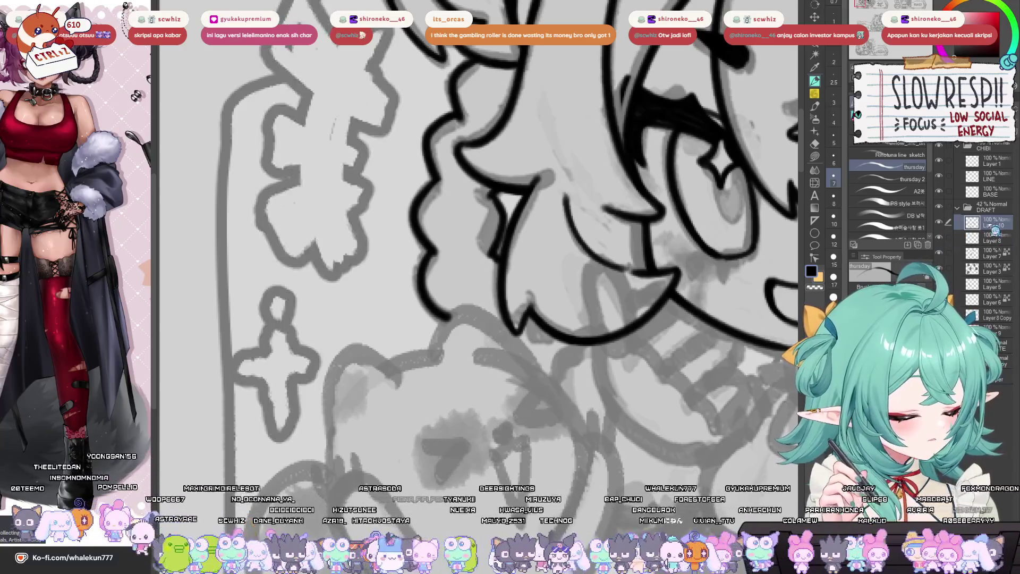
- Fit the sheet in the window and hide the panel title words and sign-board layers
{"action": "scroll", "coordinate": [540, 418], "scroll_direction": "down", "scroll_amount": 8}
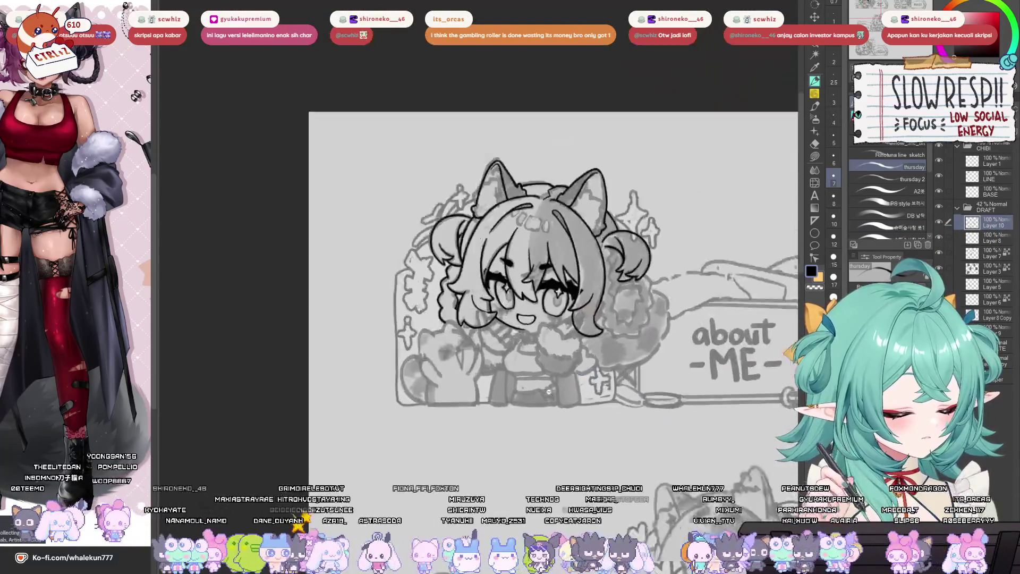
{"action": "key", "text": "ctrl+0"}
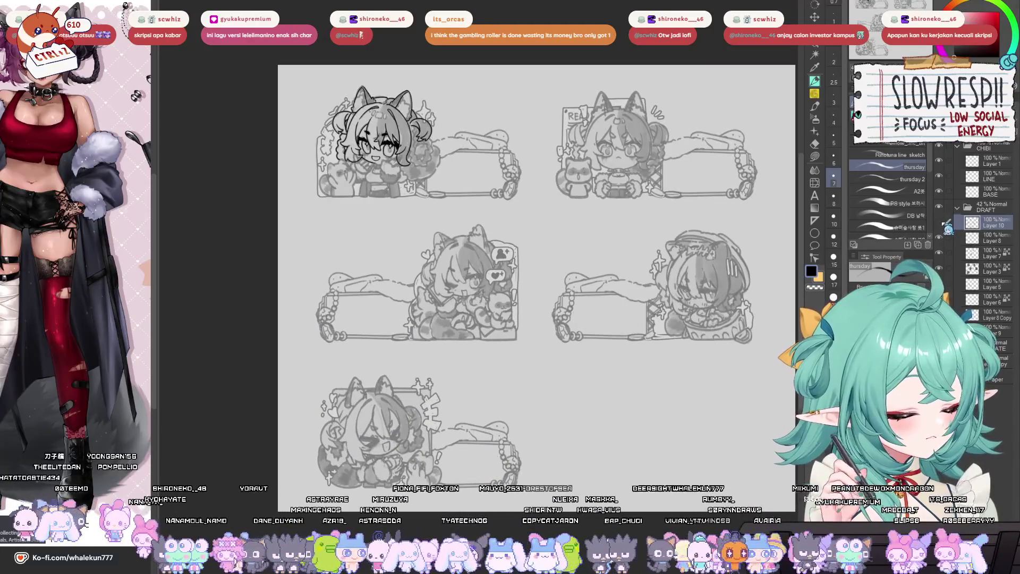
{"action": "left_click", "coordinate": [992, 238]}
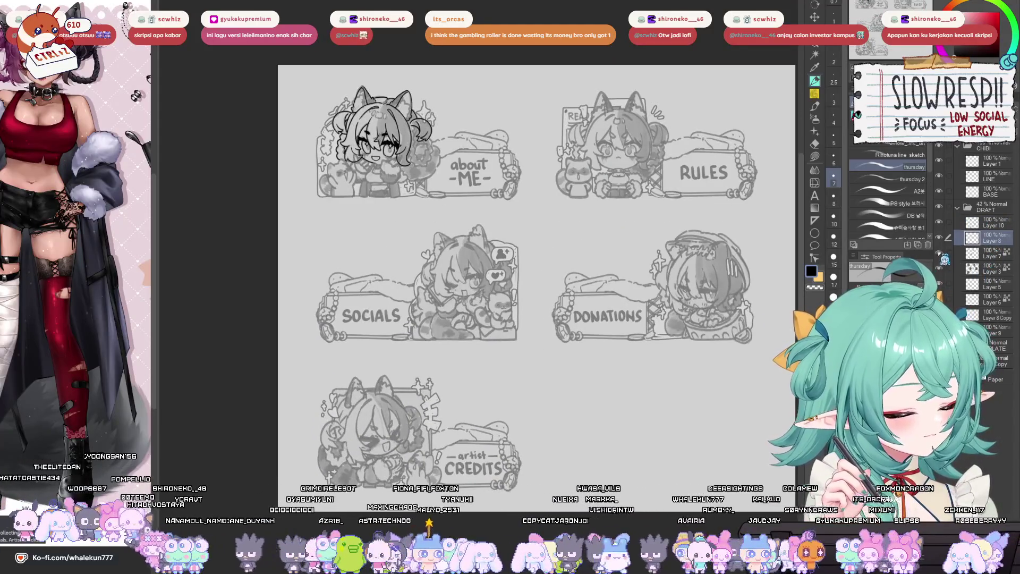
{"action": "left_click", "coordinate": [945, 263]}
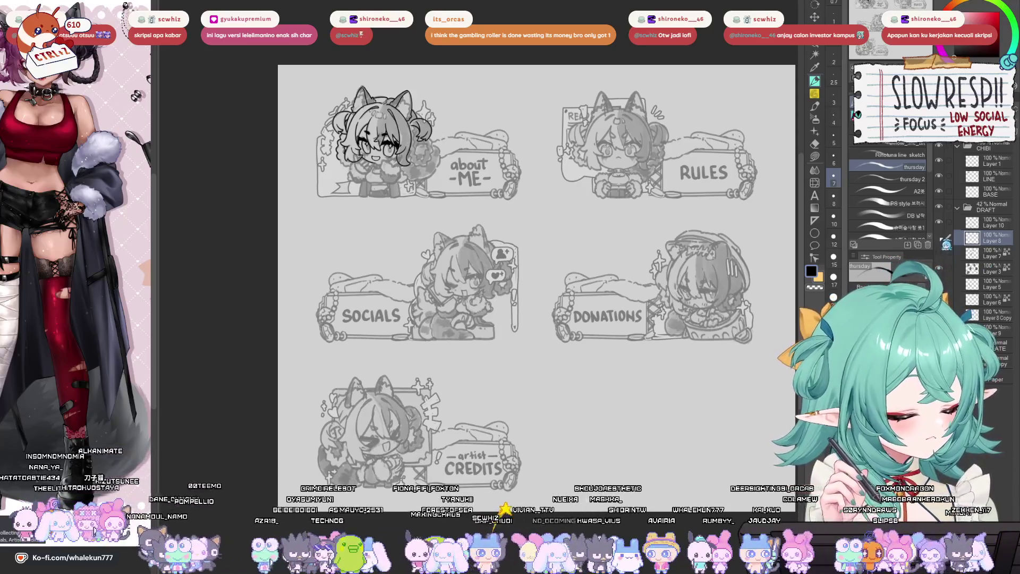
{"action": "left_click", "coordinate": [945, 229]}
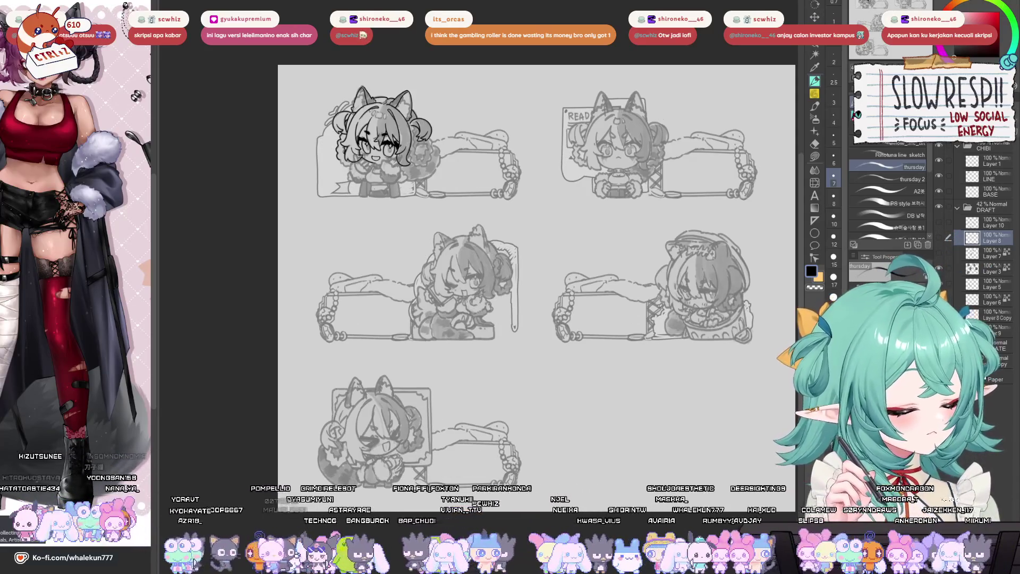
{"action": "left_click", "coordinate": [945, 300]}
- Drag Layer 6 above Layer 8 Copy, then make Layer 3 active
{"action": "left_click", "coordinate": [988, 301]}
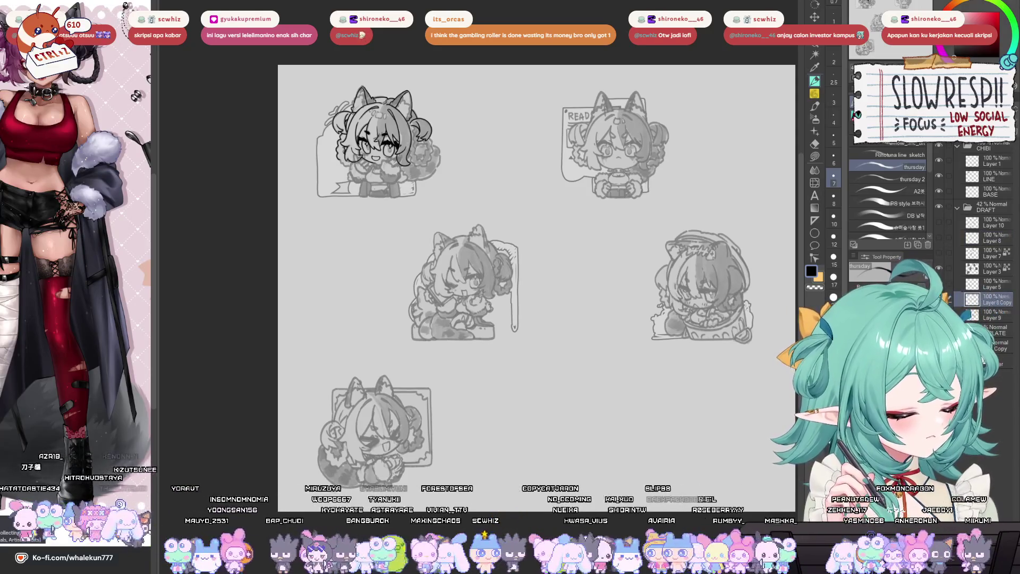
{"action": "left_click_drag", "start_coordinate": [988, 345], "coordinate": [993, 287]}
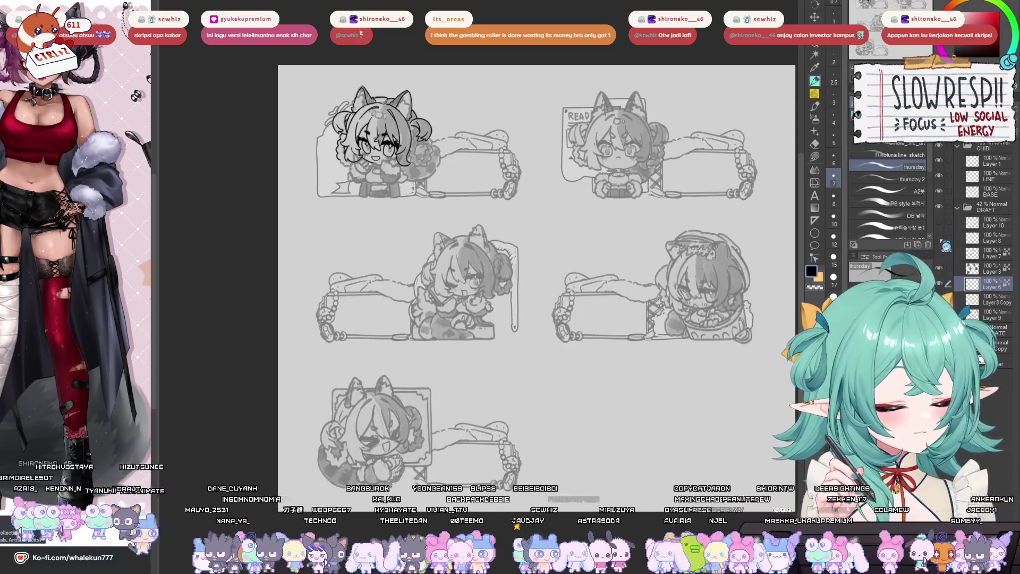
{"action": "left_click", "coordinate": [946, 260]}
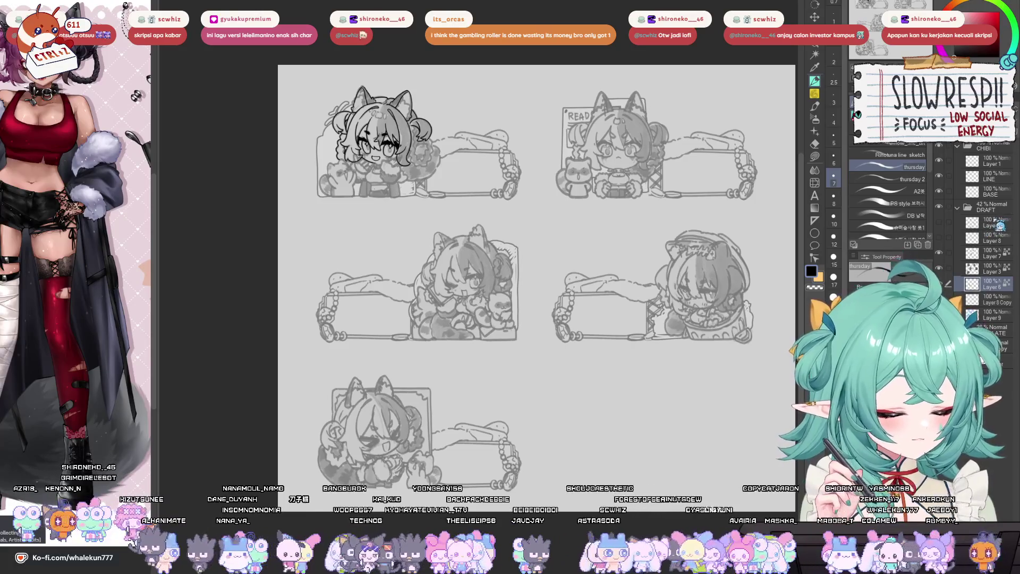
{"action": "left_click", "coordinate": [944, 260]}
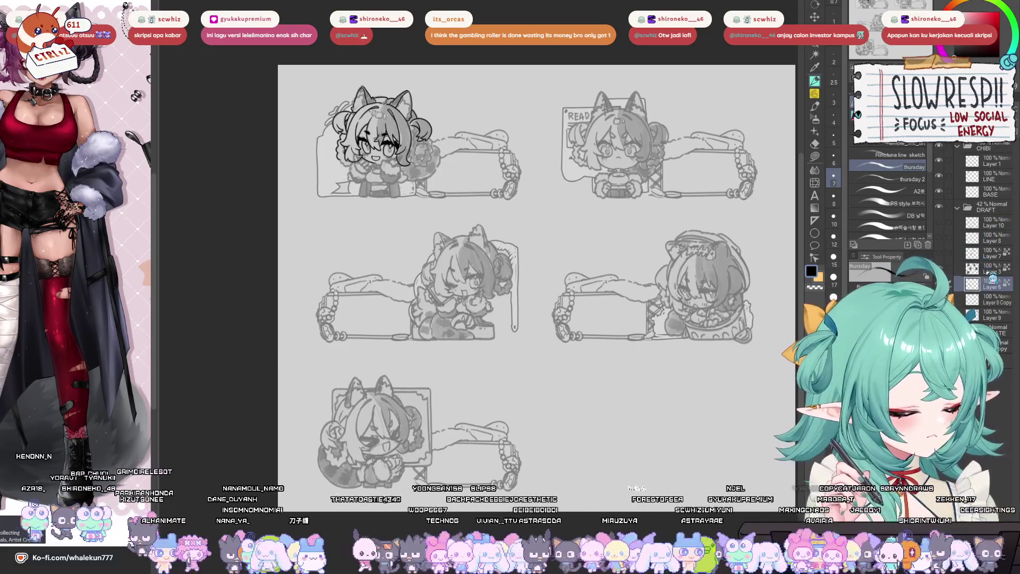
{"action": "left_click", "coordinate": [992, 269]}
{"action": "scroll", "coordinate": [526, 338], "scroll_direction": "up", "scroll_amount": 5}
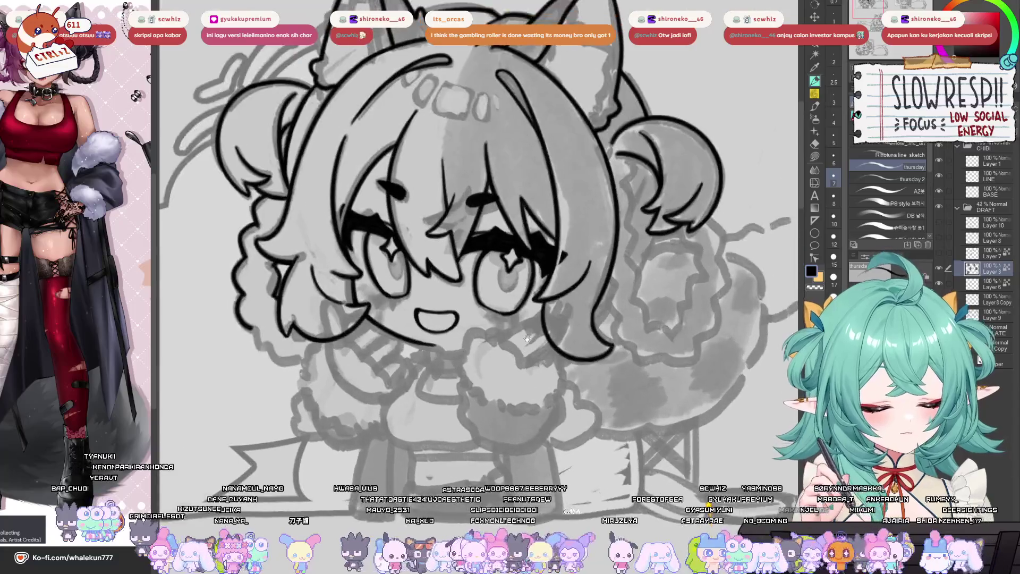
- On Layer 1, ink the curving outline of the lower hair lock toward the chin
{"action": "left_click", "coordinate": [991, 161]}
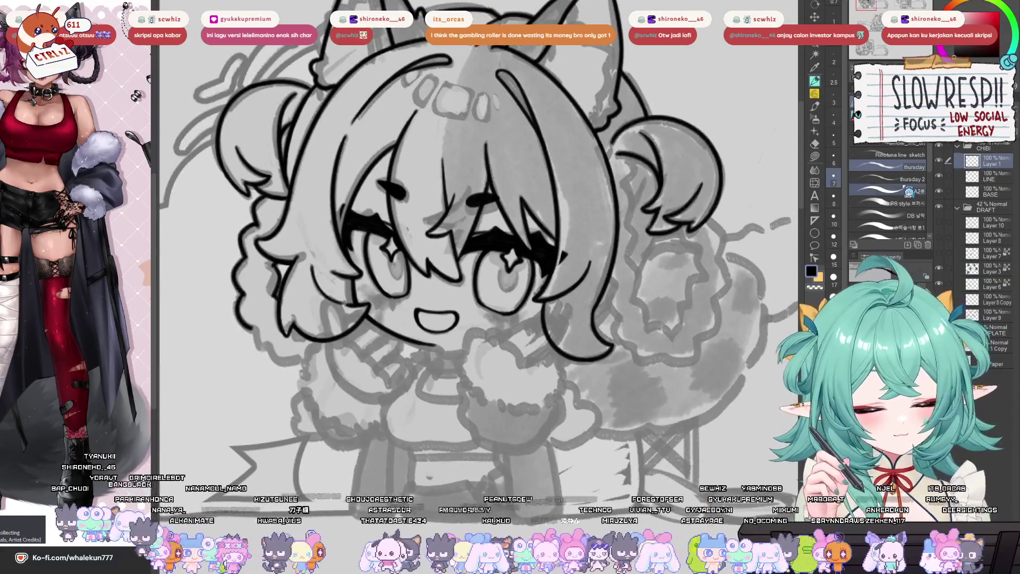
{"action": "scroll", "coordinate": [477, 326], "scroll_direction": "up", "scroll_amount": 5}
{"action": "key", "text": "ctrl+z"}
{"action": "mouse_move", "coordinate": [415, 370]}
{"action": "left_mouse_down"}
{"action": "mouse_move", "coordinate": [433, 428]}
{"action": "mouse_move", "coordinate": [478, 438]}
{"action": "mouse_move", "coordinate": [504, 382]}
{"action": "mouse_move", "coordinate": [528, 412]}
{"action": "mouse_move", "coordinate": [577, 398]}
{"action": "left_mouse_up"}
{"action": "key", "text": "ctrl+z"}
{"action": "mouse_move", "coordinate": [497, 378]}
{"action": "left_mouse_down"}
{"action": "mouse_move", "coordinate": [547, 412]}
{"action": "mouse_move", "coordinate": [578, 398]}
{"action": "left_mouse_up"}
{"action": "left_click_drag", "start_coordinate": [601, 365], "coordinate": [584, 379]}
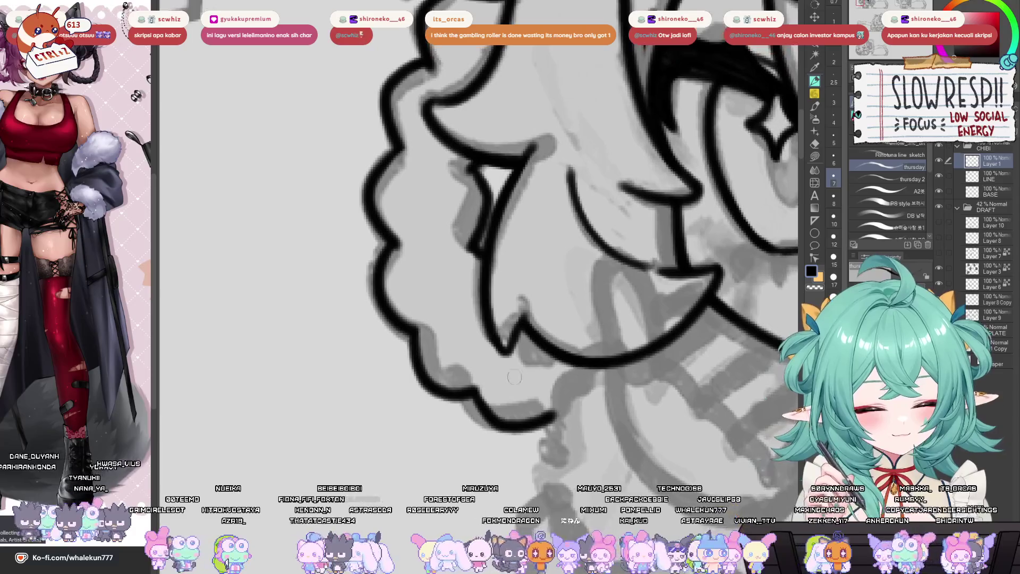
{"action": "key", "text": "ctrl+z"}
{"action": "left_click_drag", "start_coordinate": [473, 393], "coordinate": [558, 422]}
{"action": "key", "text": "ctrl+z"}
{"action": "left_click_drag", "start_coordinate": [475, 394], "coordinate": [553, 422]}
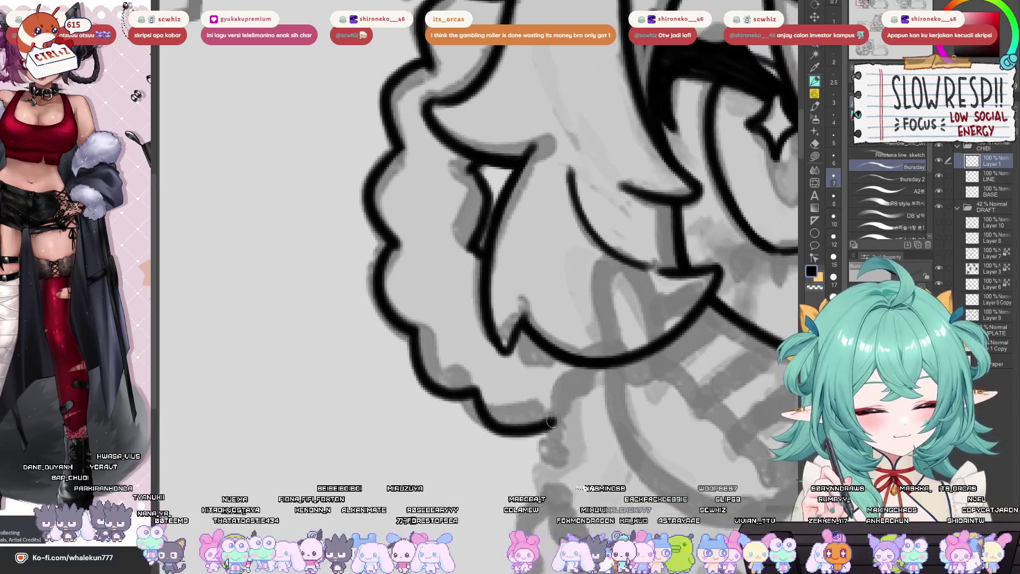
- Pan and zoom to bring the whole chibi face into view
{"action": "scroll", "coordinate": [589, 387], "scroll_direction": "down", "scroll_amount": 5}
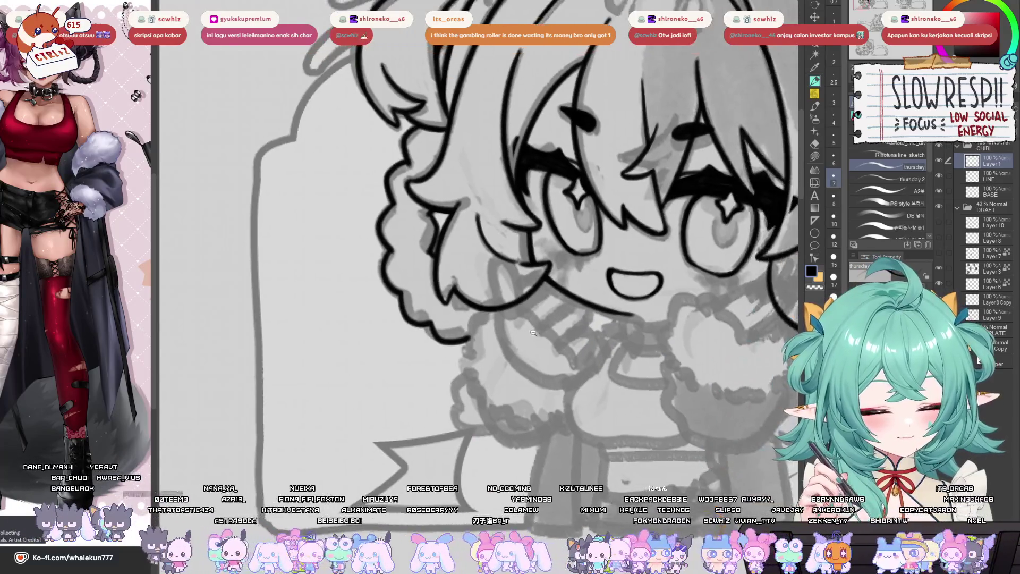
{"action": "left_click_drag", "start_coordinate": [510, 323], "coordinate": [527, 342]}
{"action": "scroll", "coordinate": [527, 343], "scroll_direction": "down", "scroll_amount": 6}
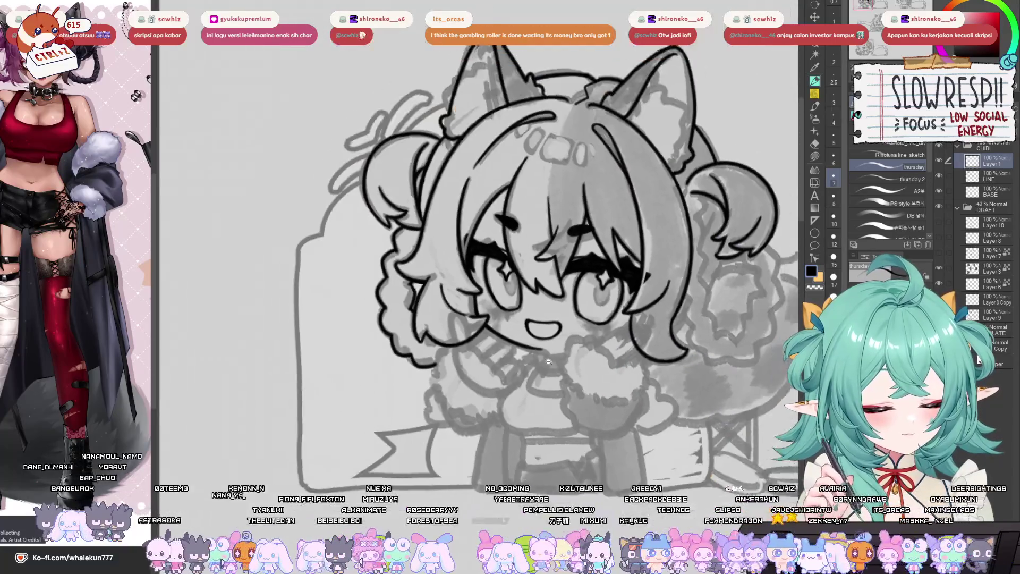
{"action": "scroll", "coordinate": [549, 348], "scroll_direction": "up", "scroll_amount": 1}
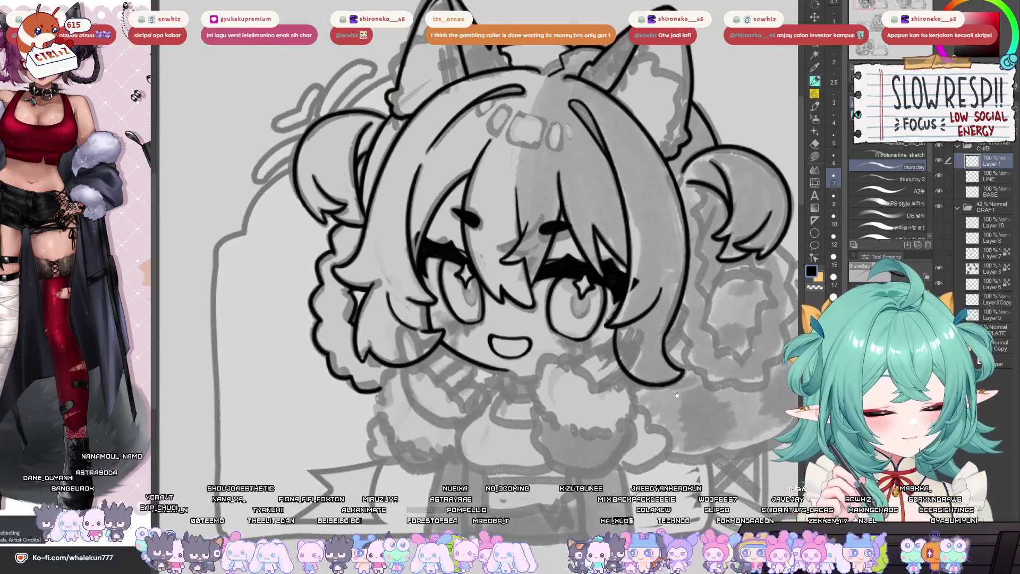
{"action": "left_click_drag", "start_coordinate": [676, 394], "coordinate": [629, 390]}
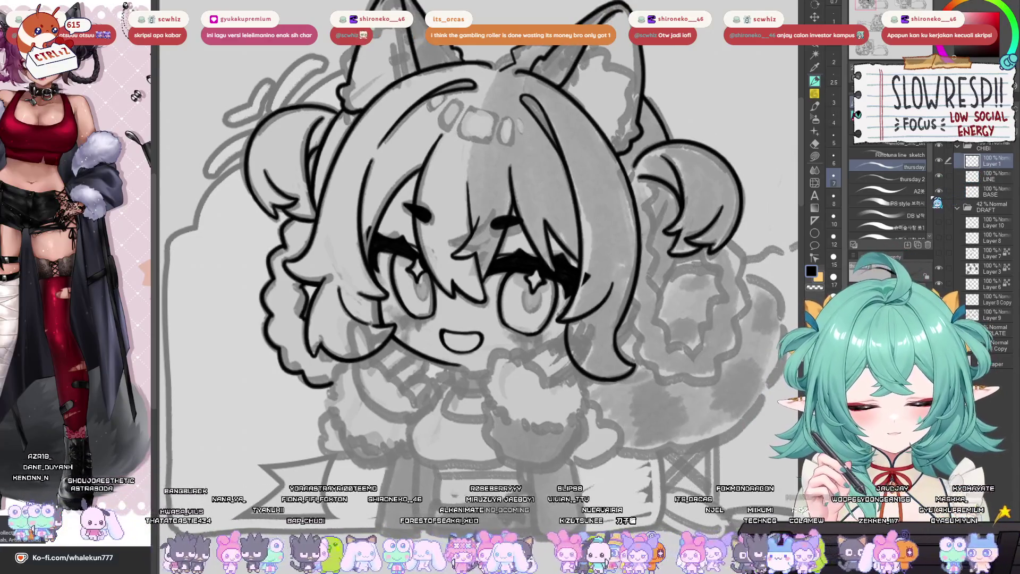
{"action": "mouse_move", "coordinate": [506, 370]}
{"action": "left_mouse_down"}
{"action": "mouse_move", "coordinate": [583, 411]}
{"action": "mouse_move", "coordinate": [572, 422]}
{"action": "mouse_move", "coordinate": [531, 404]}
{"action": "mouse_move", "coordinate": [552, 383]}
{"action": "mouse_move", "coordinate": [524, 388]}
{"action": "left_mouse_up"}
{"action": "scroll", "coordinate": [549, 234], "scroll_direction": "up", "scroll_amount": 2}
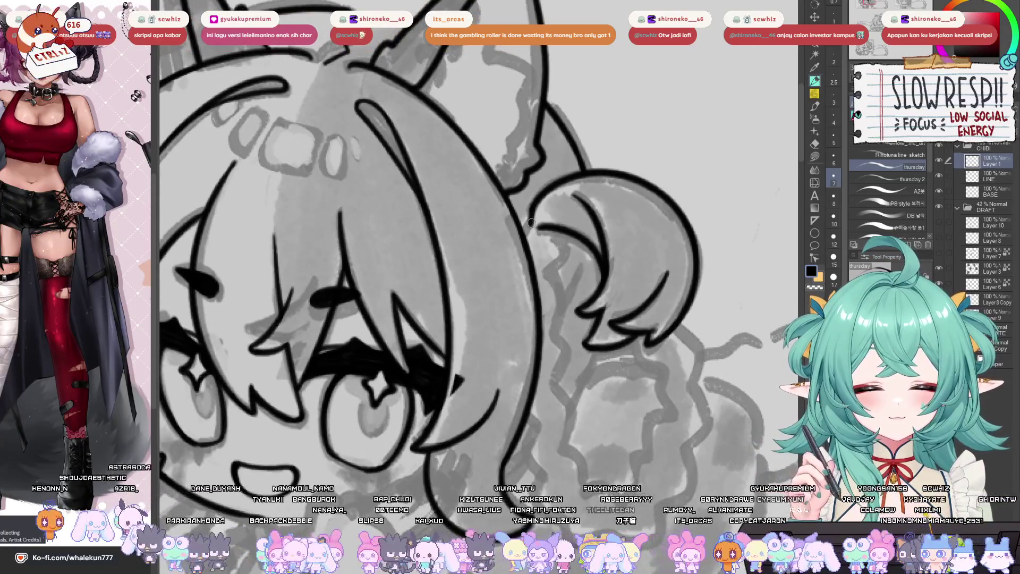
- Draw a short hair stroke under the bun and merge Layer 1 down into LINE
{"action": "mouse_move", "coordinate": [558, 230]}
{"action": "left_mouse_down"}
{"action": "mouse_move", "coordinate": [560, 266]}
{"action": "mouse_move", "coordinate": [526, 270]}
{"action": "mouse_move", "coordinate": [533, 321]}
{"action": "left_mouse_up"}
{"action": "key", "text": "ctrl+z"}
{"action": "key", "text": "ctrl+z"}
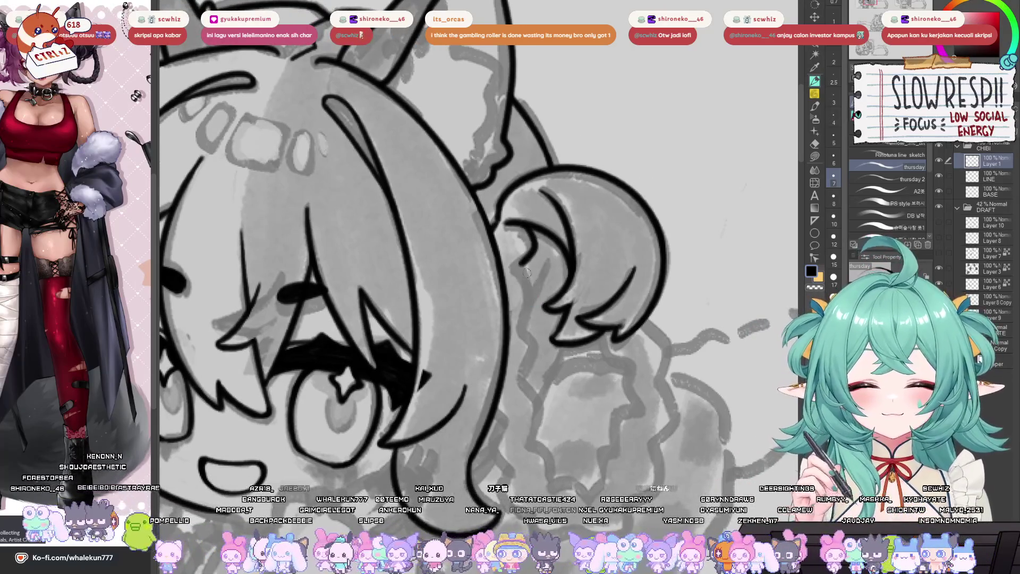
{"action": "key", "text": "ctrl+z"}
{"action": "left_click_drag", "start_coordinate": [524, 225], "coordinate": [532, 237]}
{"action": "key", "text": "ctrl+e"}
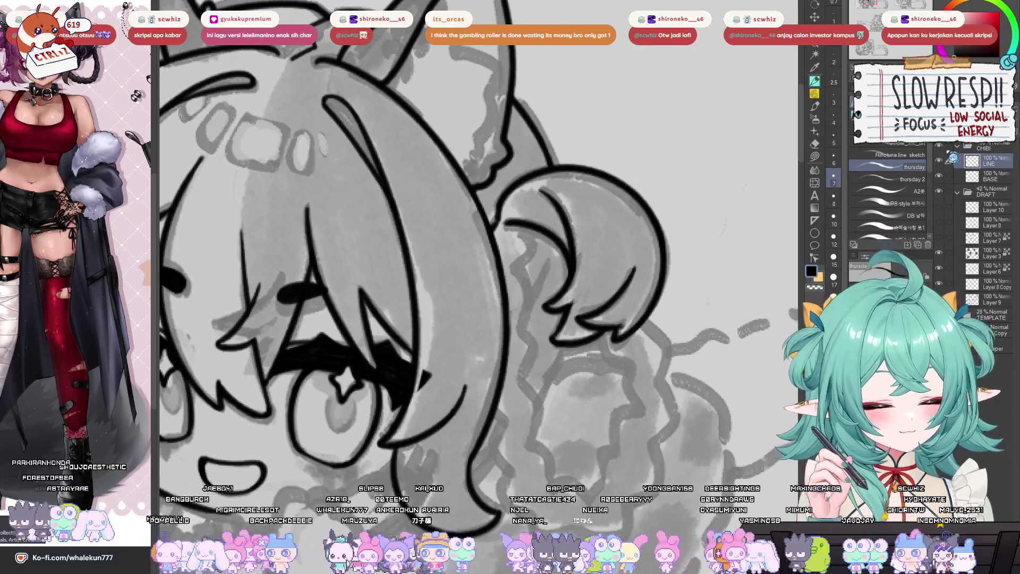
- On a new layer above LINE, retry the hair strand strokes under the bun
{"action": "key", "text": "ctrl+shift+n"}
{"action": "left_click_drag", "start_coordinate": [548, 195], "coordinate": [534, 240]}
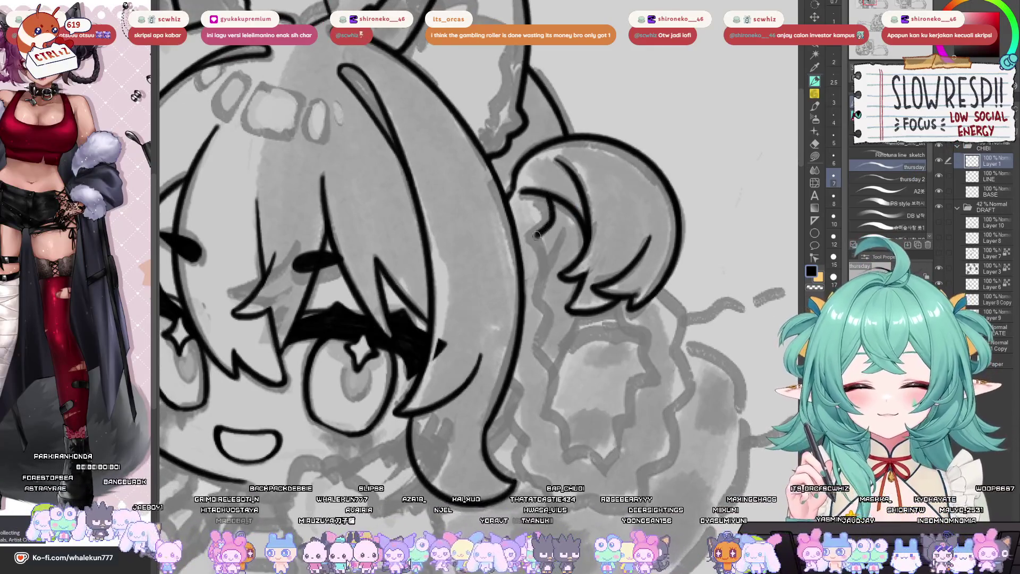
{"action": "key", "text": "ctrl+z"}
{"action": "mouse_move", "coordinate": [547, 190]}
{"action": "left_mouse_down"}
{"action": "mouse_move", "coordinate": [534, 240]}
{"action": "mouse_move", "coordinate": [552, 276]}
{"action": "left_mouse_up"}
{"action": "key", "text": "ctrl+z"}
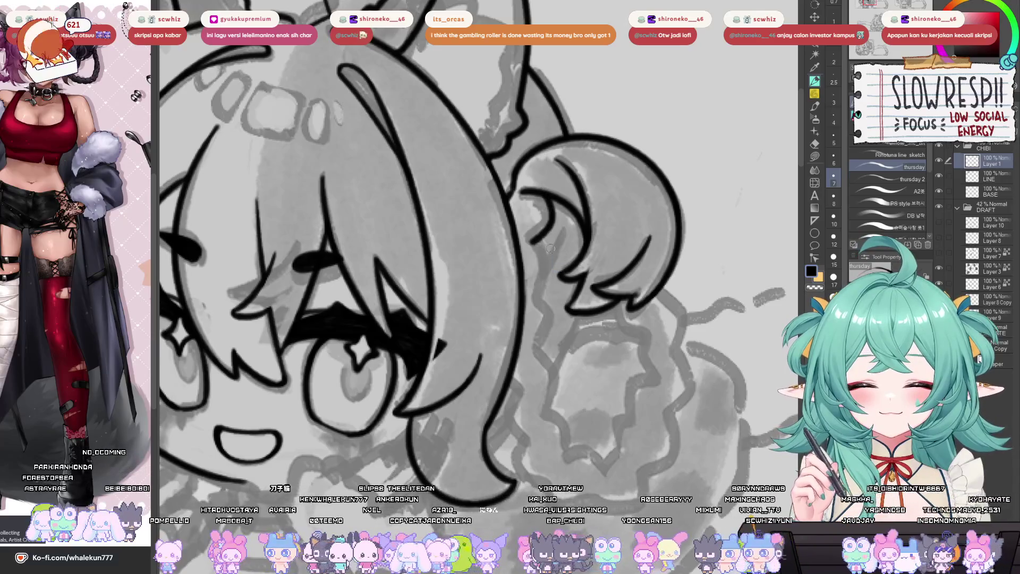
{"action": "mouse_move", "coordinate": [535, 234]}
{"action": "left_mouse_down"}
{"action": "mouse_move", "coordinate": [547, 348]}
{"action": "mouse_move", "coordinate": [539, 257]}
{"action": "left_mouse_up"}
{"action": "key", "text": "ctrl+z"}
{"action": "key", "text": "ctrl+z"}
{"action": "key", "text": "ctrl+z"}
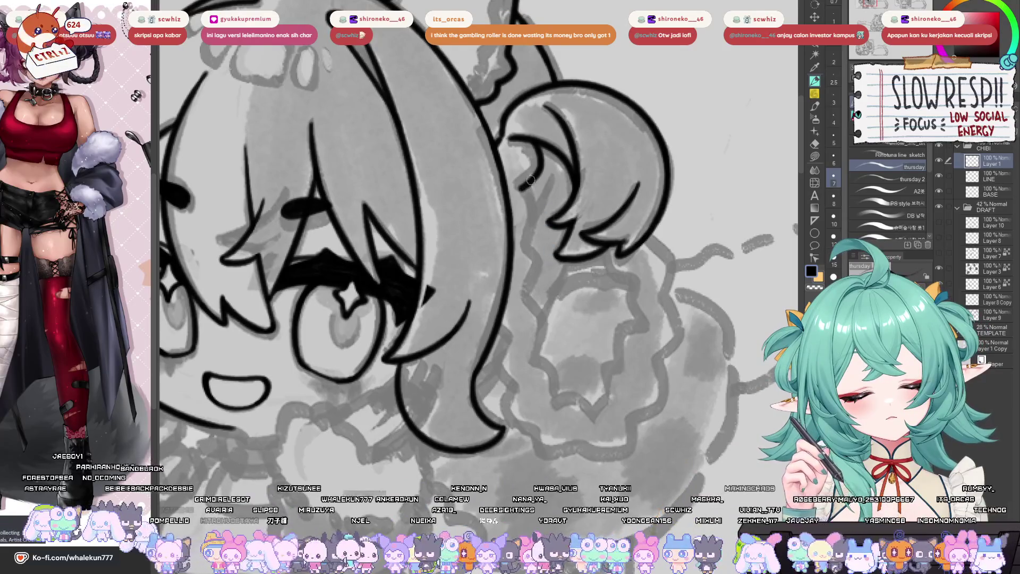
{"action": "key", "text": "ctrl+z"}
{"action": "mouse_move", "coordinate": [531, 139]}
{"action": "left_mouse_down"}
{"action": "mouse_move", "coordinate": [523, 196]}
{"action": "mouse_move", "coordinate": [528, 140]}
{"action": "mouse_move", "coordinate": [520, 189]}
{"action": "mouse_move", "coordinate": [530, 245]}
{"action": "mouse_move", "coordinate": [523, 322]}
{"action": "mouse_move", "coordinate": [499, 325]}
{"action": "left_mouse_up"}
{"action": "key", "text": "ctrl+z"}
{"action": "scroll", "coordinate": [551, 321], "scroll_direction": "down", "scroll_amount": 5}
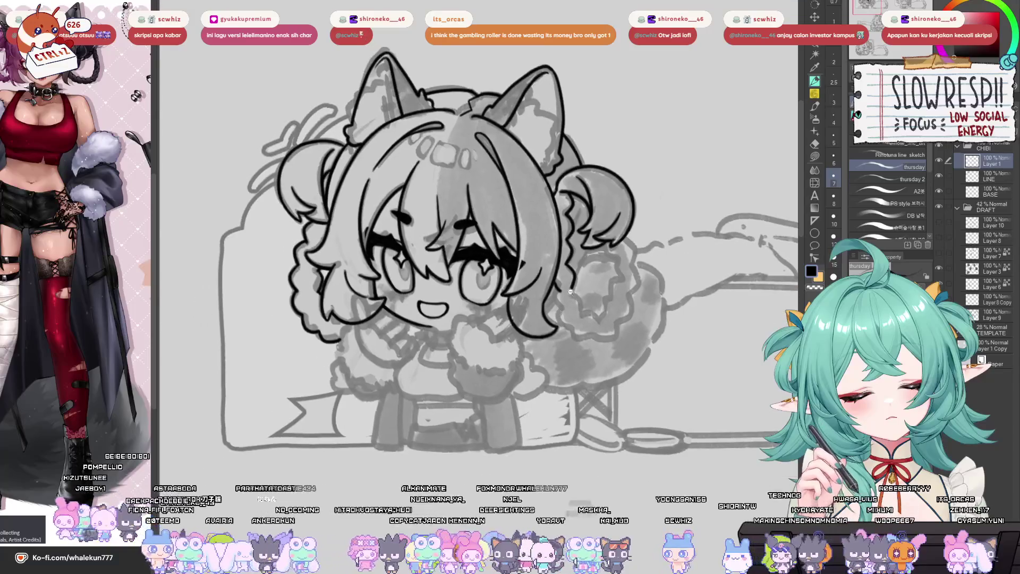
- Ink short strokes along the hair edge beside the braid end, undoing and retrying them
{"action": "scroll", "coordinate": [554, 292], "scroll_direction": "up", "scroll_amount": 5}
{"action": "scroll", "coordinate": [554, 292], "scroll_direction": "down", "scroll_amount": 5}
{"action": "scroll", "coordinate": [532, 255], "scroll_direction": "up", "scroll_amount": 6}
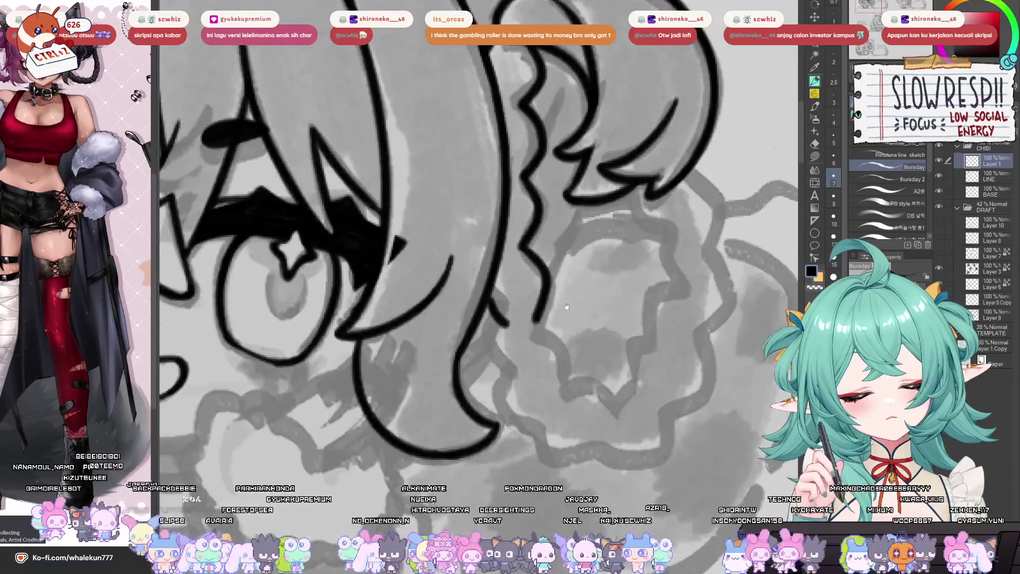
{"action": "key", "text": "ctrl+z"}
{"action": "mouse_move", "coordinate": [520, 231]}
{"action": "left_mouse_down"}
{"action": "mouse_move", "coordinate": [508, 249]}
{"action": "mouse_move", "coordinate": [506, 299]}
{"action": "left_mouse_up"}
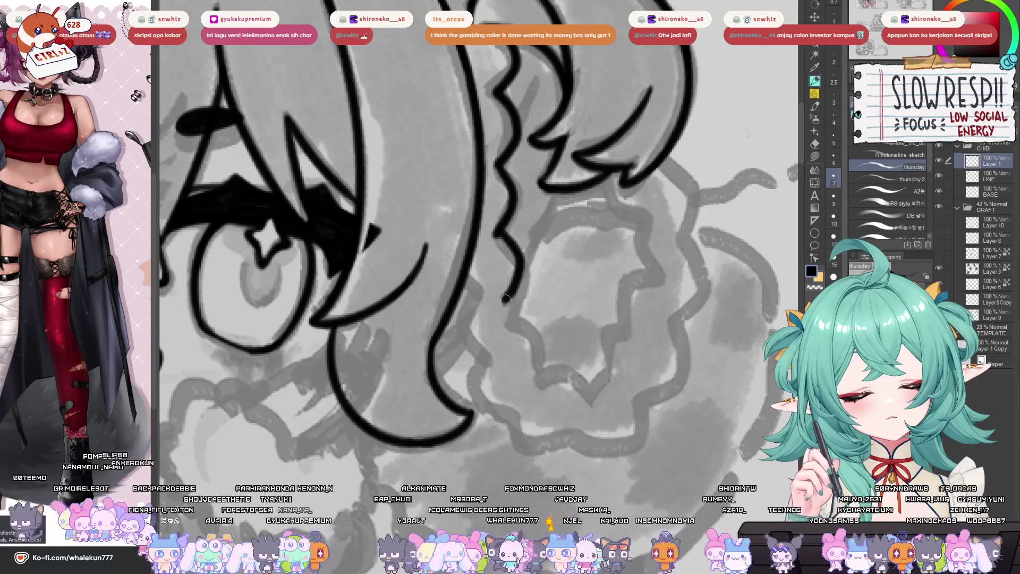
{"action": "key", "text": "ctrl+z"}
{"action": "mouse_move", "coordinate": [497, 228]}
{"action": "left_mouse_down"}
{"action": "mouse_move", "coordinate": [534, 362]}
{"action": "mouse_move", "coordinate": [592, 398]}
{"action": "left_mouse_up"}
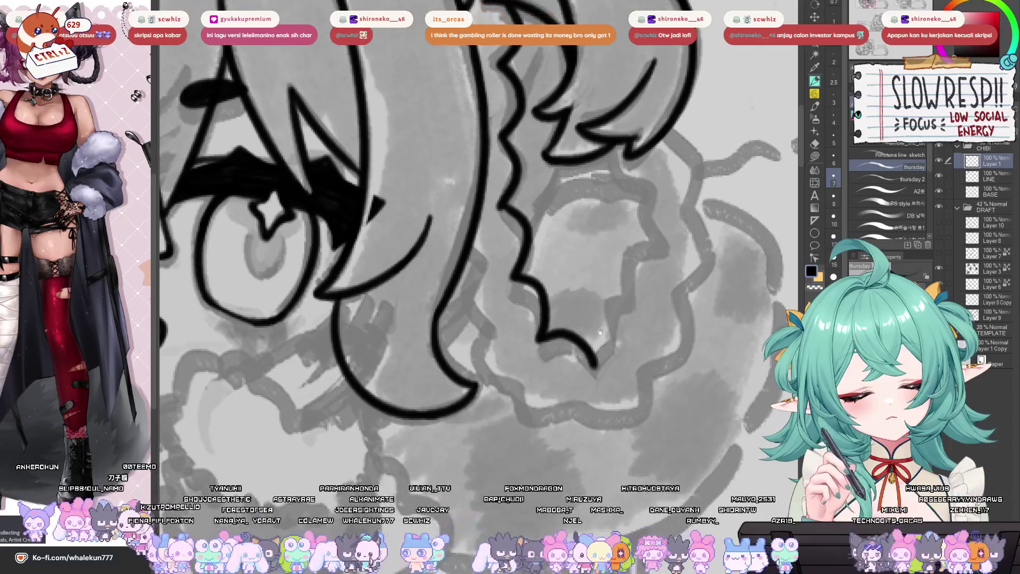
{"action": "mouse_move", "coordinate": [467, 259]}
{"action": "left_mouse_down"}
{"action": "mouse_move", "coordinate": [481, 284]}
{"action": "mouse_move", "coordinate": [470, 271]}
{"action": "mouse_move", "coordinate": [486, 354]}
{"action": "left_mouse_up"}
{"action": "key", "text": "ctrl+z"}
{"action": "key", "text": "ctrl+z"}
{"action": "key", "text": "ctrl+z"}
{"action": "key", "text": "ctrl+z"}
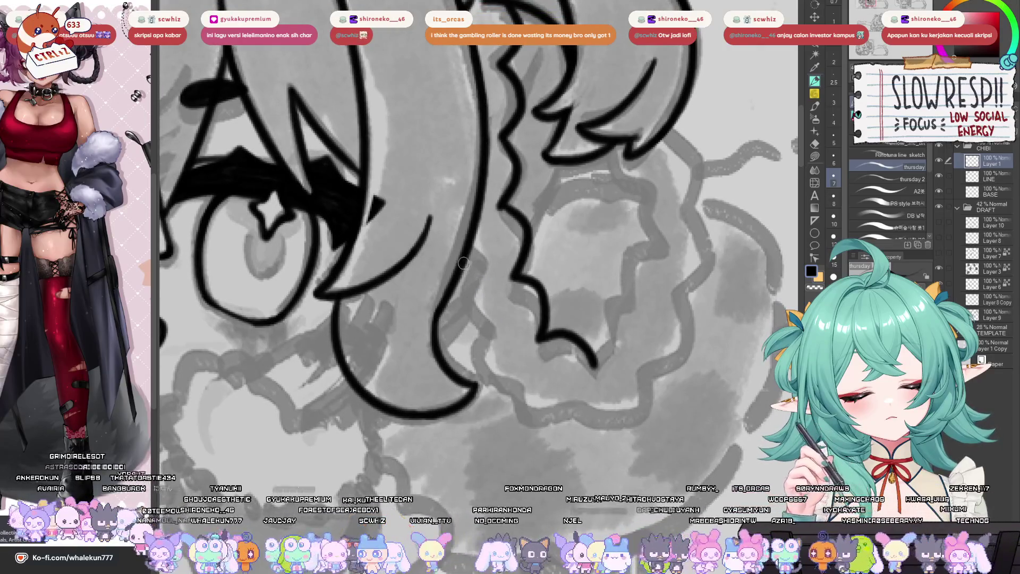
{"action": "mouse_move", "coordinate": [460, 256]}
{"action": "left_mouse_down"}
{"action": "mouse_move", "coordinate": [475, 288]}
{"action": "mouse_move", "coordinate": [498, 293]}
{"action": "mouse_move", "coordinate": [491, 302]}
{"action": "mouse_move", "coordinate": [458, 286]}
{"action": "left_mouse_up"}
{"action": "key", "text": "ctrl+z"}
{"action": "key", "text": "ctrl+z"}
{"action": "key", "text": "ctrl+z"}
{"action": "mouse_move", "coordinate": [506, 218]}
{"action": "left_mouse_down"}
{"action": "mouse_move", "coordinate": [482, 263]}
{"action": "mouse_move", "coordinate": [471, 219]}
{"action": "left_mouse_up"}
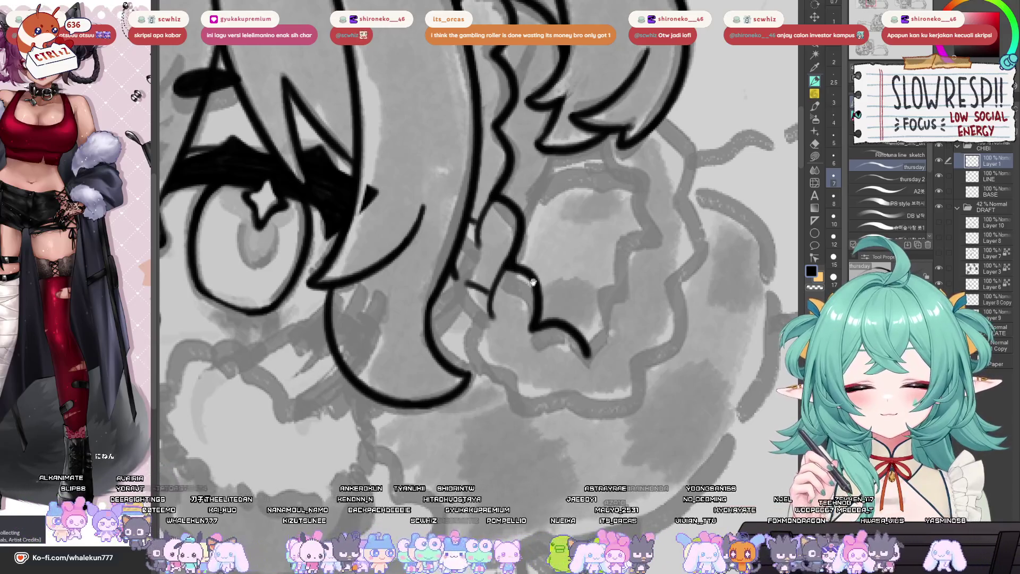
- Ink the hand's lower curve and side edge, undoing stray strokes and redrawing
{"action": "mouse_move", "coordinate": [457, 286]}
{"action": "left_mouse_down"}
{"action": "mouse_move", "coordinate": [461, 277]}
{"action": "mouse_move", "coordinate": [449, 308]}
{"action": "mouse_move", "coordinate": [505, 340]}
{"action": "left_mouse_up"}
{"action": "key", "text": "ctrl+z"}
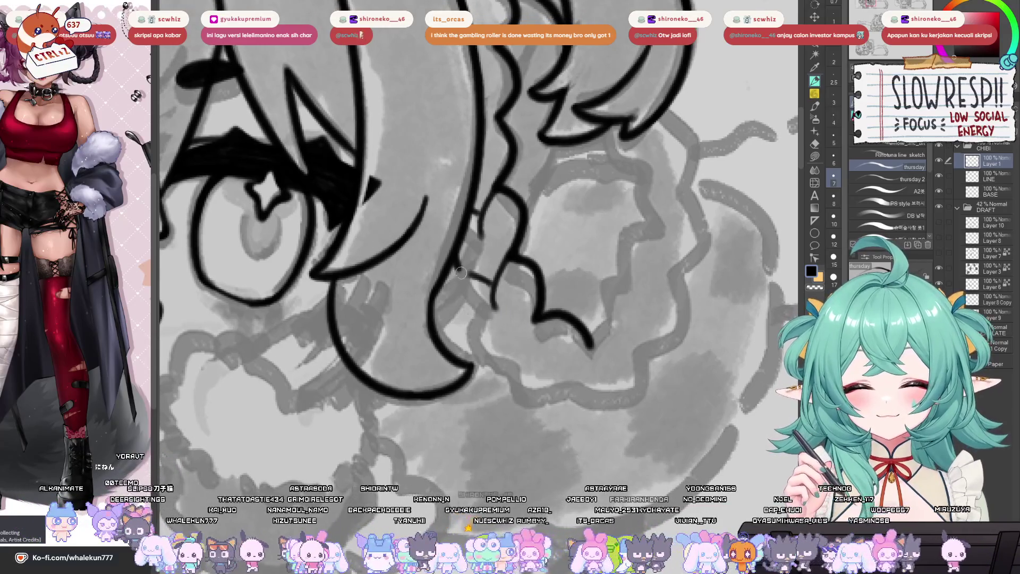
{"action": "left_click_drag", "start_coordinate": [452, 315], "coordinate": [485, 340]}
{"action": "left_click_drag", "start_coordinate": [536, 298], "coordinate": [530, 367]}
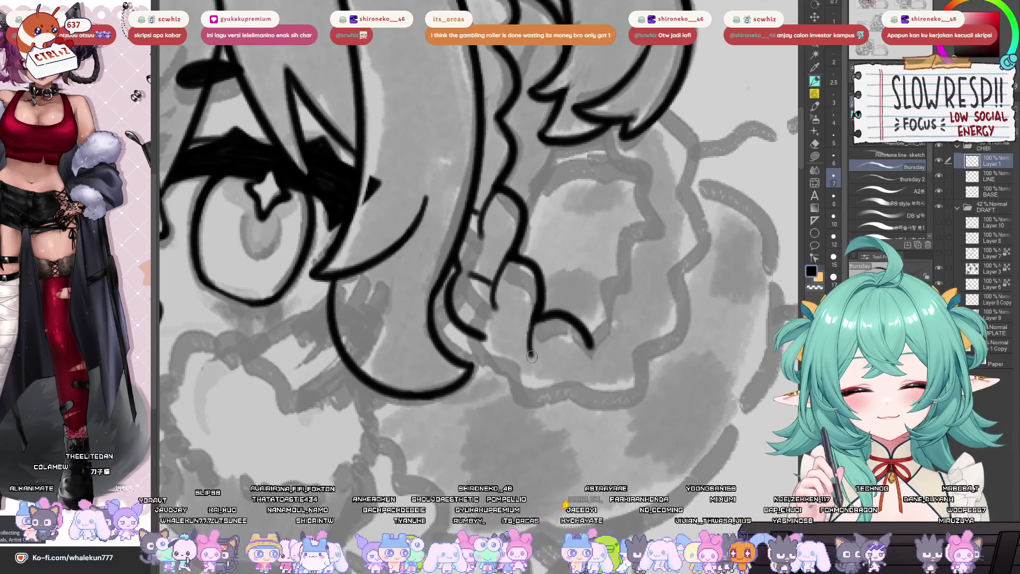
{"action": "key", "text": "ctrl+z"}
{"action": "left_click_drag", "start_coordinate": [538, 303], "coordinate": [531, 372]}
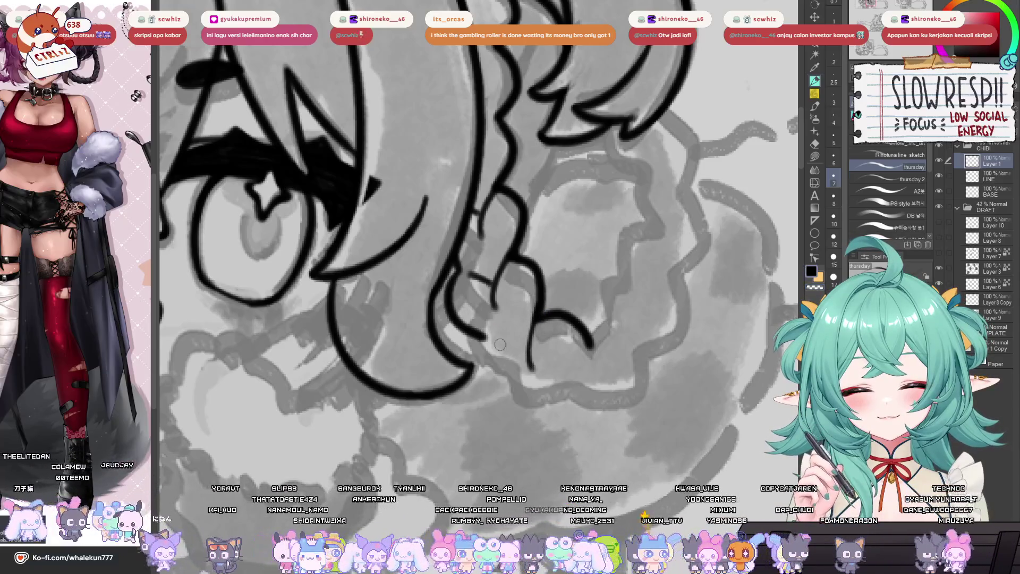
{"action": "mouse_move", "coordinate": [485, 339]}
{"action": "left_mouse_down"}
{"action": "mouse_move", "coordinate": [483, 375]}
{"action": "mouse_move", "coordinate": [537, 398]}
{"action": "left_mouse_up"}
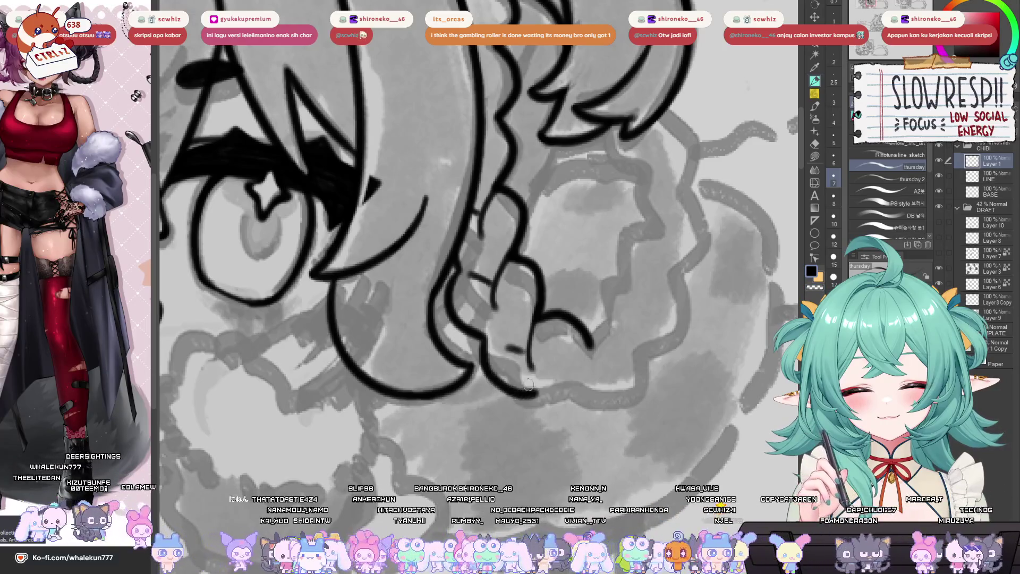
{"action": "key", "text": "ctrl+z"}
{"action": "mouse_move", "coordinate": [481, 331]}
{"action": "left_mouse_down"}
{"action": "mouse_move", "coordinate": [475, 359]}
{"action": "mouse_move", "coordinate": [536, 388]}
{"action": "mouse_move", "coordinate": [478, 342]}
{"action": "mouse_move", "coordinate": [532, 379]}
{"action": "left_mouse_up"}
{"action": "key", "text": "ctrl+z"}
- Erase a small ink overshoot on the hand, then retry the hand-edge line
{"action": "key", "text": "e"}
{"action": "mouse_move", "coordinate": [562, 317]}
{"action": "left_mouse_down"}
{"action": "mouse_move", "coordinate": [554, 308]}
{"action": "mouse_move", "coordinate": [589, 333]}
{"action": "left_mouse_up"}
{"action": "key", "text": "p"}
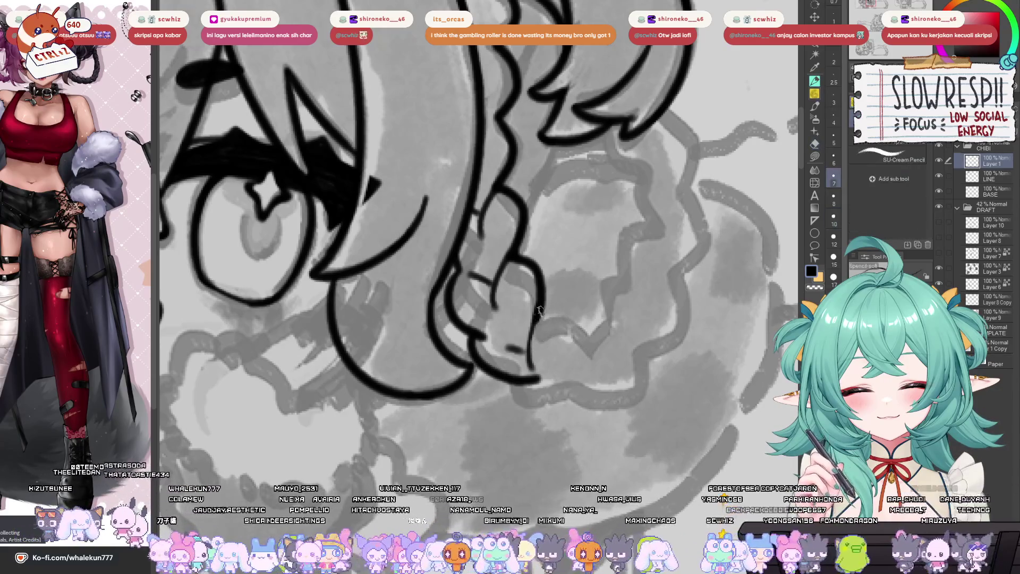
{"action": "key", "text": "ctrl+z"}
{"action": "mouse_move", "coordinate": [542, 309]}
{"action": "left_mouse_down"}
{"action": "mouse_move", "coordinate": [530, 361]}
{"action": "mouse_move", "coordinate": [549, 306]}
{"action": "mouse_move", "coordinate": [571, 318]}
{"action": "mouse_move", "coordinate": [571, 353]}
{"action": "left_mouse_up"}
{"action": "key", "text": "ctrl+z"}
{"action": "key", "text": "ctrl+z"}
{"action": "key", "text": "c"}
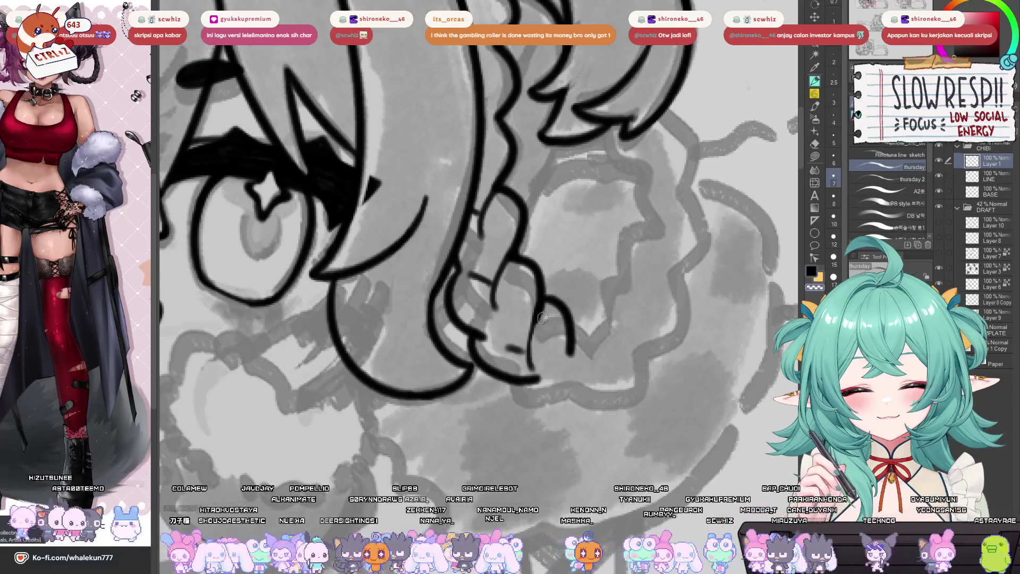
{"action": "scroll", "coordinate": [556, 311], "scroll_direction": "up", "scroll_amount": 2}
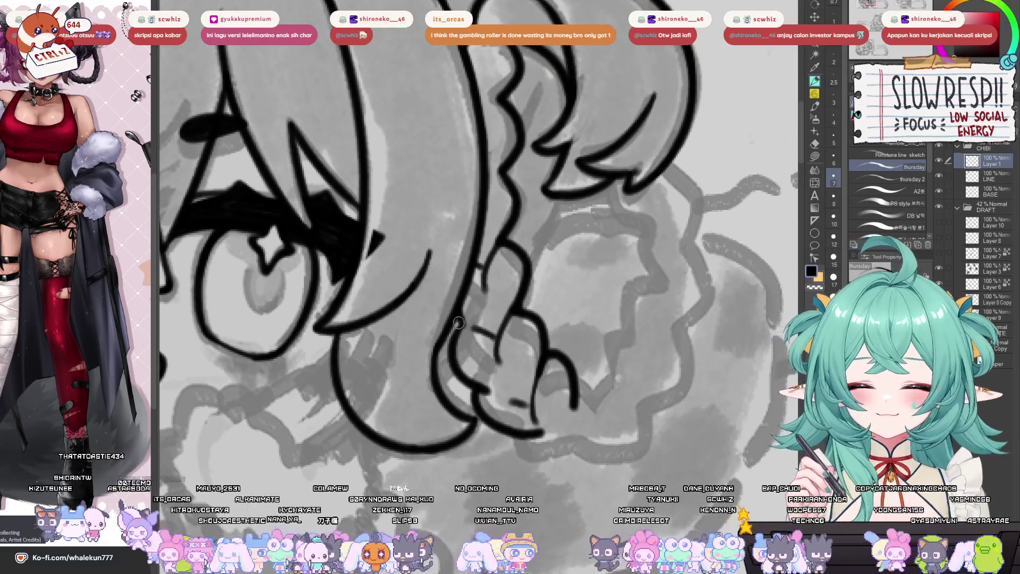
{"action": "scroll", "coordinate": [478, 356], "scroll_direction": "up", "scroll_amount": 1}
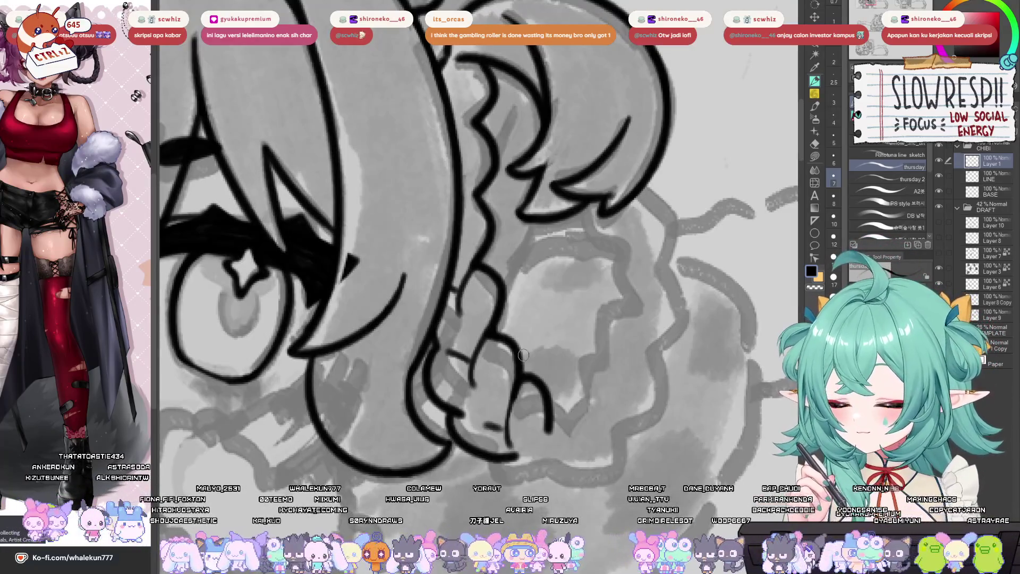
{"action": "left_click_drag", "start_coordinate": [523, 355], "coordinate": [506, 358]}
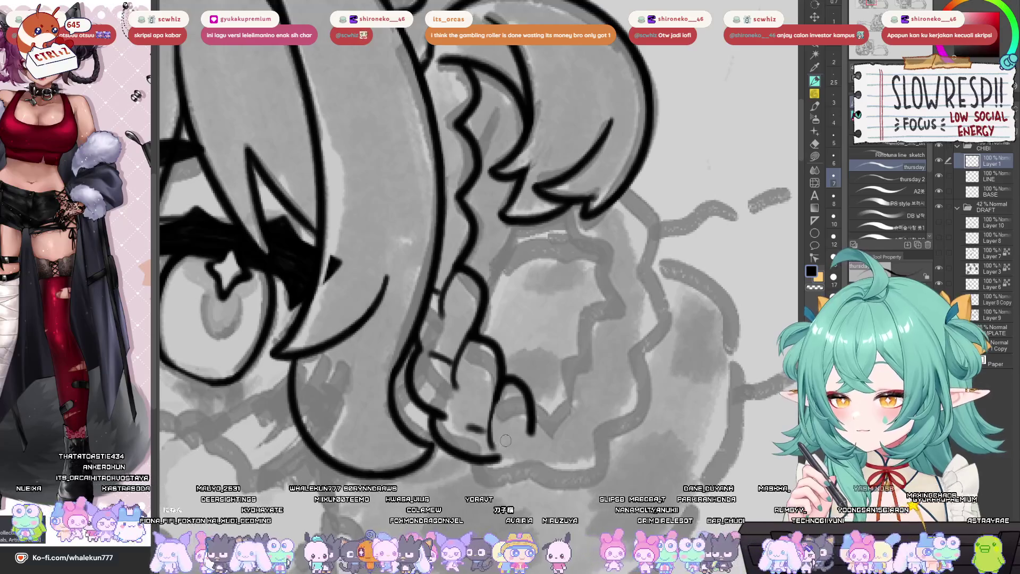
{"action": "mouse_move", "coordinate": [505, 440]}
{"action": "left_mouse_down"}
{"action": "mouse_move", "coordinate": [484, 379]}
{"action": "mouse_move", "coordinate": [488, 348]}
{"action": "mouse_move", "coordinate": [507, 338]}
{"action": "mouse_move", "coordinate": [511, 410]}
{"action": "mouse_move", "coordinate": [527, 305]}
{"action": "mouse_move", "coordinate": [514, 359]}
{"action": "left_mouse_up"}
- Draw a clean ink line down the hair edge beside the braid, redrawing it until smooth
{"action": "key", "text": "ctrl+z"}
{"action": "left_click_drag", "start_coordinate": [542, 291], "coordinate": [515, 359]}
{"action": "key", "text": "ctrl+z"}
{"action": "key", "text": "ctrl+z"}
{"action": "left_click_drag", "start_coordinate": [543, 289], "coordinate": [514, 355]}
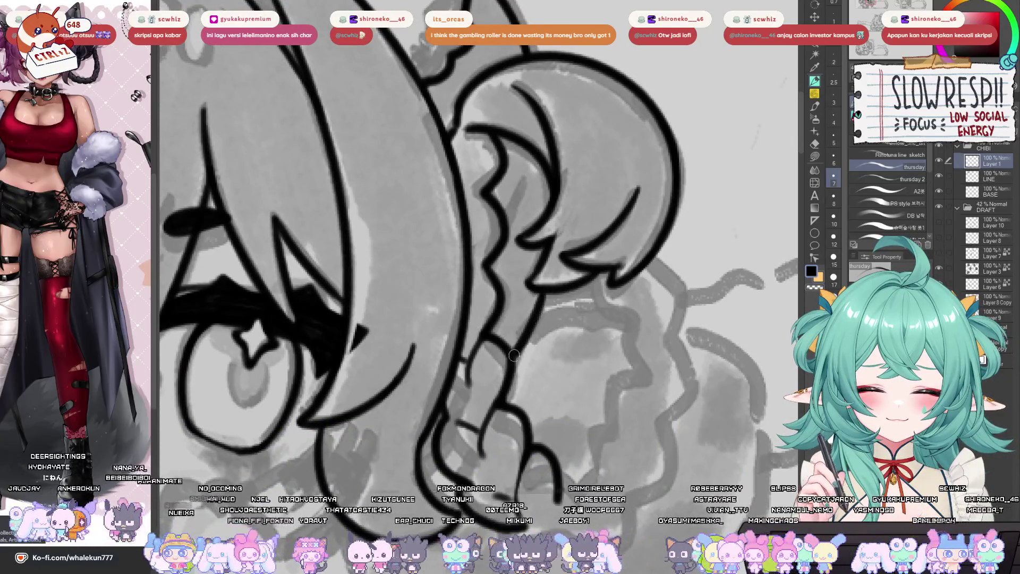
{"action": "key", "text": "ctrl+z"}
{"action": "left_click_drag", "start_coordinate": [543, 289], "coordinate": [511, 363]}
{"action": "key", "text": "ctrl+z"}
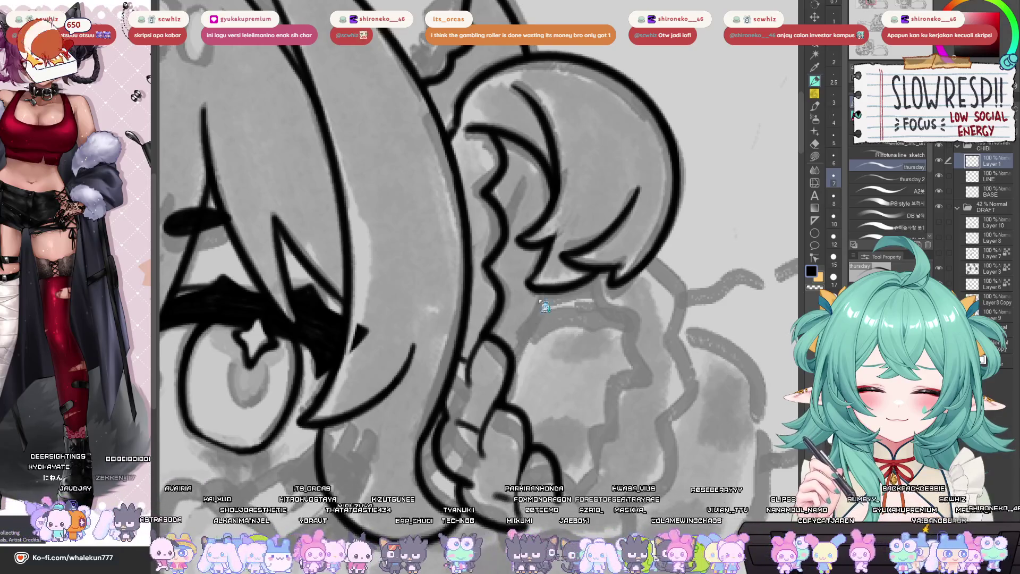
{"action": "left_click_drag", "start_coordinate": [543, 290], "coordinate": [513, 357]}
{"action": "key", "text": "ctrl+z"}
{"action": "left_click_drag", "start_coordinate": [543, 289], "coordinate": [517, 352]}
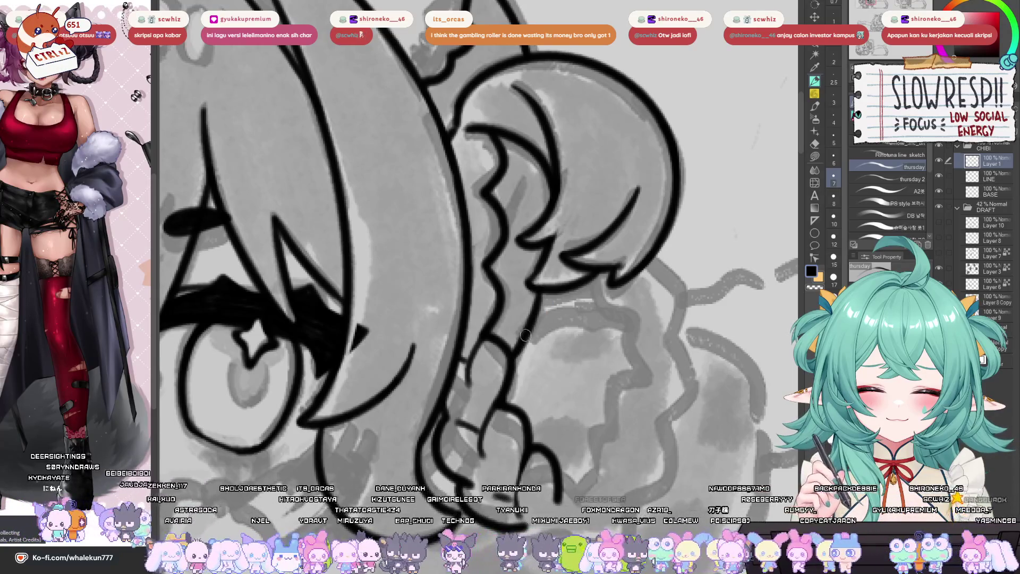
- Flip the canvas to check the lineart, then ink a curve across the lower hand
{"action": "scroll", "coordinate": [503, 369], "scroll_direction": "down", "scroll_amount": 2}
{"action": "key", "text": "ctrl+z"}
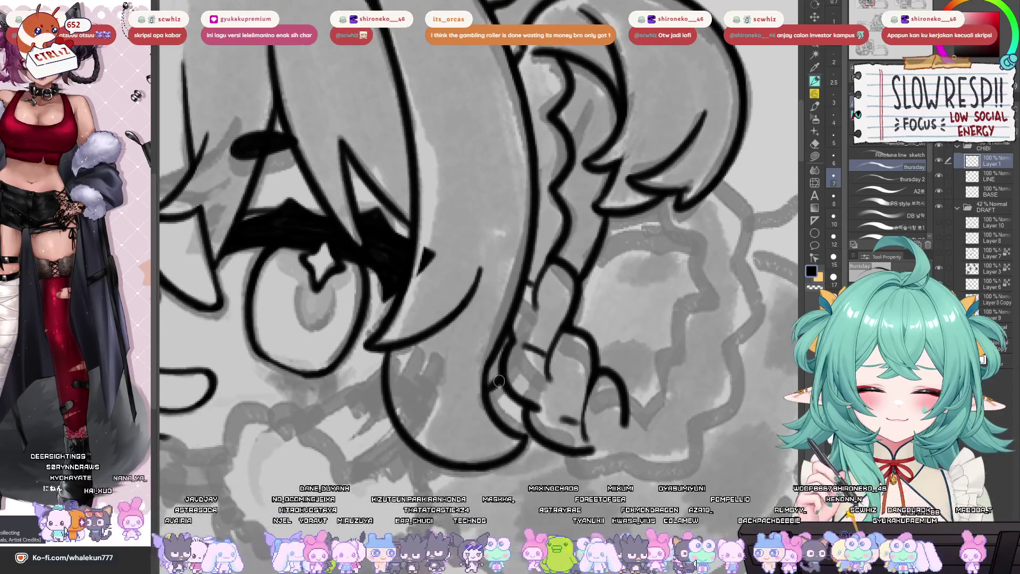
{"action": "scroll", "coordinate": [495, 380], "scroll_direction": "down", "scroll_amount": 2}
{"action": "key", "text": "h"}
{"action": "key", "text": "h"}
{"action": "scroll", "coordinate": [522, 247], "scroll_direction": "up", "scroll_amount": 4}
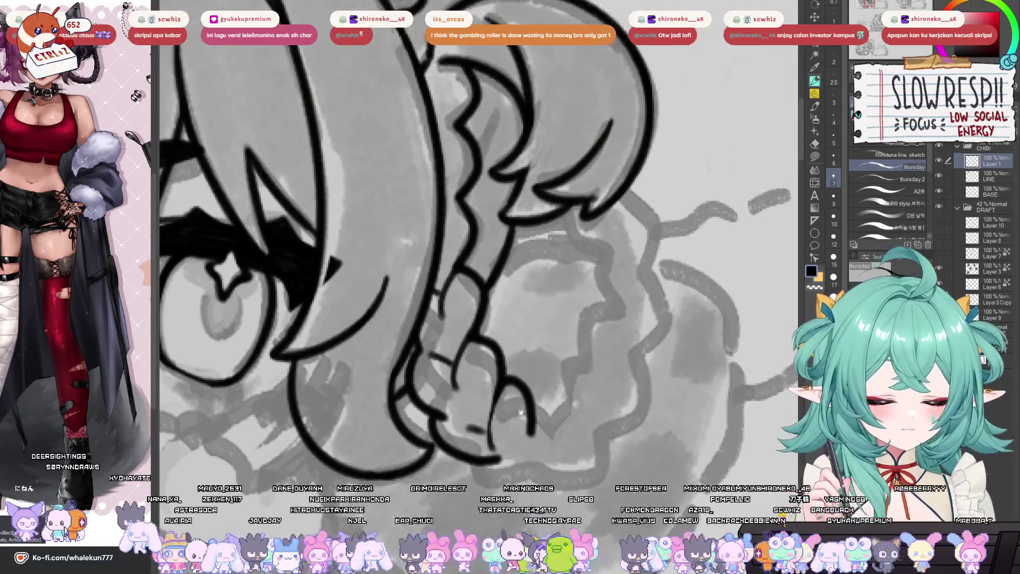
{"action": "left_click_drag", "start_coordinate": [521, 247], "coordinate": [545, 279]}
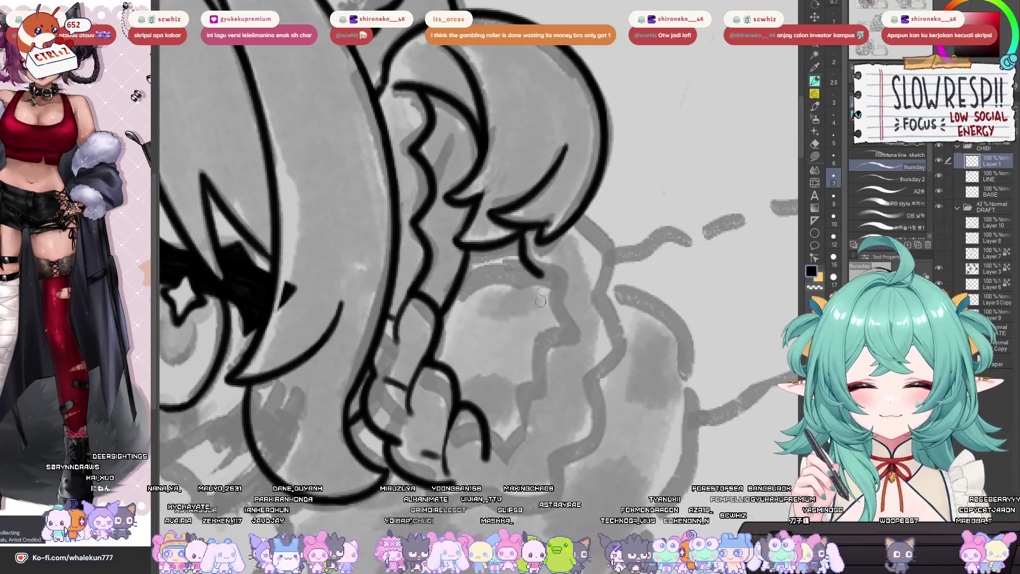
{"action": "key", "text": "ctrl+z"}
{"action": "left_click_drag", "start_coordinate": [487, 427], "coordinate": [522, 435]}
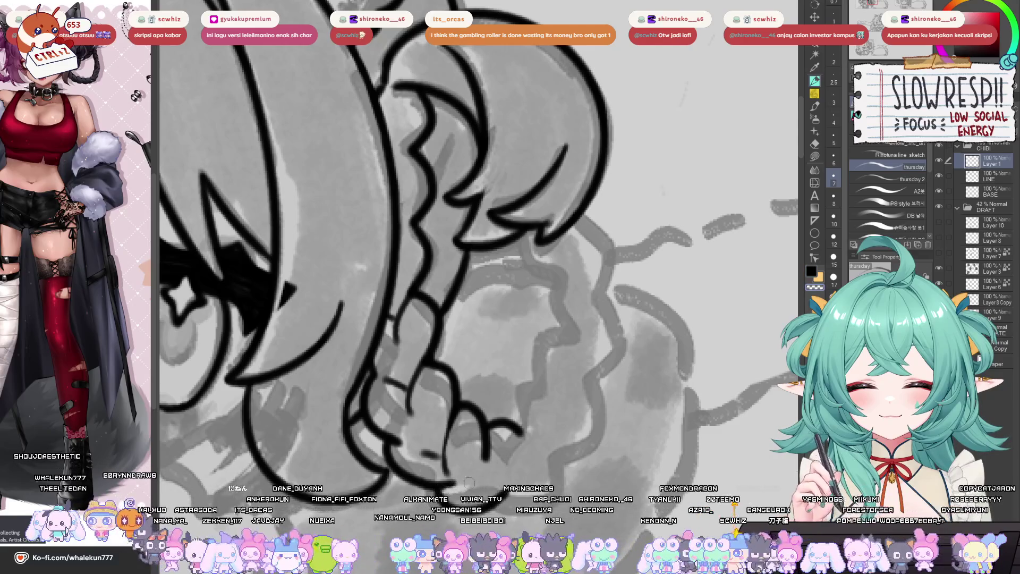
{"action": "key", "text": "ctrl+z"}
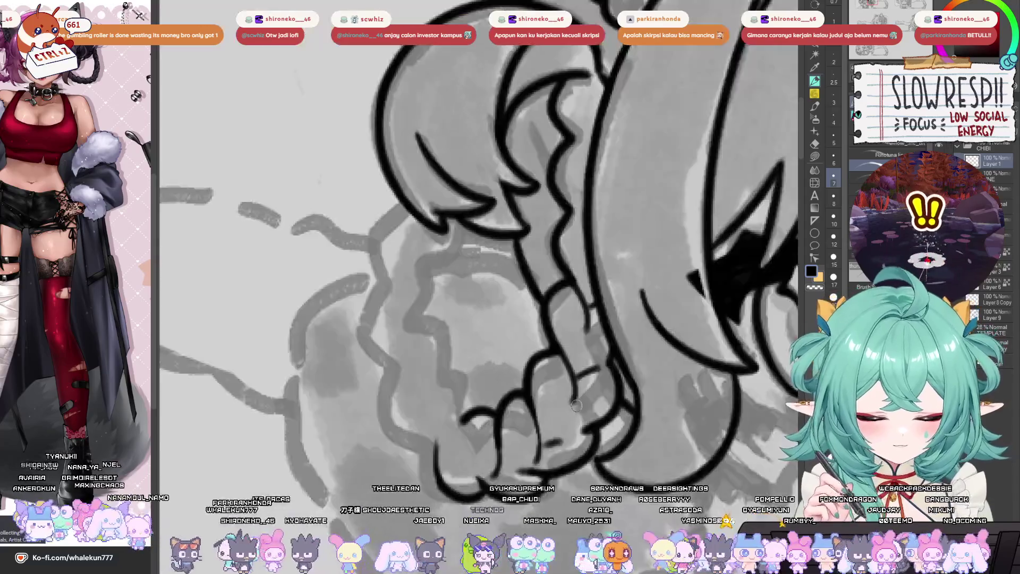
- Ink the fingertip curve of the hand holding the pom-pom, retrying the stroke
{"action": "key", "text": "e"}
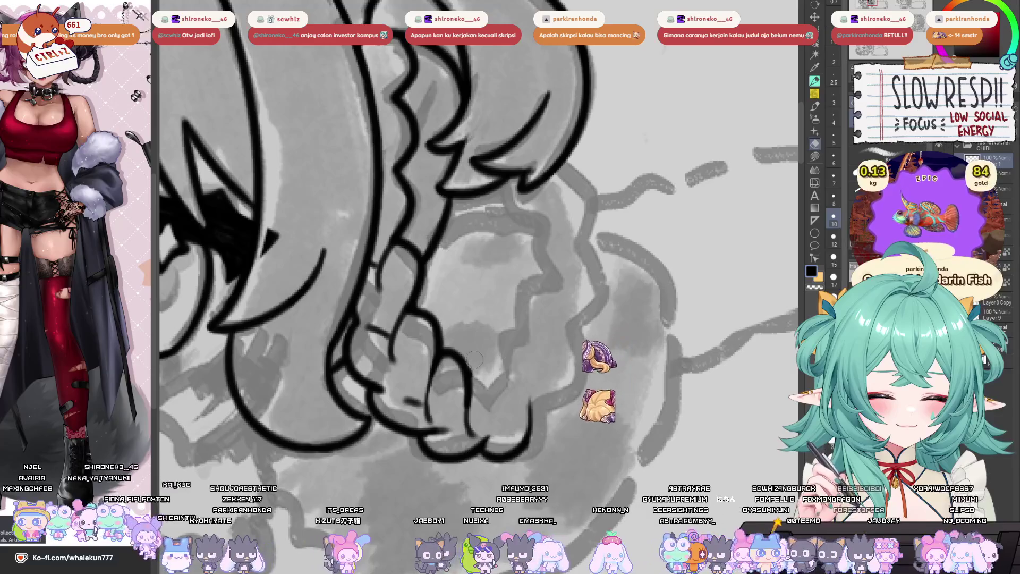
{"action": "key", "text": "p"}
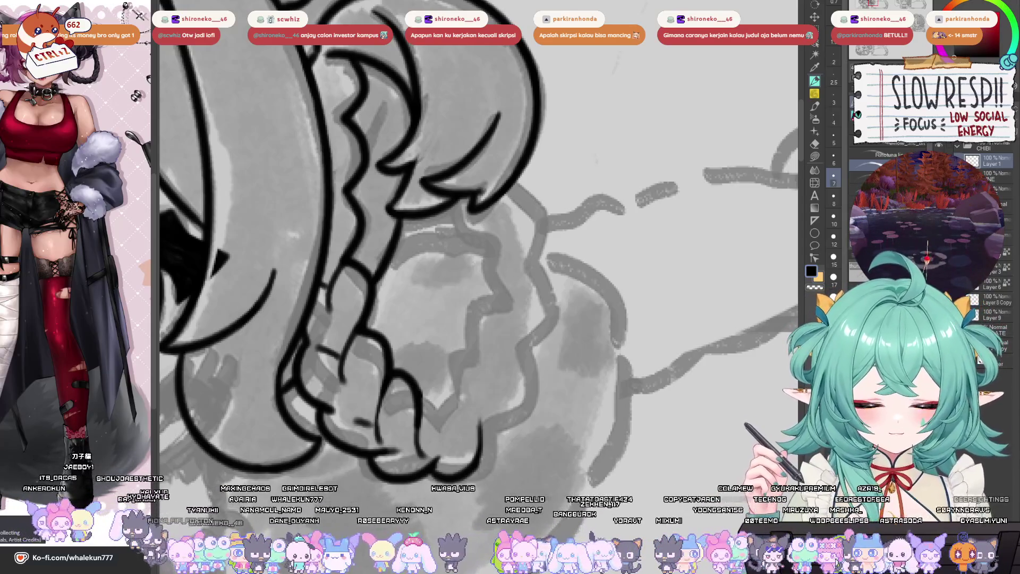
{"action": "left_click_drag", "start_coordinate": [510, 407], "coordinate": [537, 379]}
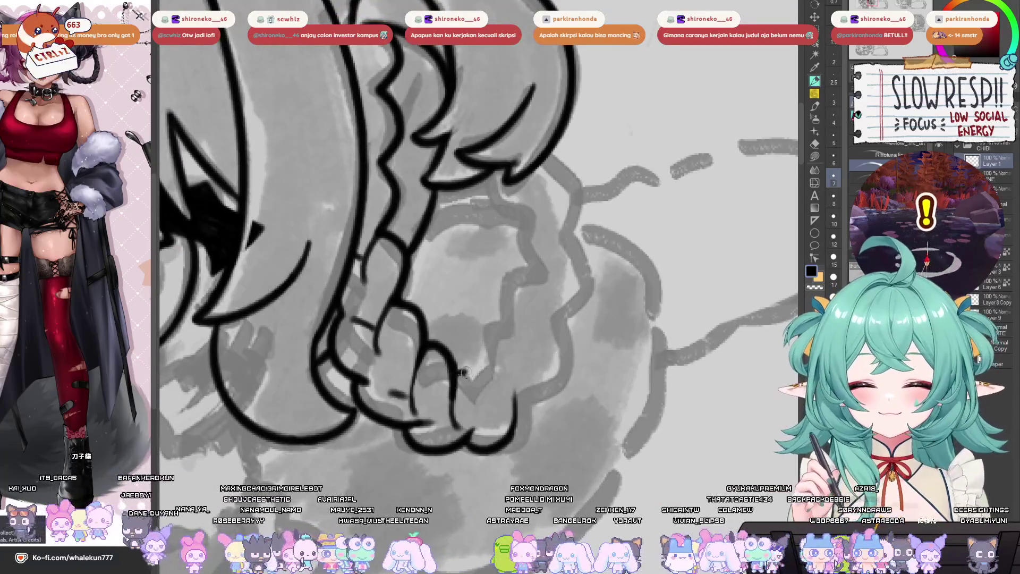
{"action": "left_click_drag", "start_coordinate": [455, 376], "coordinate": [482, 417]}
{"action": "key", "text": "ctrl+z"}
{"action": "mouse_move", "coordinate": [450, 382]}
{"action": "left_mouse_down"}
{"action": "mouse_move", "coordinate": [498, 408]}
{"action": "mouse_move", "coordinate": [500, 367]}
{"action": "mouse_move", "coordinate": [481, 369]}
{"action": "mouse_move", "coordinate": [528, 348]}
{"action": "left_mouse_up"}
{"action": "key", "text": "ctrl+z"}
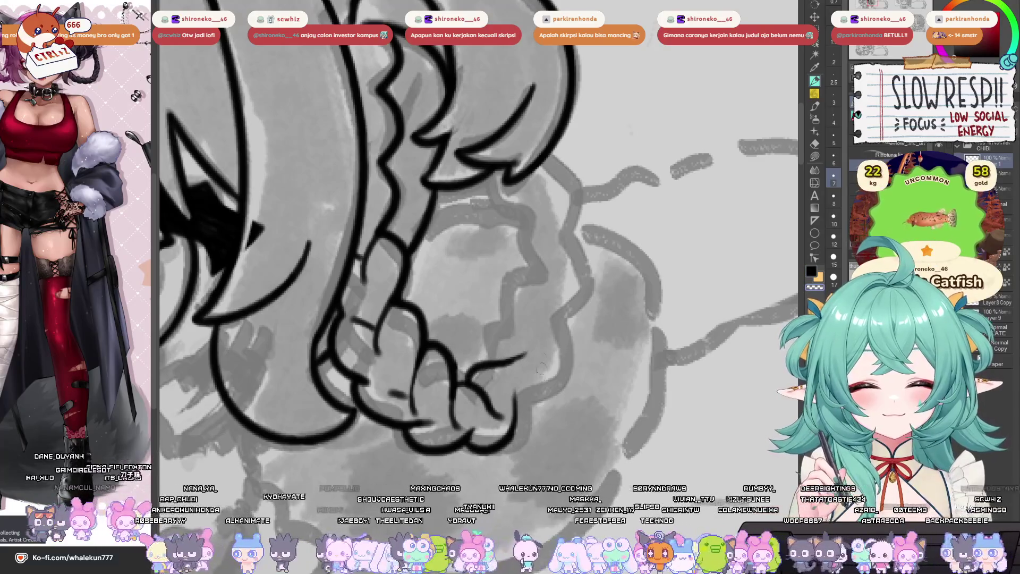
- Outline the fingertip's right side and a finger line rising toward the pom-pom
{"action": "left_click_drag", "start_coordinate": [537, 404], "coordinate": [513, 417]}
{"action": "key", "text": "ctrl+z"}
{"action": "mouse_move", "coordinate": [548, 353]}
{"action": "left_mouse_down"}
{"action": "mouse_move", "coordinate": [518, 414]}
{"action": "mouse_move", "coordinate": [542, 393]}
{"action": "mouse_move", "coordinate": [536, 342]}
{"action": "mouse_move", "coordinate": [542, 362]}
{"action": "left_mouse_up"}
{"action": "key", "text": "ctrl+z"}
{"action": "key", "text": "ctrl+z"}
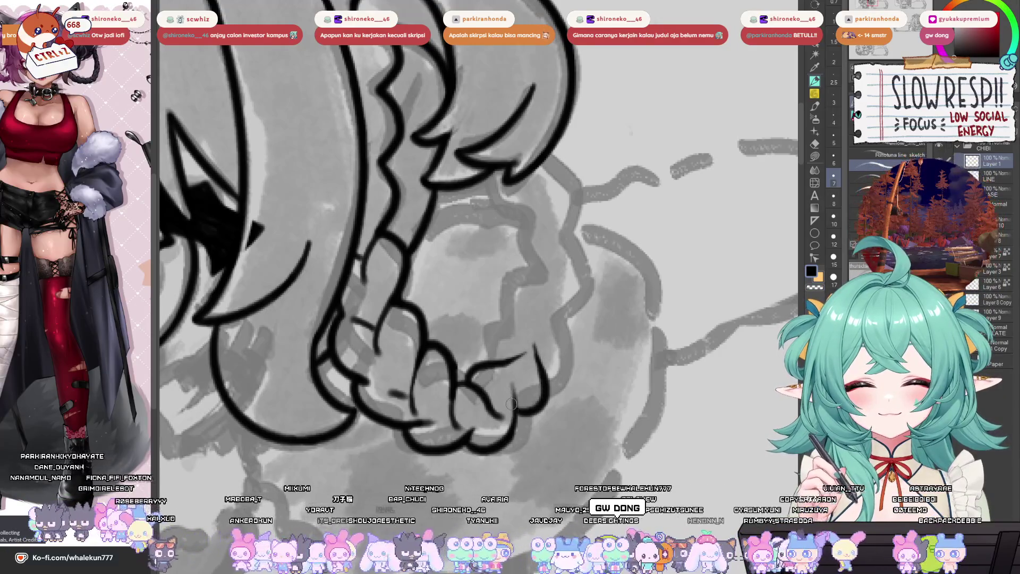
{"action": "key", "text": "ctrl+z"}
{"action": "mouse_move", "coordinate": [500, 361]}
{"action": "left_mouse_down"}
{"action": "mouse_move", "coordinate": [494, 325]}
{"action": "mouse_move", "coordinate": [530, 305]}
{"action": "left_mouse_up"}
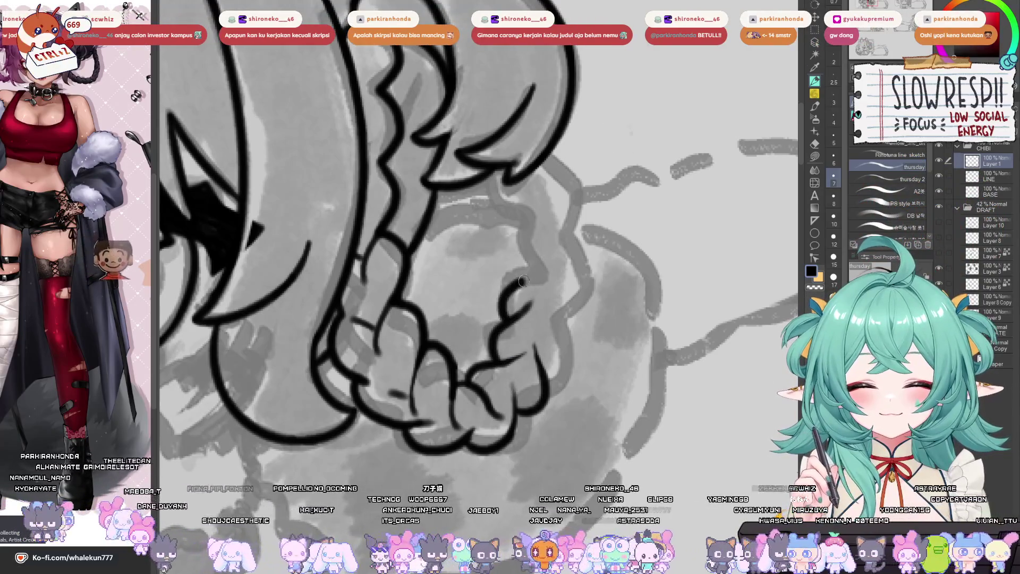
{"action": "key", "text": "ctrl+z"}
{"action": "mouse_move", "coordinate": [496, 361]}
{"action": "left_mouse_down"}
{"action": "mouse_move", "coordinate": [534, 316]}
{"action": "mouse_move", "coordinate": [555, 304]}
{"action": "mouse_move", "coordinate": [561, 315]}
{"action": "left_mouse_up"}
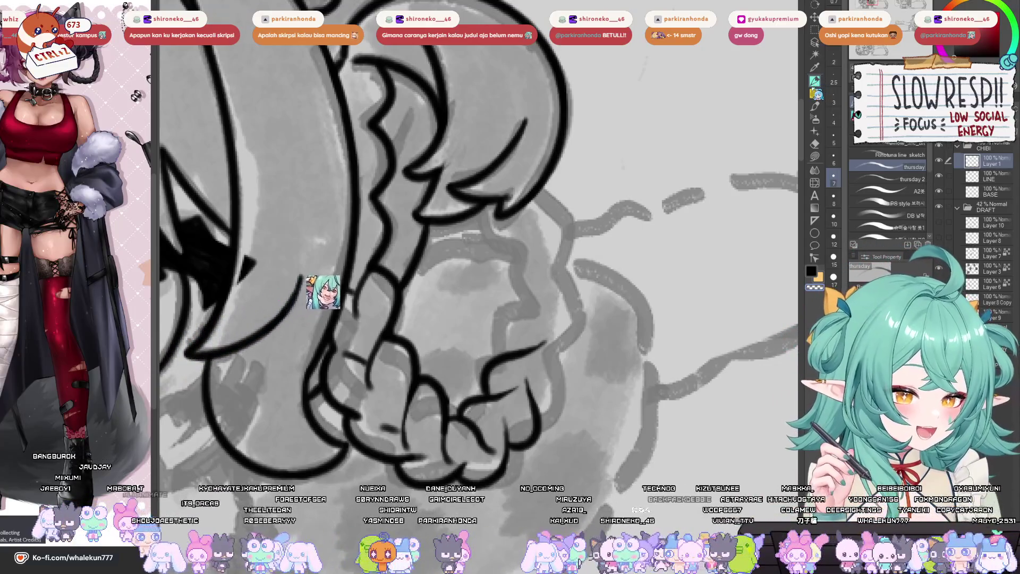
- Outline the hand's right finger, undoing the unsuccessful edge strokes
{"action": "left_click_drag", "start_coordinate": [516, 345], "coordinate": [548, 265]}
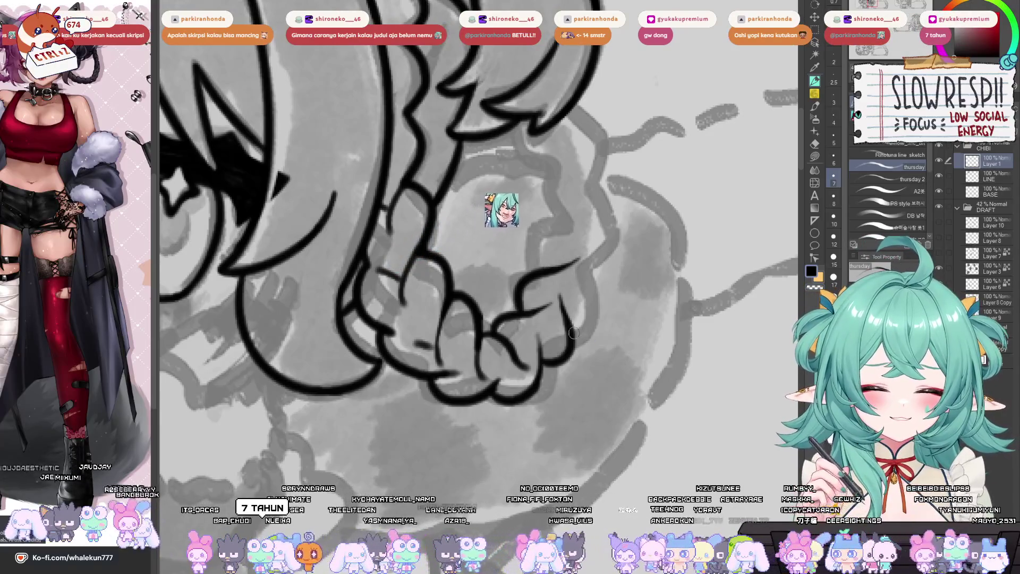
{"action": "left_click_drag", "start_coordinate": [573, 332], "coordinate": [584, 268]}
{"action": "key", "text": "ctrl+z"}
{"action": "mouse_move", "coordinate": [573, 342]}
{"action": "left_mouse_down"}
{"action": "mouse_move", "coordinate": [597, 309]}
{"action": "mouse_move", "coordinate": [582, 269]}
{"action": "left_mouse_up"}
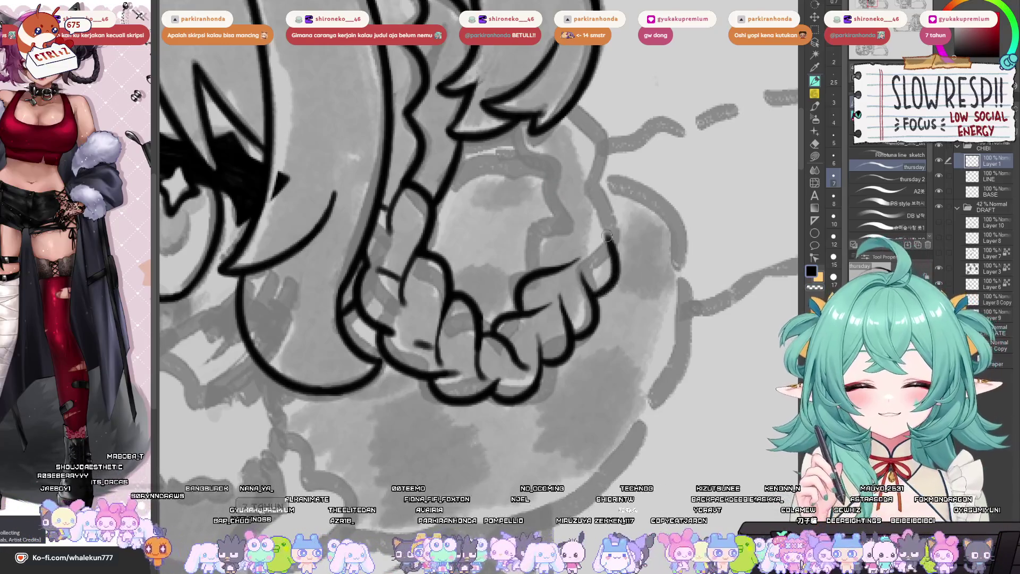
{"action": "left_click_drag", "start_coordinate": [601, 290], "coordinate": [590, 218]}
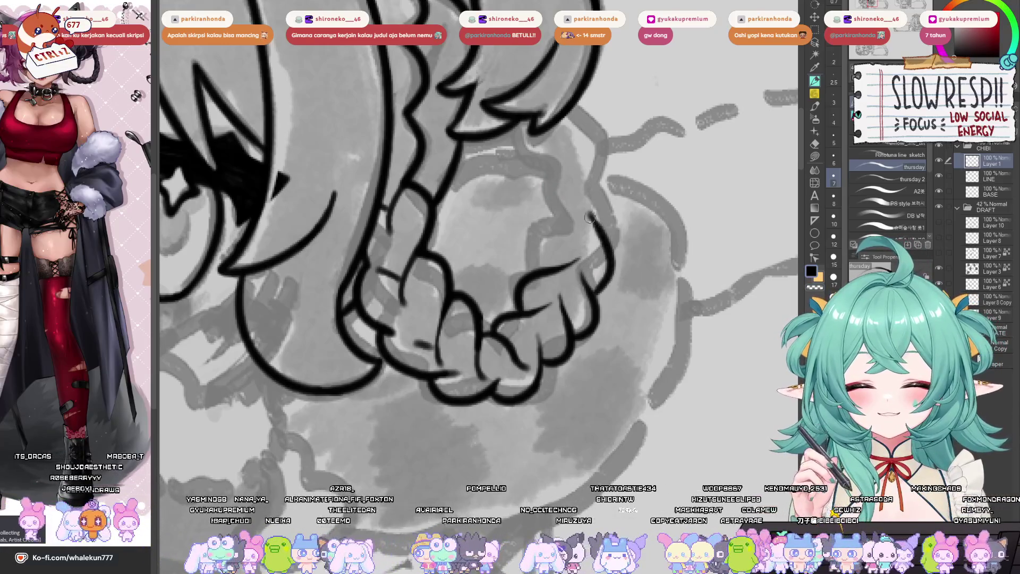
{"action": "key", "text": "ctrl+z"}
{"action": "left_click_drag", "start_coordinate": [599, 298], "coordinate": [613, 263]}
{"action": "key", "text": "ctrl+z"}
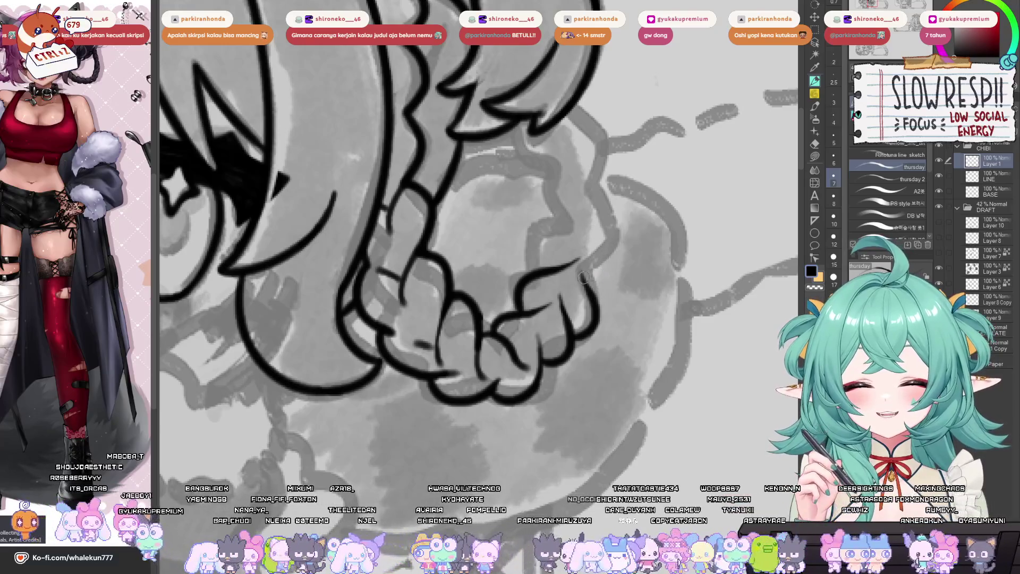
{"action": "key", "text": "ctrl+z"}
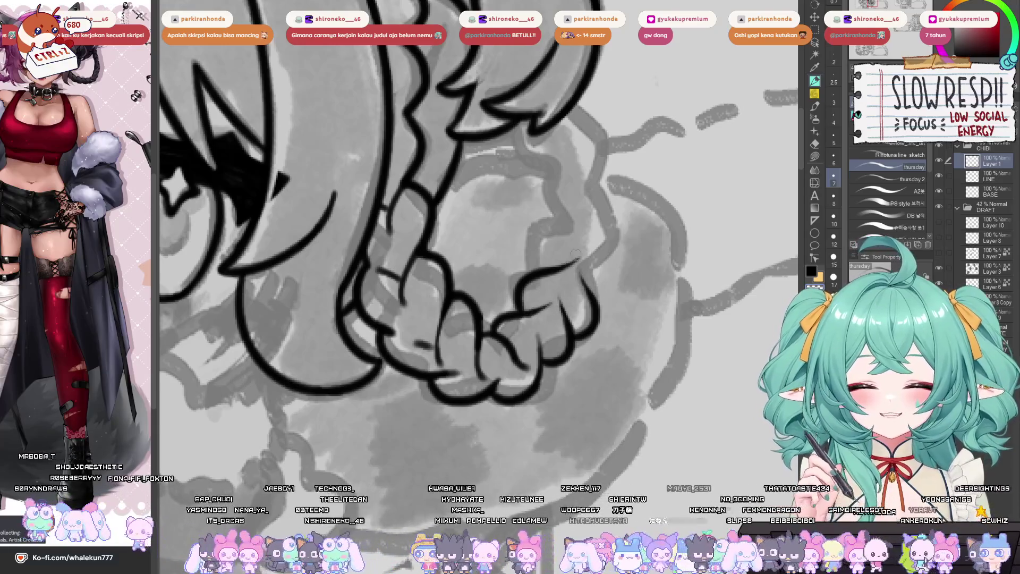
- Add short ink strokes along the face contour near the braid
{"action": "scroll", "coordinate": [562, 239], "scroll_direction": "down", "scroll_amount": 5}
{"action": "scroll", "coordinate": [446, 273], "scroll_direction": "up", "scroll_amount": 6}
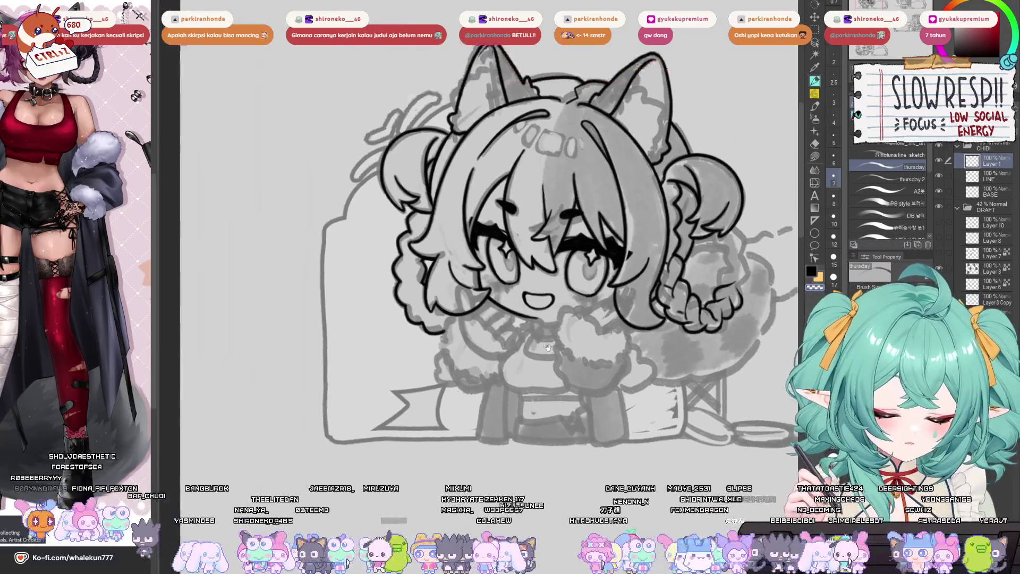
{"action": "key", "text": "ctrl+z"}
{"action": "left_click_drag", "start_coordinate": [419, 359], "coordinate": [457, 406]}
{"action": "left_click_drag", "start_coordinate": [488, 304], "coordinate": [451, 343]}
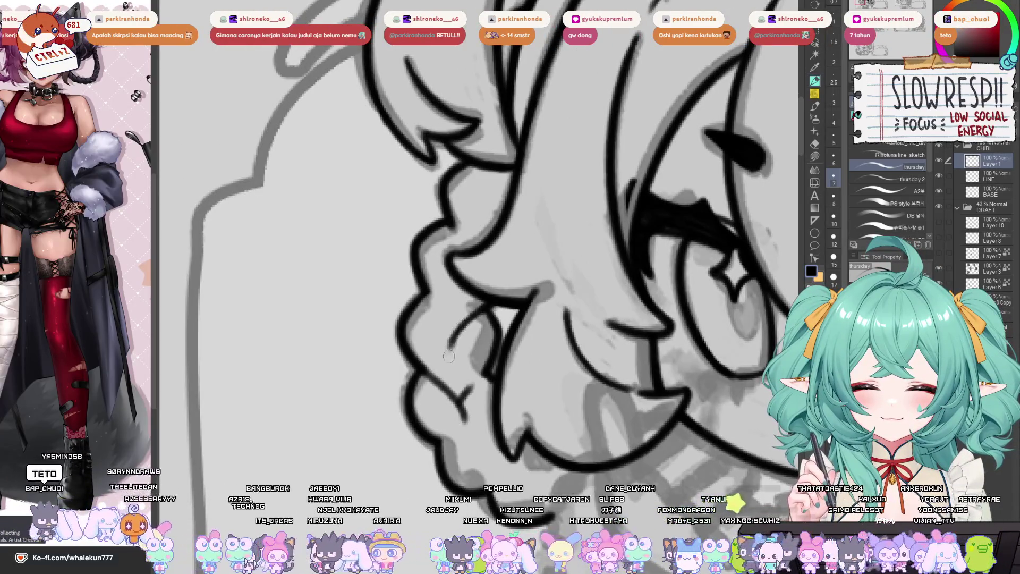
{"action": "left_click_drag", "start_coordinate": [425, 287], "coordinate": [452, 332]}
{"action": "left_click_drag", "start_coordinate": [446, 218], "coordinate": [470, 254]}
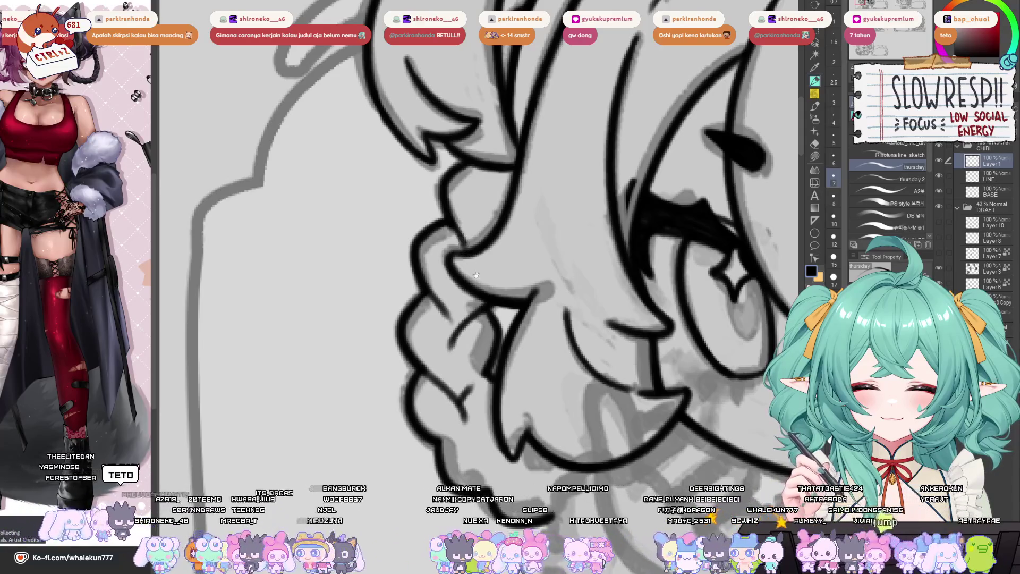
- Draw short lineart strokes on the braid, undoing the shaky ones
{"action": "left_click_drag", "start_coordinate": [490, 184], "coordinate": [498, 207]}
{"action": "key", "text": "ctrl+z"}
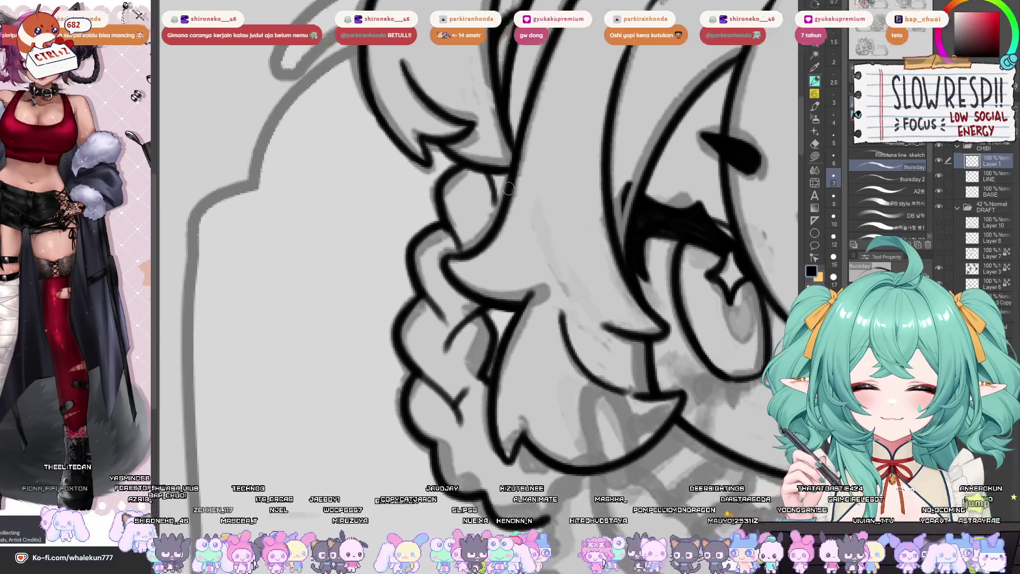
{"action": "mouse_move", "coordinate": [531, 322]}
{"action": "left_mouse_down"}
{"action": "mouse_move", "coordinate": [519, 385]}
{"action": "mouse_move", "coordinate": [510, 200]}
{"action": "left_mouse_up"}
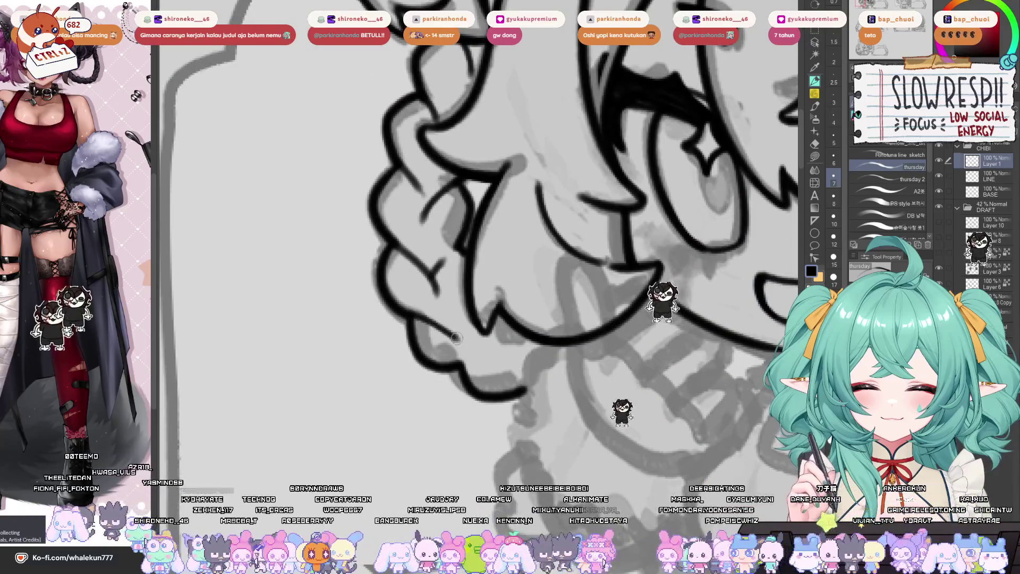
{"action": "key", "text": "ctrl+z"}
{"action": "key", "text": "ctrl+z"}
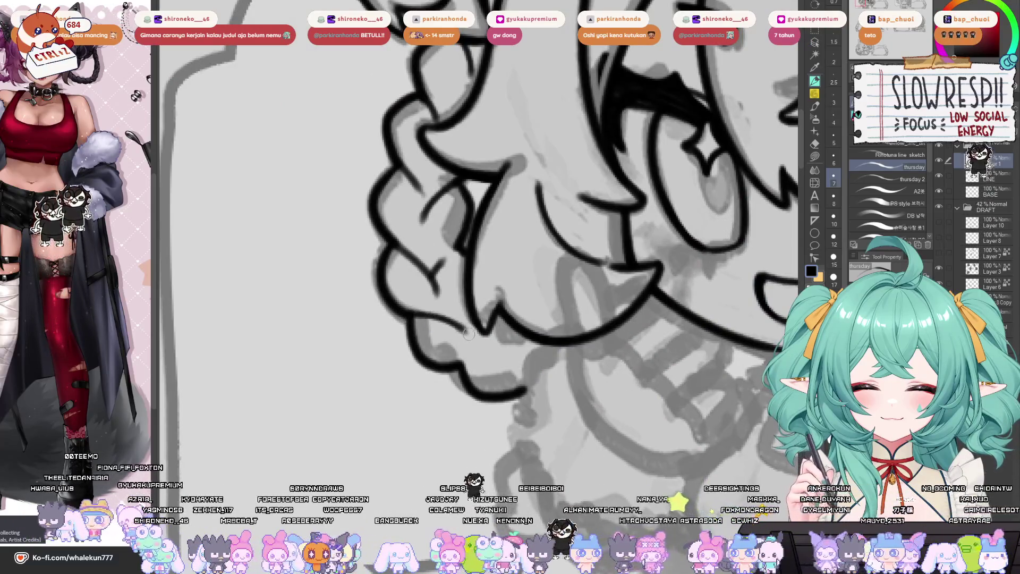
{"action": "key", "text": "ctrl+z"}
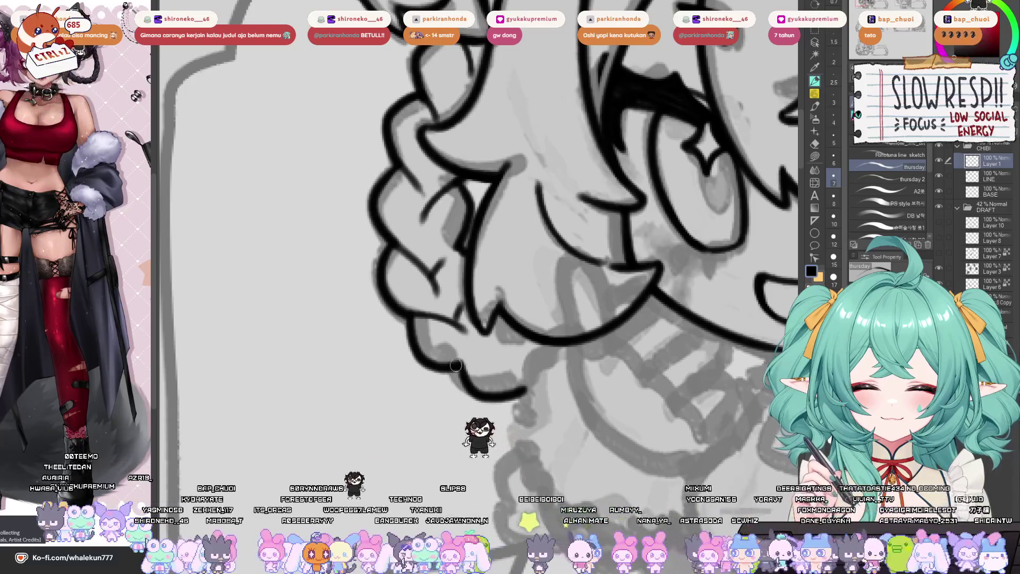
{"action": "key", "text": "ctrl+z"}
- Redraw the lower braid outline and add a short line on the hair strand
{"action": "mouse_move", "coordinate": [518, 357]}
{"action": "left_mouse_down"}
{"action": "mouse_move", "coordinate": [452, 355]}
{"action": "mouse_move", "coordinate": [498, 328]}
{"action": "left_mouse_up"}
{"action": "key", "text": "ctrl+z"}
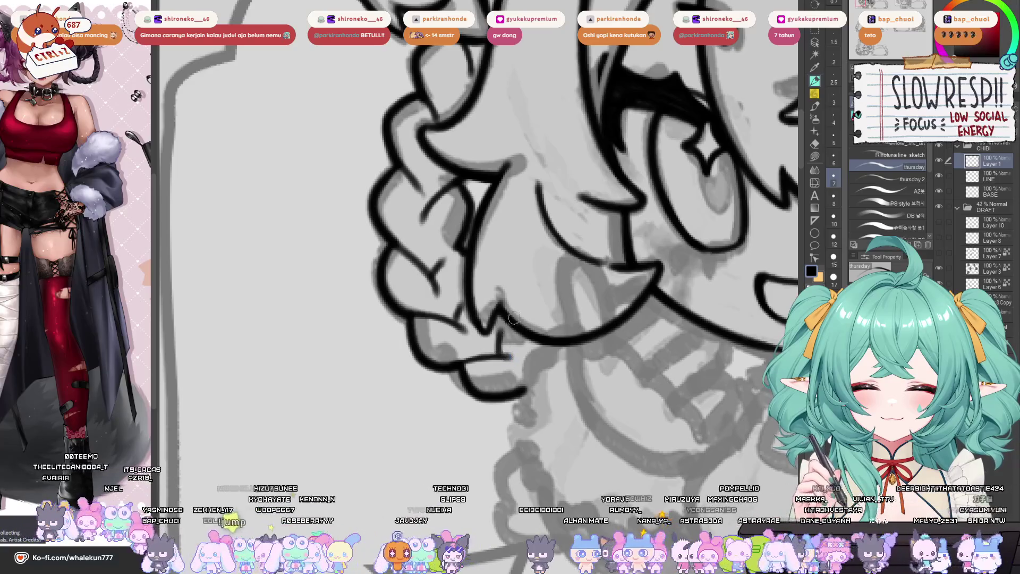
{"action": "key", "text": "ctrl+z"}
{"action": "key", "text": "ctrl+z"}
{"action": "key", "text": "ctrl+z"}
{"action": "scroll", "coordinate": [558, 248], "scroll_direction": "down", "scroll_amount": 5}
{"action": "scroll", "coordinate": [535, 306], "scroll_direction": "up", "scroll_amount": 5}
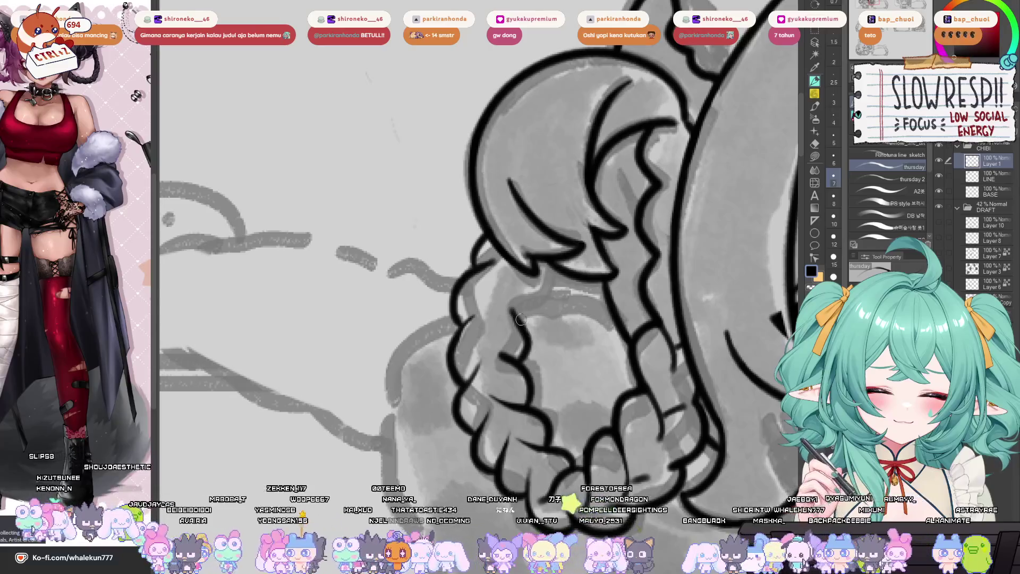
{"action": "left_click_drag", "start_coordinate": [533, 289], "coordinate": [547, 269]}
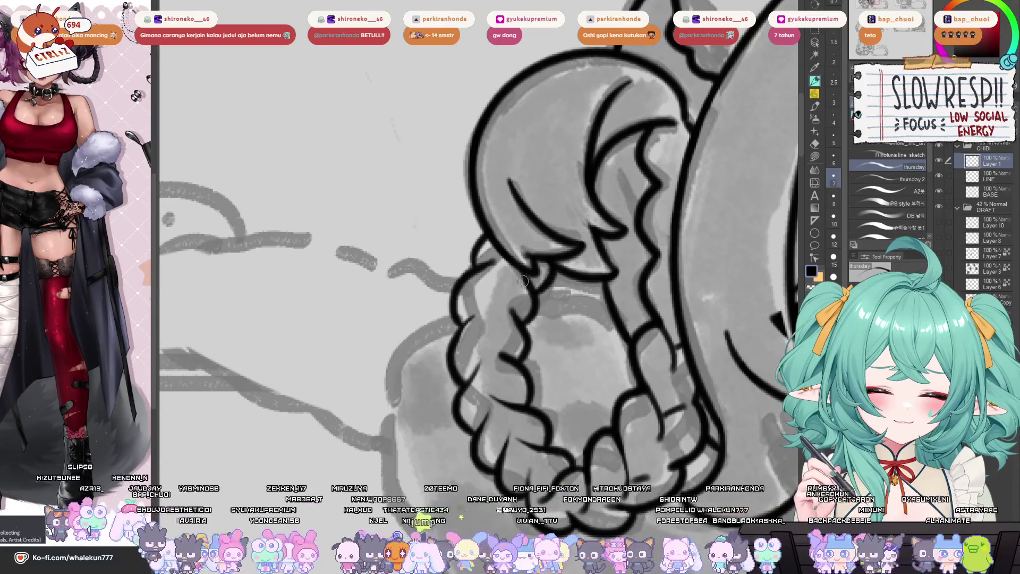
{"action": "mouse_move", "coordinate": [516, 316]}
{"action": "left_mouse_down"}
{"action": "mouse_move", "coordinate": [565, 337]}
{"action": "mouse_move", "coordinate": [587, 313]}
{"action": "mouse_move", "coordinate": [612, 360]}
{"action": "mouse_move", "coordinate": [598, 355]}
{"action": "left_mouse_up"}
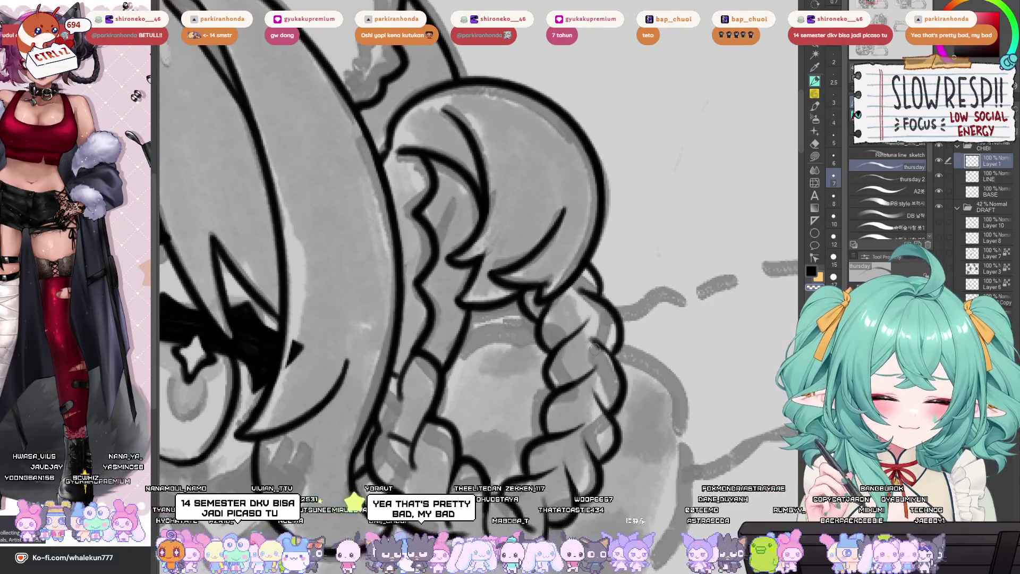
{"action": "scroll", "coordinate": [614, 346], "scroll_direction": "down", "scroll_amount": 5}
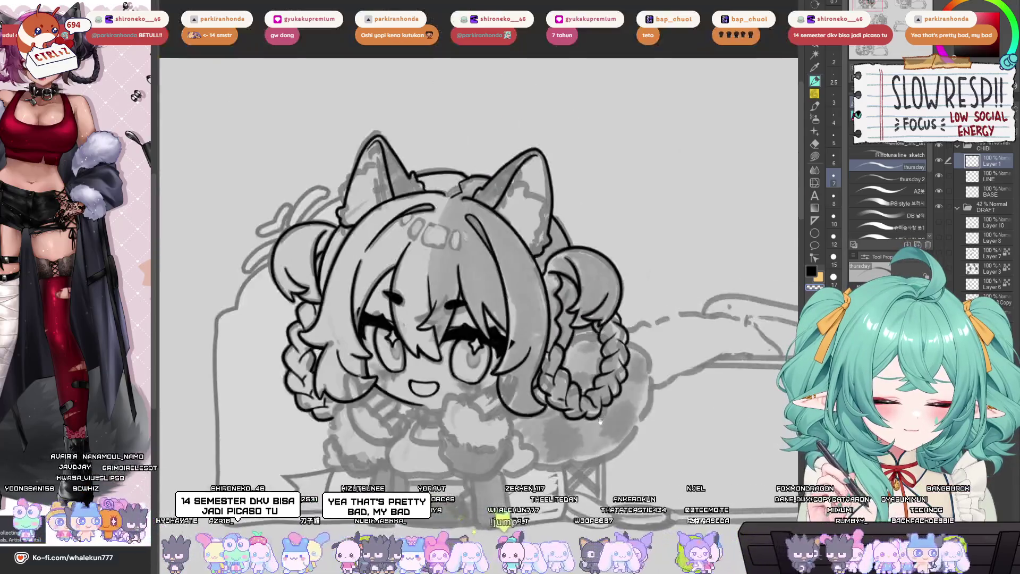
{"action": "left_click_drag", "start_coordinate": [627, 392], "coordinate": [559, 402]}
{"action": "scroll", "coordinate": [559, 403], "scroll_direction": "up", "scroll_amount": 1}
{"action": "scroll", "coordinate": [564, 403], "scroll_direction": "down", "scroll_amount": 4}
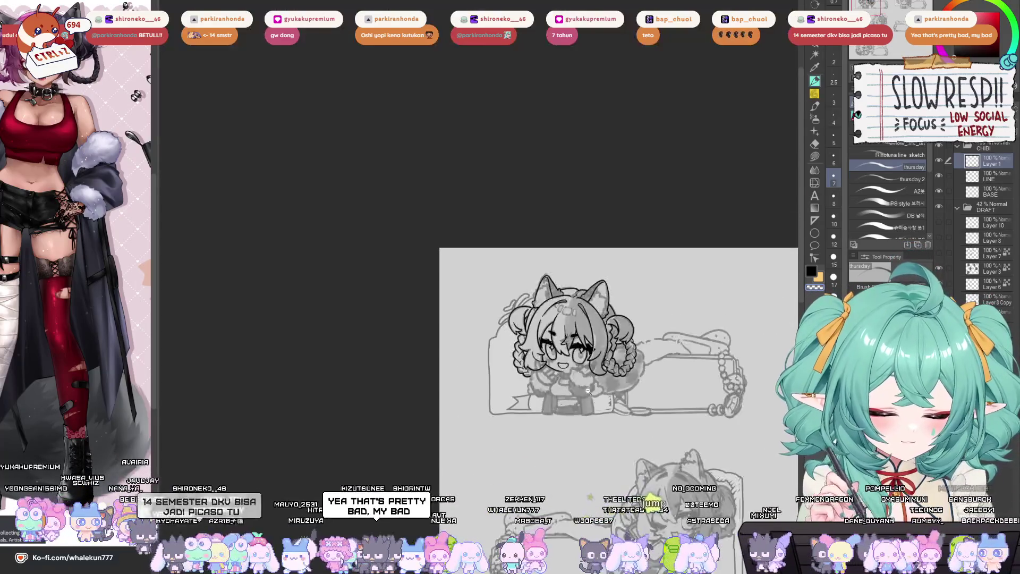
{"action": "scroll", "coordinate": [566, 402], "scroll_direction": "up", "scroll_amount": 4}
{"action": "scroll", "coordinate": [590, 324], "scroll_direction": "up", "scroll_amount": 3}
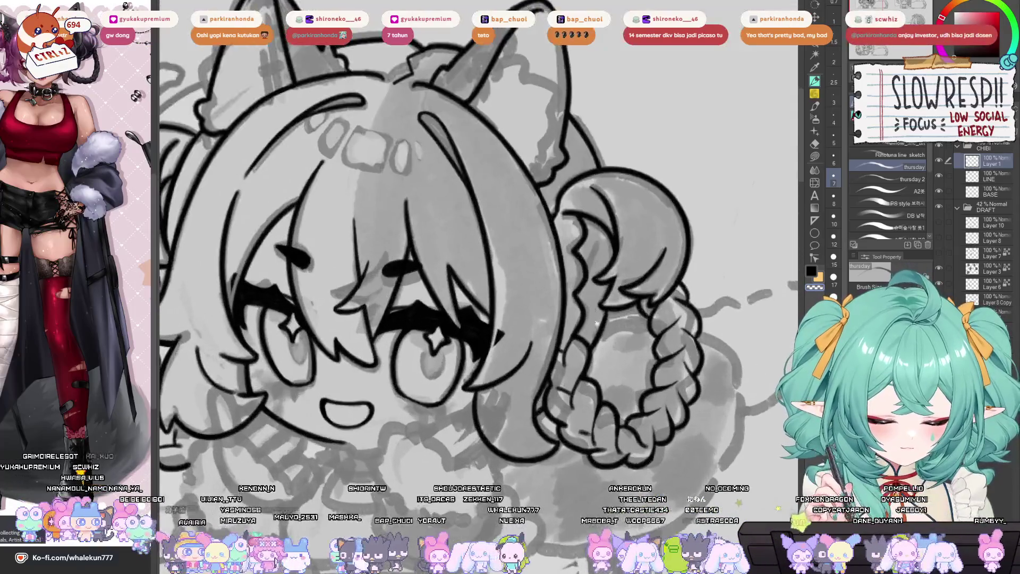
{"action": "left_click_drag", "start_coordinate": [566, 302], "coordinate": [551, 377]}
{"action": "scroll", "coordinate": [546, 371], "scroll_direction": "down", "scroll_amount": 2}
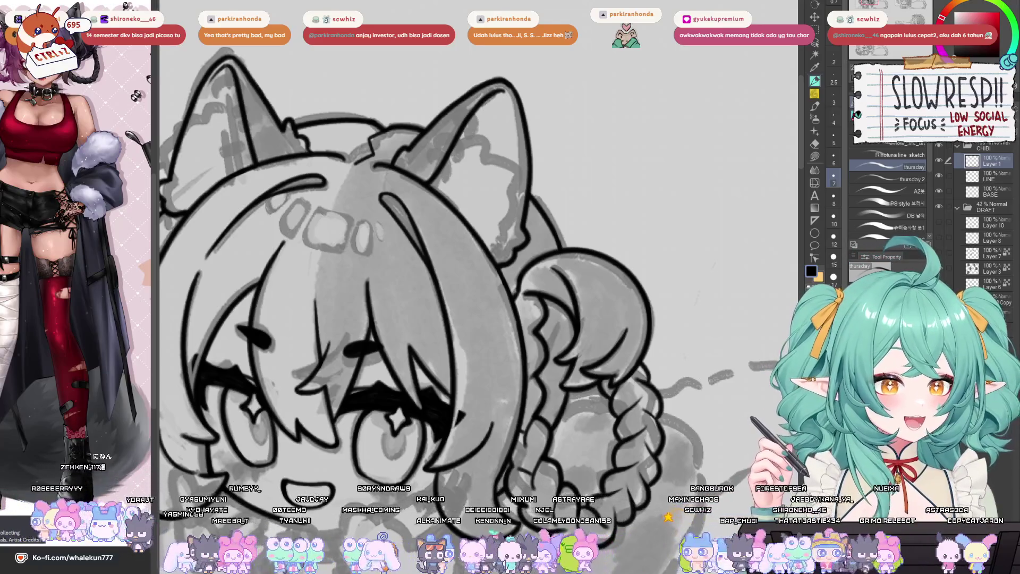
{"action": "mouse_move", "coordinate": [696, 298]}
{"action": "left_mouse_down"}
{"action": "mouse_move", "coordinate": [664, 329]}
{"action": "mouse_move", "coordinate": [694, 354]}
{"action": "mouse_move", "coordinate": [586, 288]}
{"action": "left_mouse_up"}
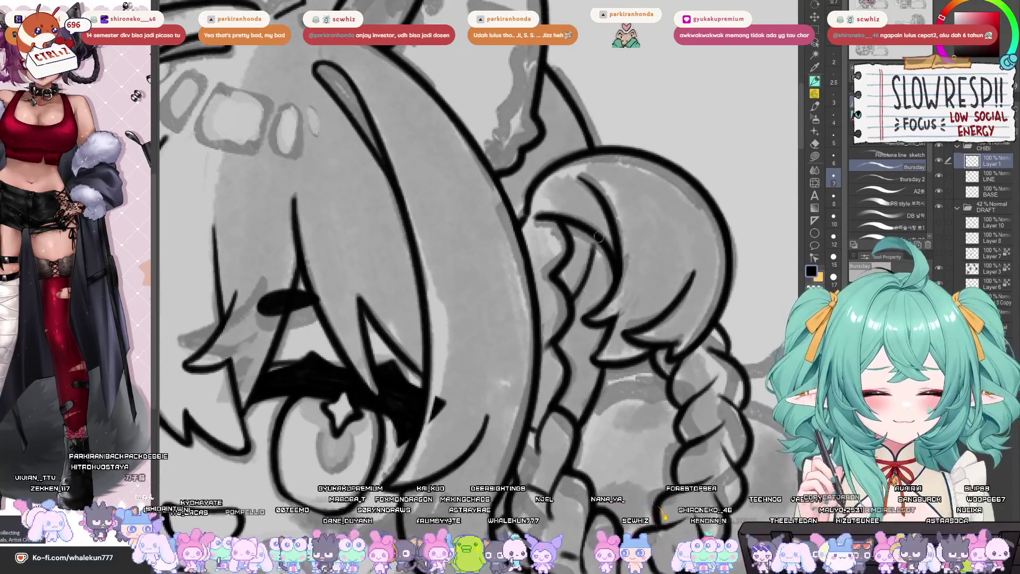
{"action": "mouse_move", "coordinate": [596, 255]}
{"action": "left_mouse_down"}
{"action": "mouse_move", "coordinate": [617, 244]}
{"action": "mouse_move", "coordinate": [639, 282]}
{"action": "mouse_move", "coordinate": [621, 321]}
{"action": "mouse_move", "coordinate": [616, 279]}
{"action": "mouse_move", "coordinate": [630, 313]}
{"action": "mouse_move", "coordinate": [465, 359]}
{"action": "left_mouse_up"}
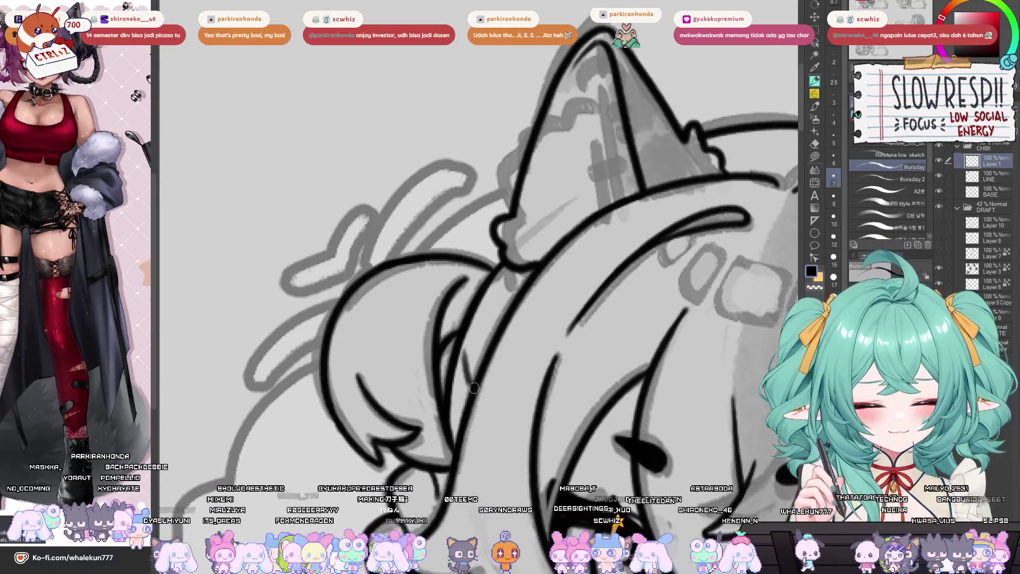
{"action": "left_click_drag", "start_coordinate": [535, 296], "coordinate": [576, 360]}
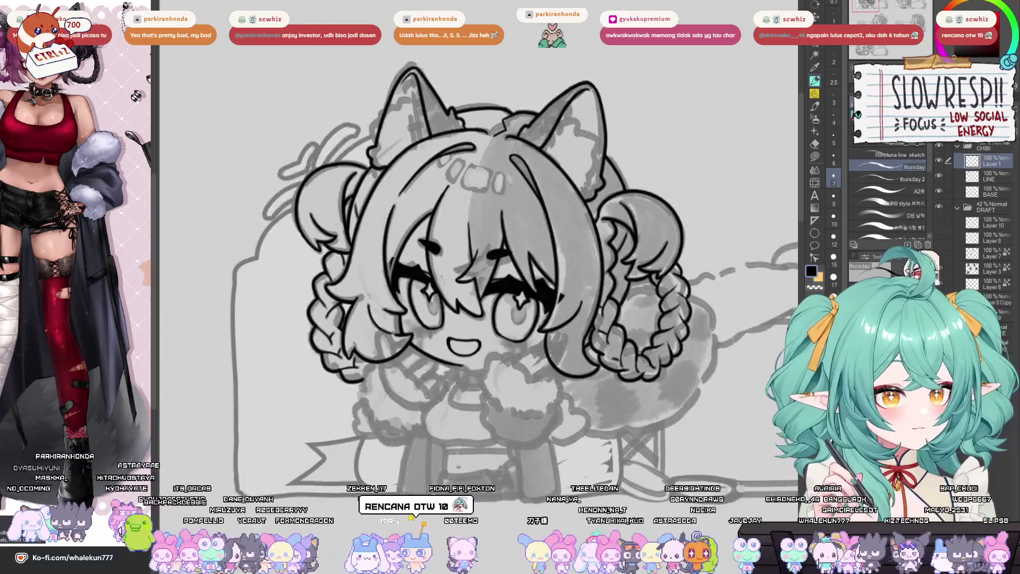
{"action": "mouse_move", "coordinate": [618, 433]}
{"action": "left_mouse_down"}
{"action": "mouse_move", "coordinate": [624, 399]}
{"action": "mouse_move", "coordinate": [599, 378]}
{"action": "left_mouse_up"}
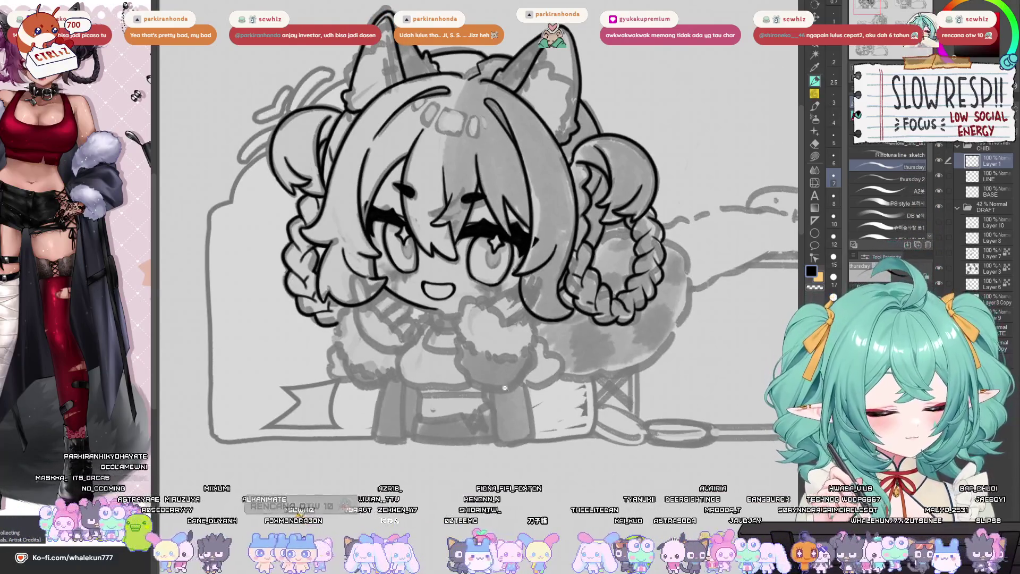
{"action": "scroll", "coordinate": [461, 332], "scroll_direction": "up", "scroll_amount": 3}
{"action": "scroll", "coordinate": [461, 332], "scroll_direction": "up", "scroll_amount": 3}
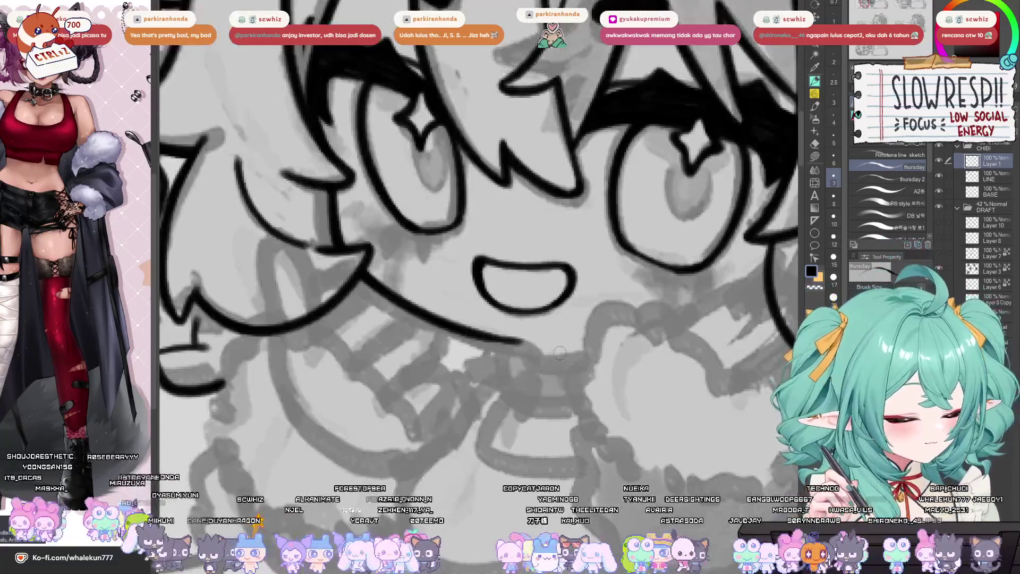
{"action": "scroll", "coordinate": [584, 360], "scroll_direction": "down", "scroll_amount": 6}
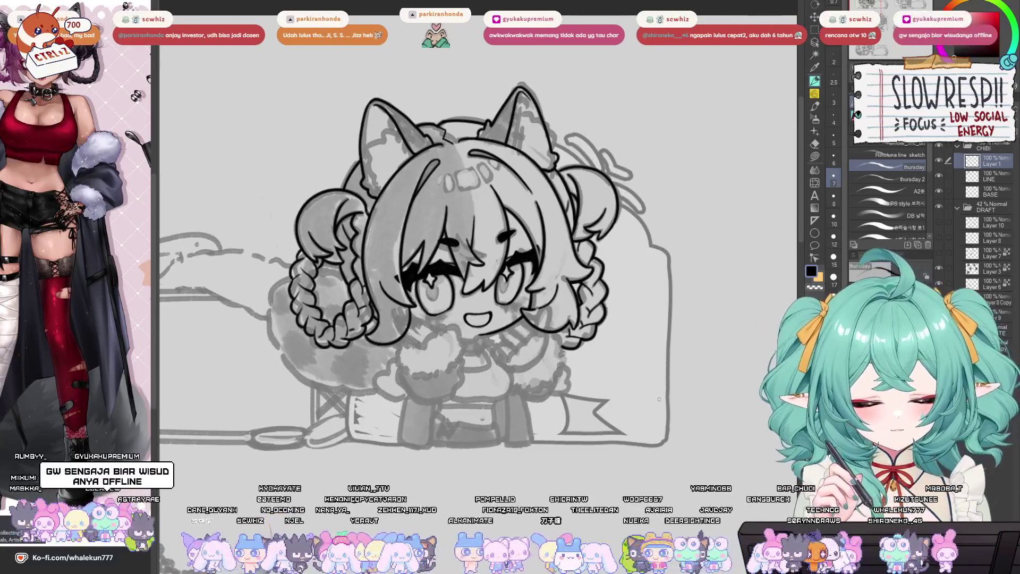
{"action": "scroll", "coordinate": [661, 391], "scroll_direction": "up", "scroll_amount": 5}
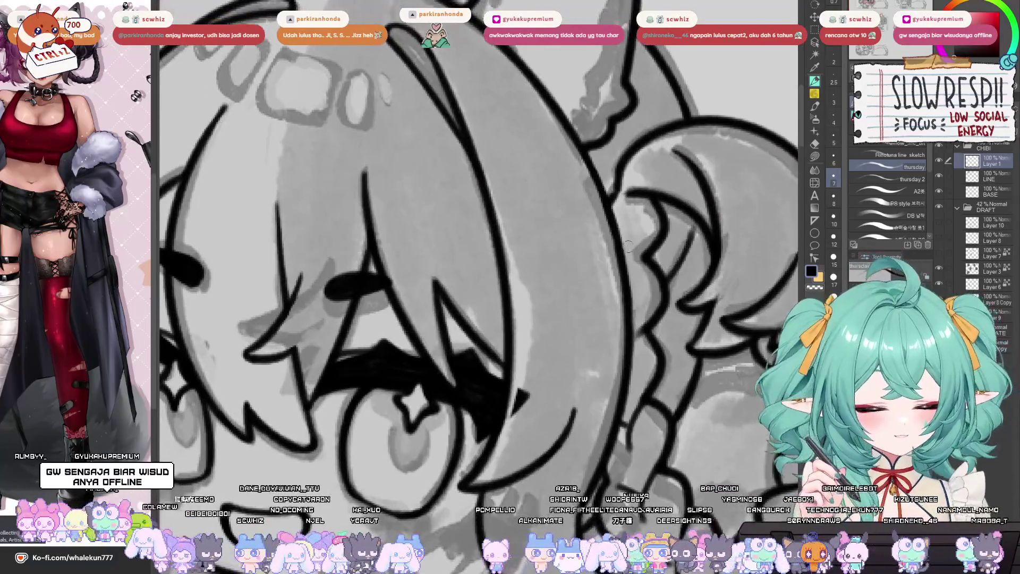
{"action": "key", "text": "alt+bracketleft"}
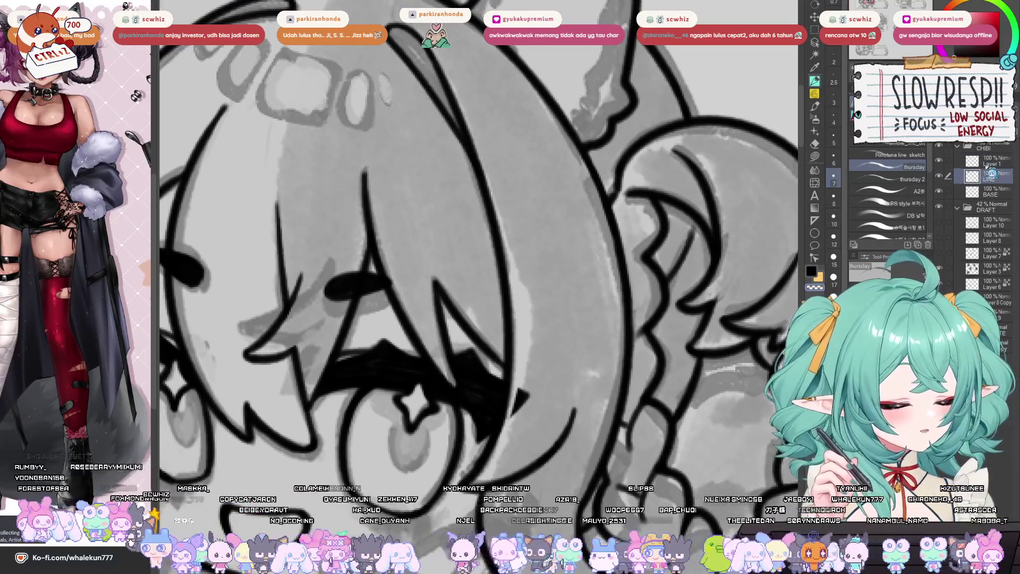
{"action": "key", "text": "e"}
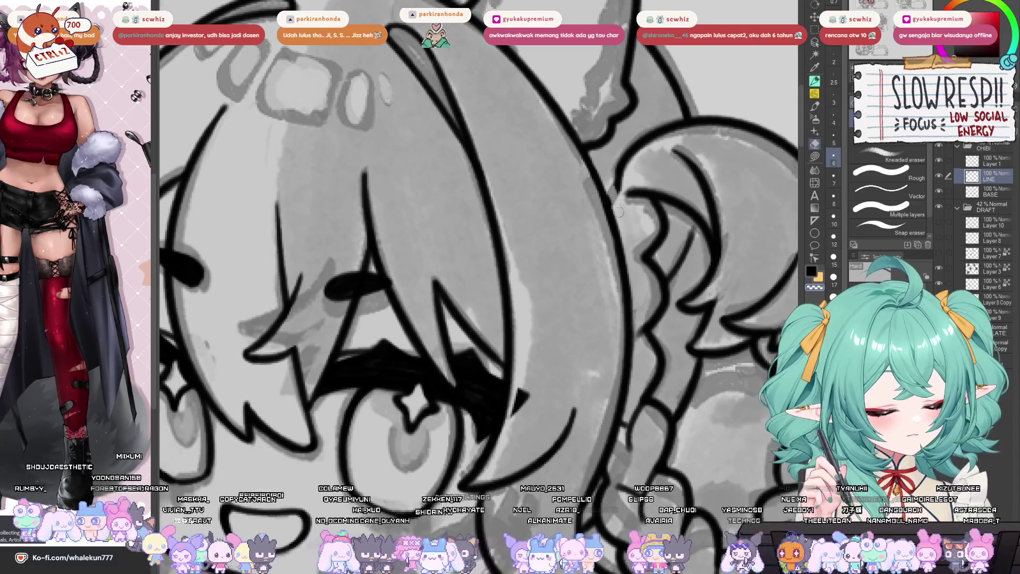
{"action": "key", "text": "alt+bracketright"}
{"action": "key", "text": "p"}
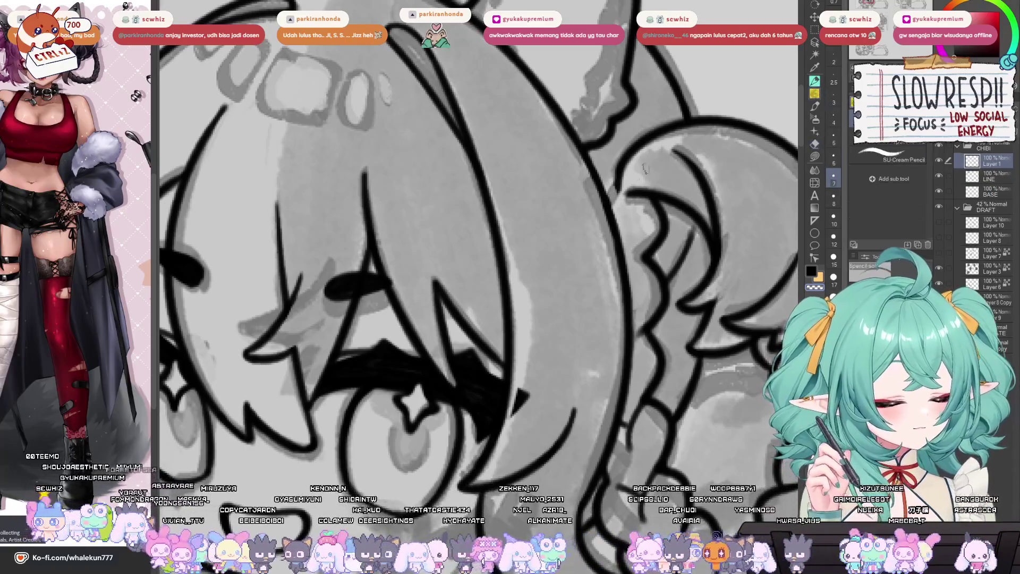
{"action": "key", "text": "p"}
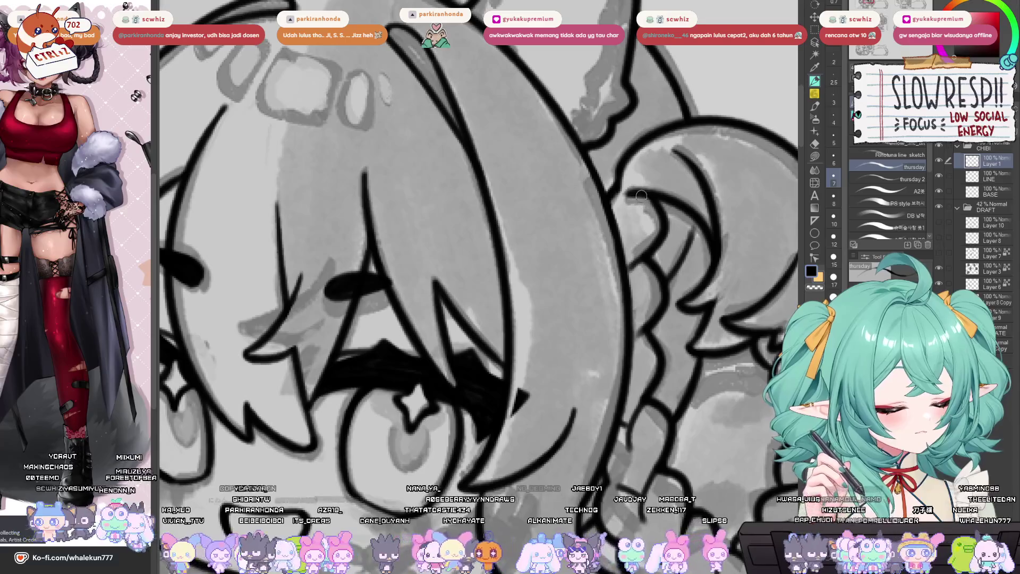
{"action": "key", "text": "ctrl+minus"}
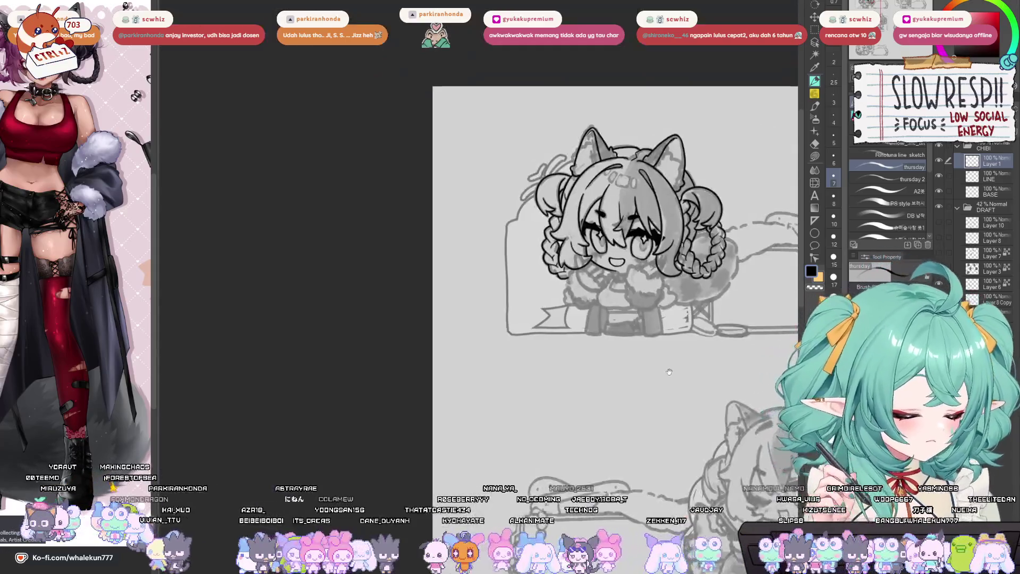
- Merge Layer 1's lineart down into the LINE layer with Ctrl+E, then select the DRAFT folder
{"action": "left_click_drag", "start_coordinate": [669, 372], "coordinate": [577, 411]}
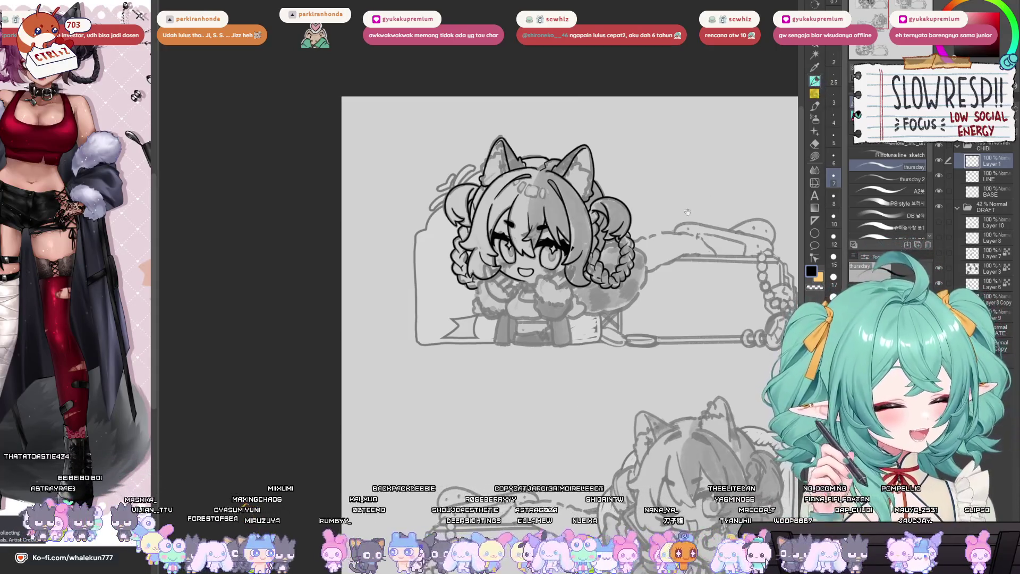
{"action": "scroll", "coordinate": [532, 314], "scroll_direction": "up", "scroll_amount": 3}
{"action": "scroll", "coordinate": [532, 314], "scroll_direction": "up", "scroll_amount": 5}
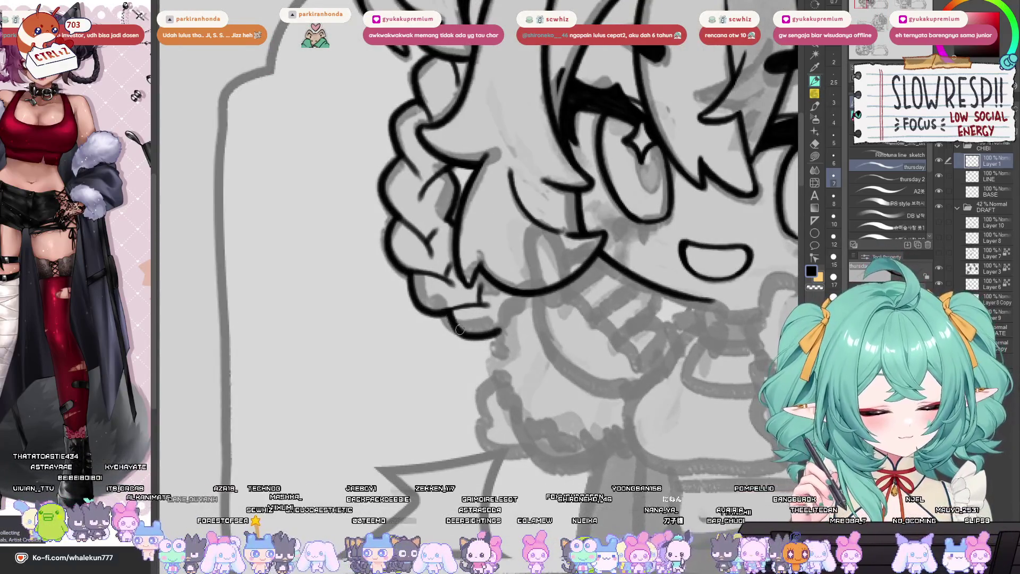
{"action": "scroll", "coordinate": [461, 333], "scroll_direction": "down", "scroll_amount": 5}
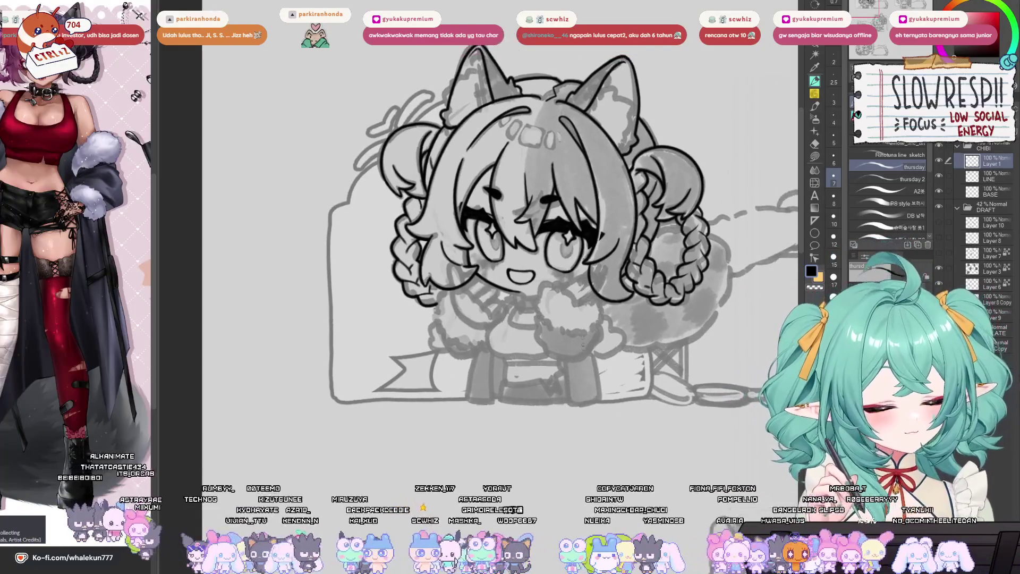
{"action": "scroll", "coordinate": [551, 291], "scroll_direction": "up", "scroll_amount": 2}
{"action": "scroll", "coordinate": [552, 290], "scroll_direction": "up", "scroll_amount": 2}
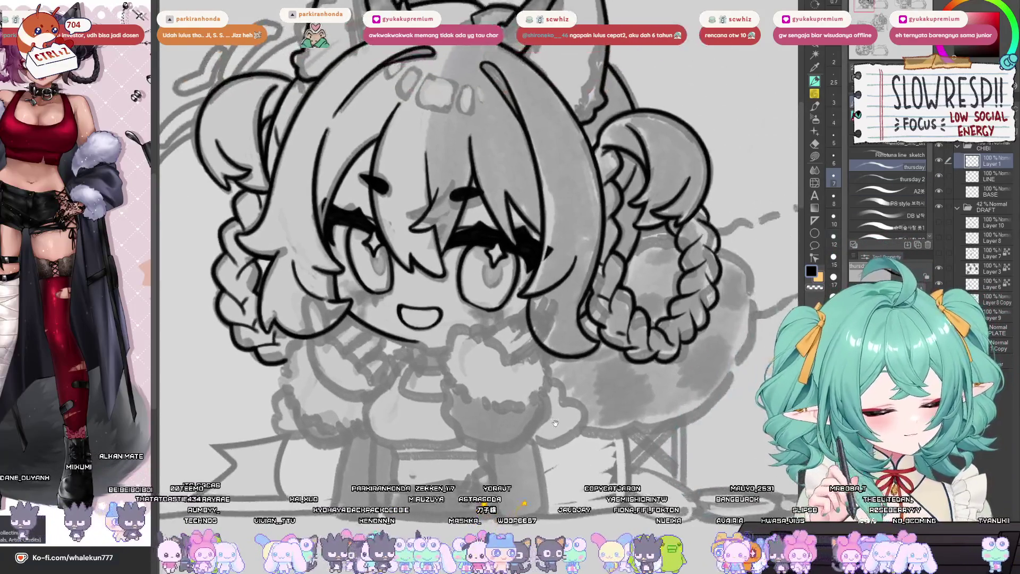
{"action": "key", "text": "ctrl+e"}
{"action": "scroll", "coordinate": [563, 428], "scroll_direction": "down", "scroll_amount": 5}
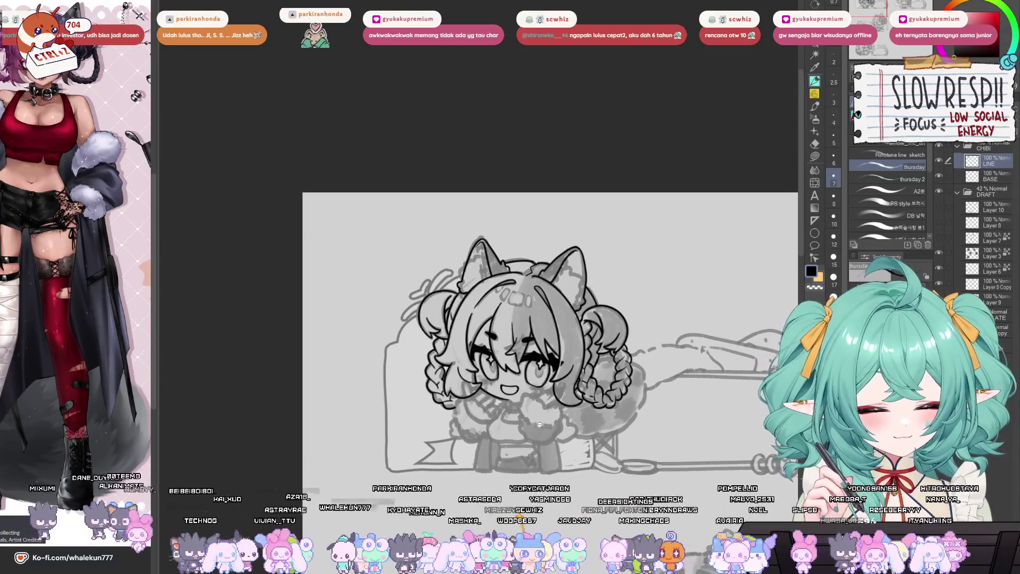
{"action": "scroll", "coordinate": [524, 412], "scroll_direction": "up", "scroll_amount": 3}
{"action": "scroll", "coordinate": [524, 413], "scroll_direction": "down", "scroll_amount": 2}
{"action": "left_click", "coordinate": [990, 191]}
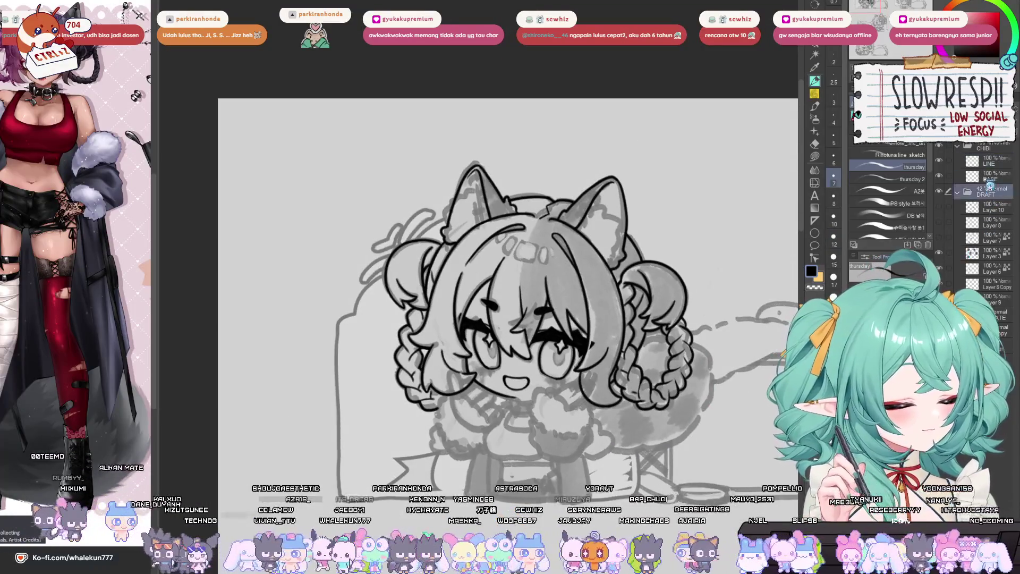
- Adjust the DRAFT folder's opacity slider and add a new layer with a trial pink fill
{"action": "mouse_move", "coordinate": [914, 135]}
{"action": "left_mouse_down"}
{"action": "mouse_move", "coordinate": [903, 135]}
{"action": "mouse_move", "coordinate": [930, 136]}
{"action": "left_mouse_up"}
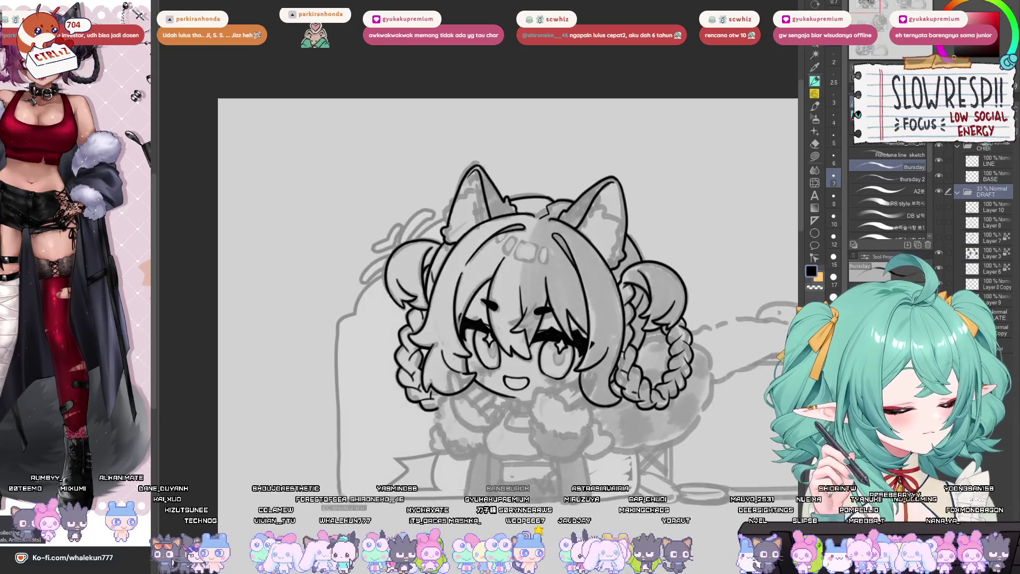
{"action": "left_click", "coordinate": [958, 192]}
{"action": "key", "text": "ctrl+shift+n"}
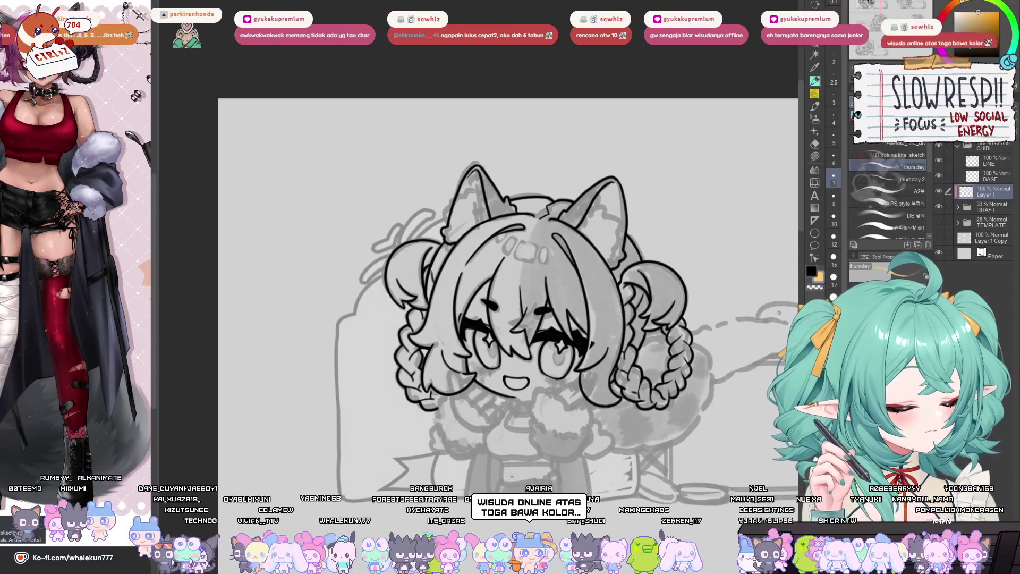
{"action": "left_click", "coordinate": [989, 18]}
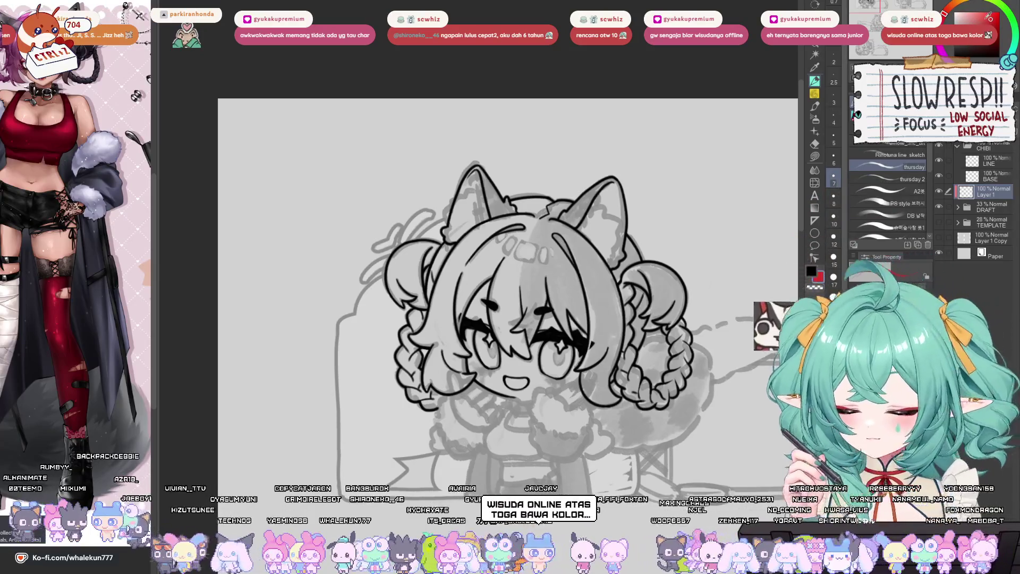
{"action": "left_click", "coordinate": [526, 297]}
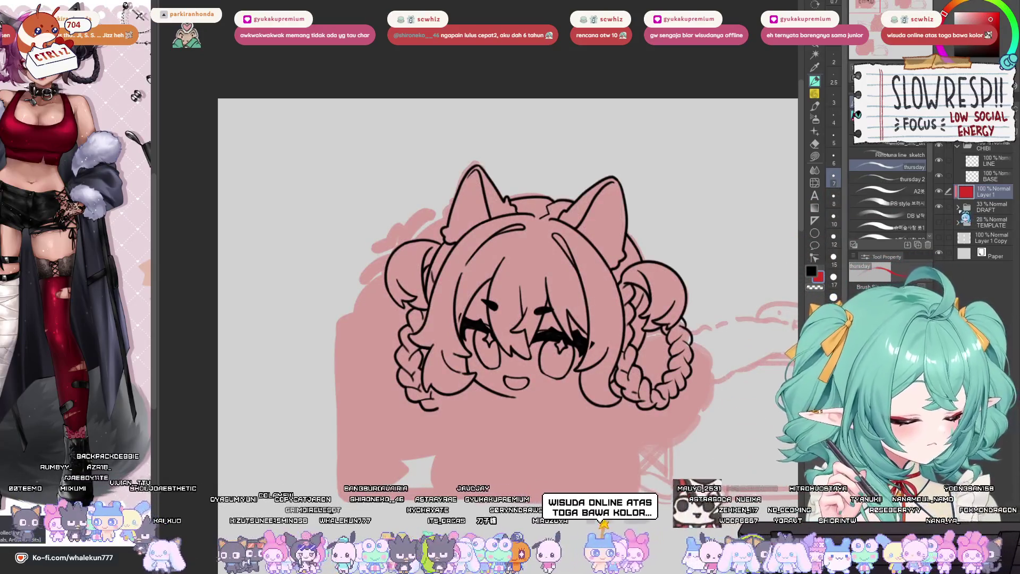
- Remove the pink fill and temporary layer, then reselect LINE and the DRAFT folder
{"action": "left_click", "coordinate": [958, 207]}
{"action": "key", "text": "ctrl+z"}
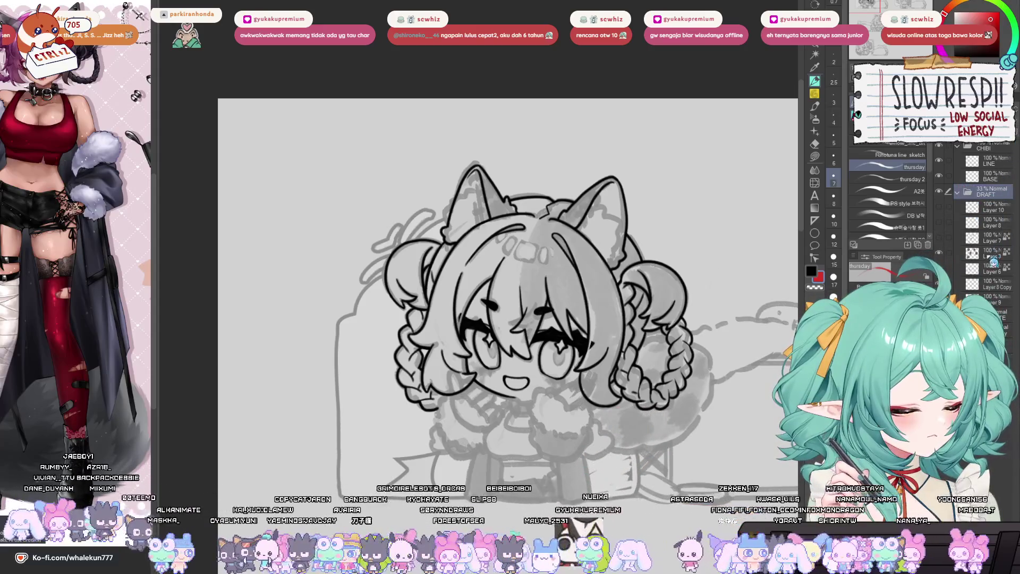
{"action": "key", "text": "ctrl+z"}
{"action": "key", "text": "ctrl+y"}
{"action": "key", "text": "ctrl+z"}
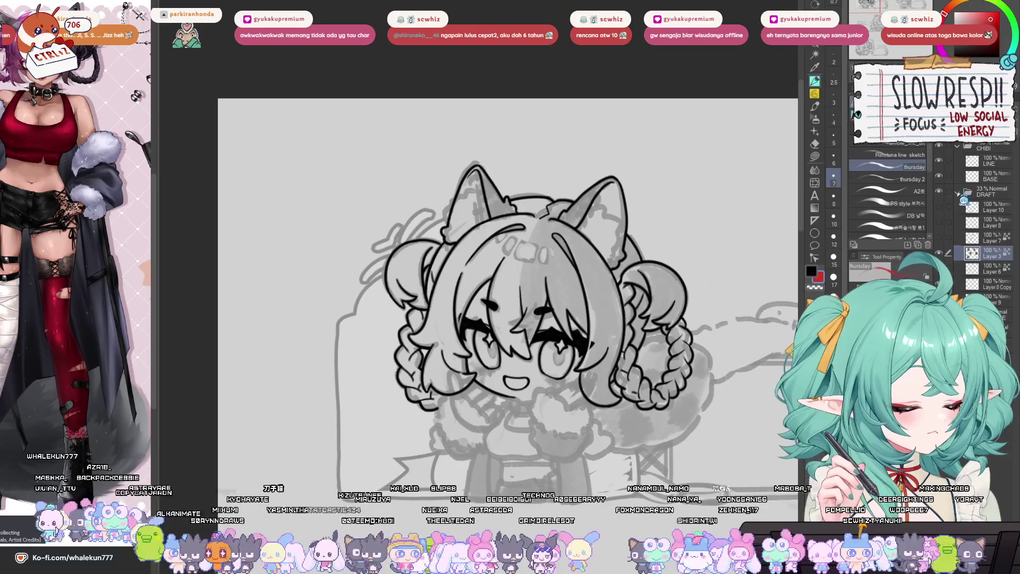
{"action": "left_click", "coordinate": [968, 193]}
{"action": "left_click", "coordinate": [997, 164]}
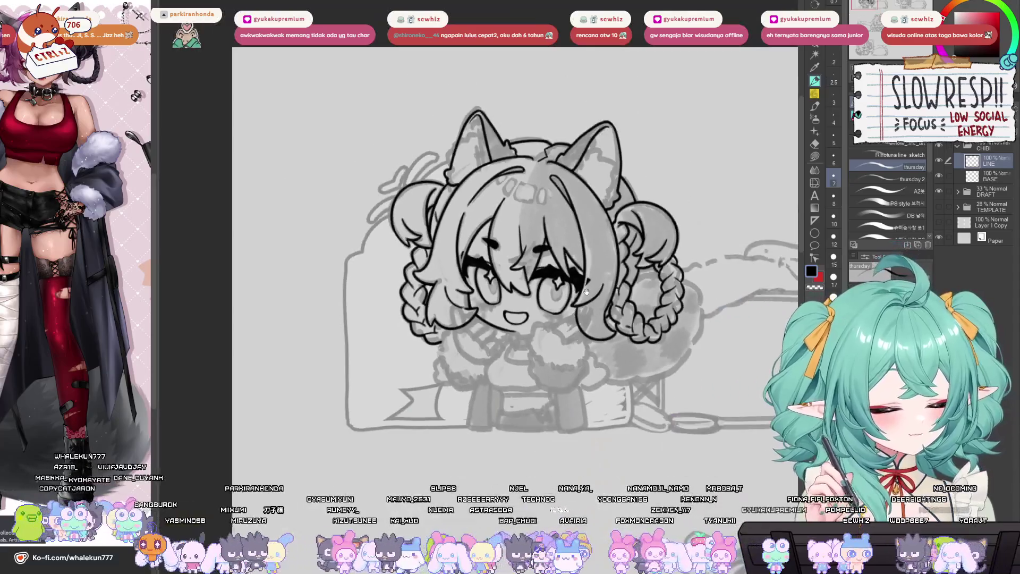
{"action": "left_click", "coordinate": [988, 191]}
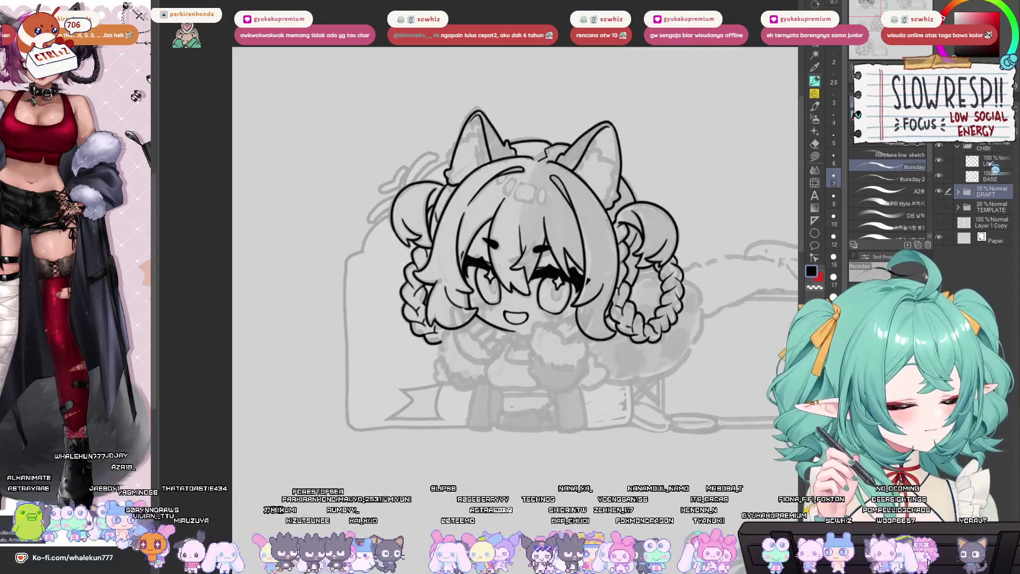
- Return to the LINE layer, then zoom and pan until the chibi's face fills the canvas
{"action": "left_click", "coordinate": [995, 169]}
{"action": "scroll", "coordinate": [556, 388], "scroll_direction": "up", "scroll_amount": 5}
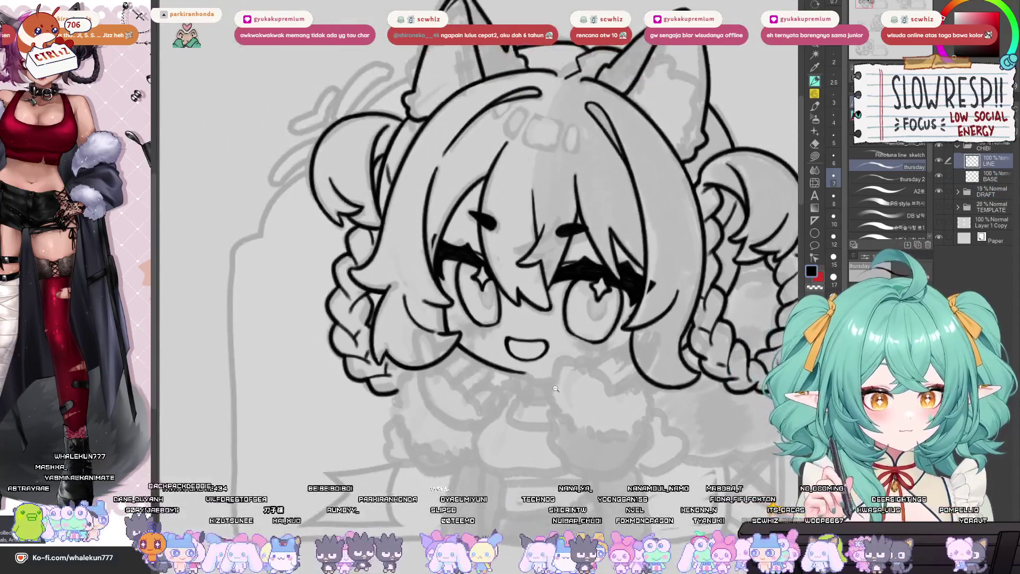
{"action": "mouse_move", "coordinate": [556, 388]}
{"action": "left_mouse_down"}
{"action": "mouse_move", "coordinate": [528, 418]}
{"action": "mouse_move", "coordinate": [546, 416]}
{"action": "left_mouse_up"}
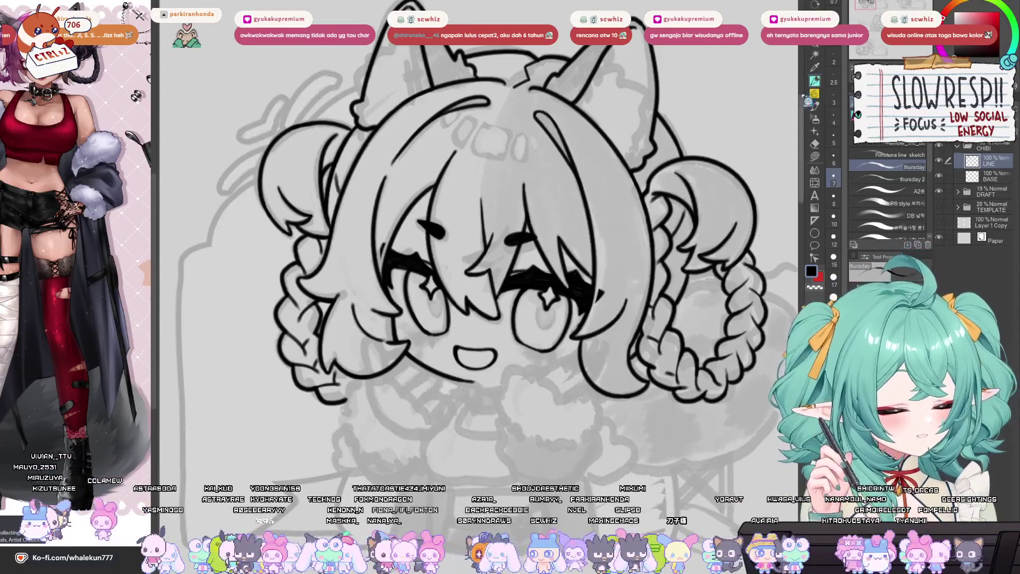
{"action": "left_click_drag", "start_coordinate": [536, 408], "coordinate": [550, 314]}
{"action": "mouse_move", "coordinate": [633, 419]}
{"action": "left_mouse_down"}
{"action": "mouse_move", "coordinate": [676, 471]}
{"action": "mouse_move", "coordinate": [672, 457]}
{"action": "left_mouse_up"}
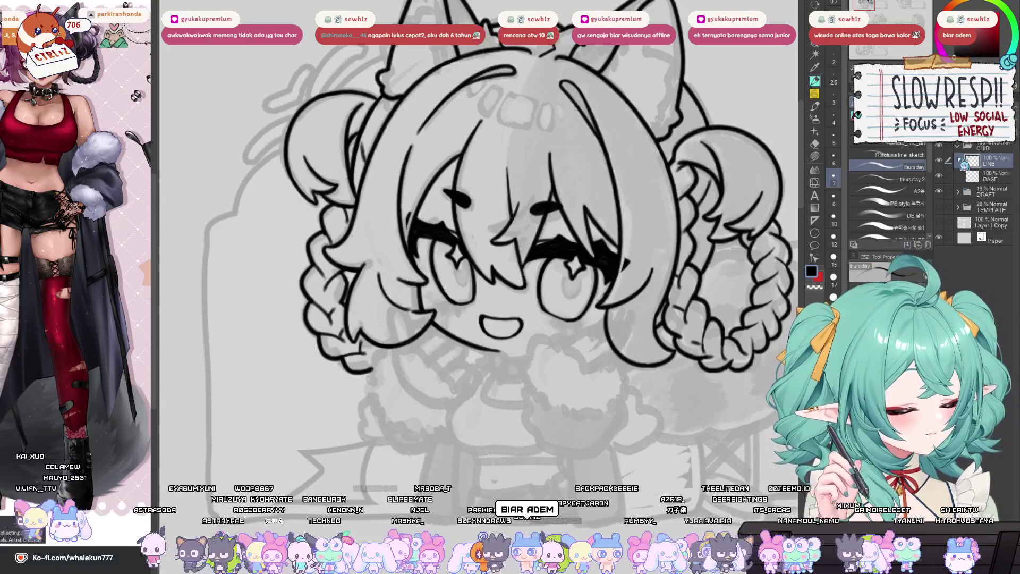
{"action": "left_click", "coordinate": [548, 286]}
- On a new layer above the lineart, draw the pom-pom's dotted fluffy outline
{"action": "left_click_drag", "start_coordinate": [656, 290], "coordinate": [605, 301]}
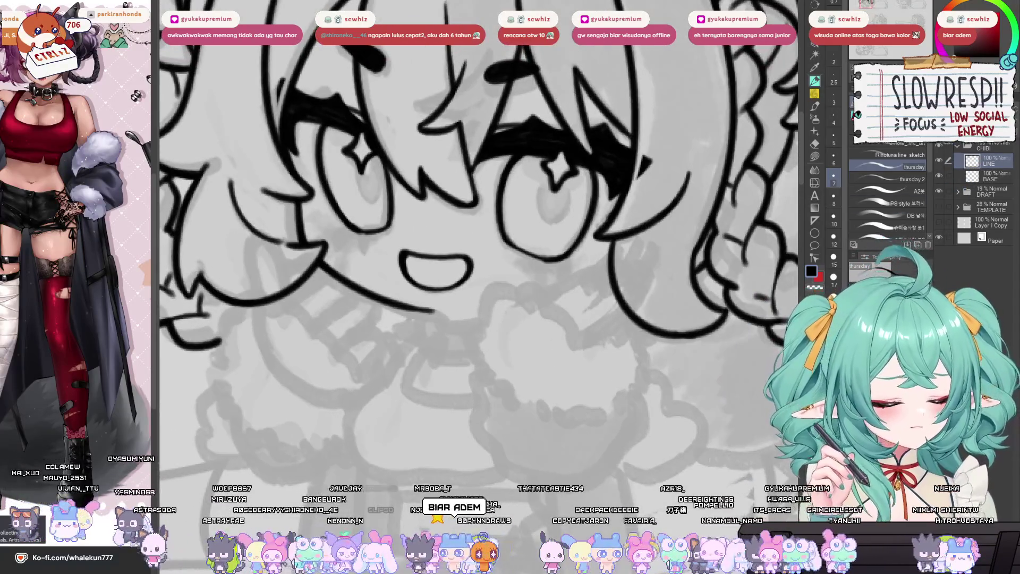
{"action": "key", "text": "ctrl+shift+n"}
{"action": "mouse_move", "coordinate": [518, 299]}
{"action": "left_mouse_down"}
{"action": "mouse_move", "coordinate": [556, 301]}
{"action": "mouse_move", "coordinate": [552, 291]}
{"action": "mouse_move", "coordinate": [536, 299]}
{"action": "mouse_move", "coordinate": [513, 363]}
{"action": "mouse_move", "coordinate": [576, 415]}
{"action": "mouse_move", "coordinate": [610, 417]}
{"action": "left_mouse_up"}
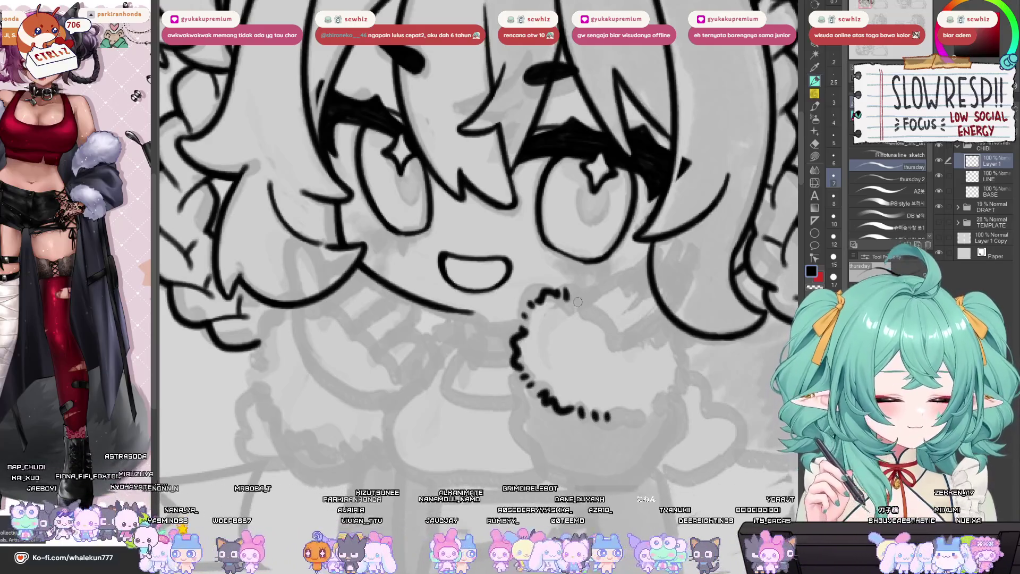
{"action": "mouse_move", "coordinate": [573, 293]}
{"action": "left_mouse_down"}
{"action": "mouse_move", "coordinate": [616, 340]}
{"action": "mouse_move", "coordinate": [690, 350]}
{"action": "mouse_move", "coordinate": [692, 378]}
{"action": "mouse_move", "coordinate": [665, 408]}
{"action": "mouse_move", "coordinate": [611, 423]}
{"action": "mouse_move", "coordinate": [664, 410]}
{"action": "mouse_move", "coordinate": [687, 387]}
{"action": "left_mouse_up"}
{"action": "key", "text": "ctrl+z"}
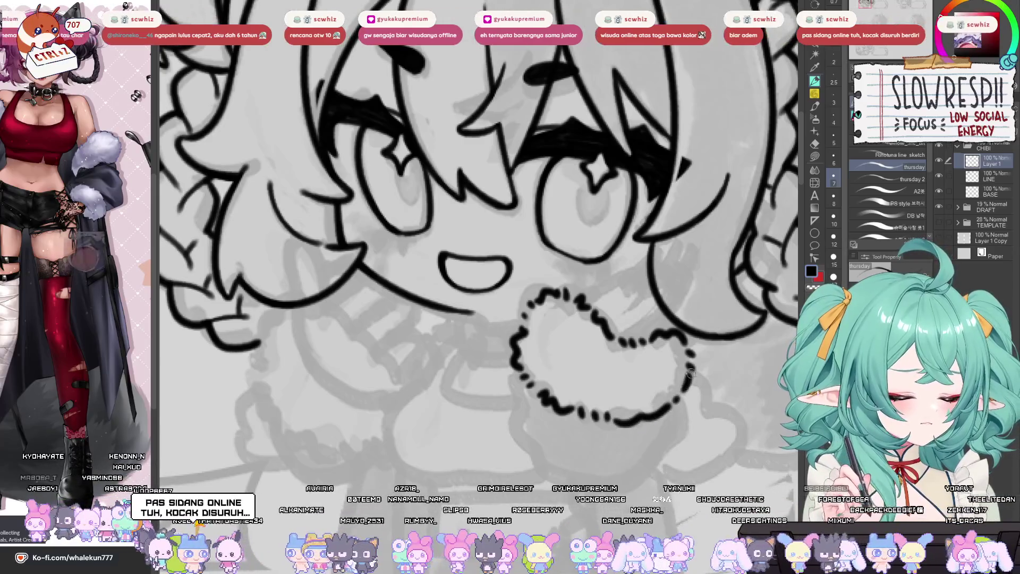
{"action": "left_click_drag", "start_coordinate": [718, 336], "coordinate": [649, 392]}
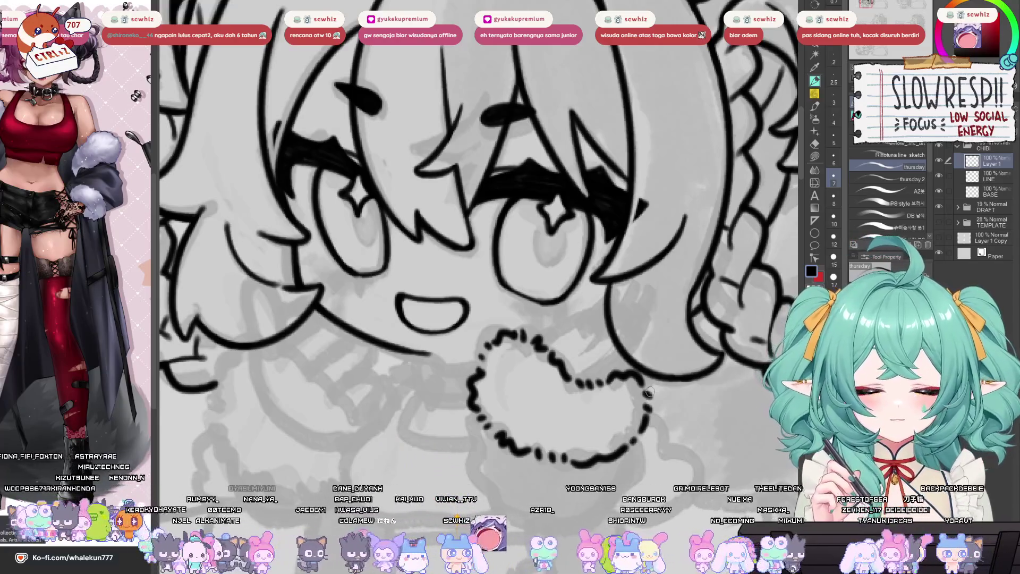
- Flip the canvas to check the pom-pom and erase part of its dashed outline
{"action": "key", "text": "h"}
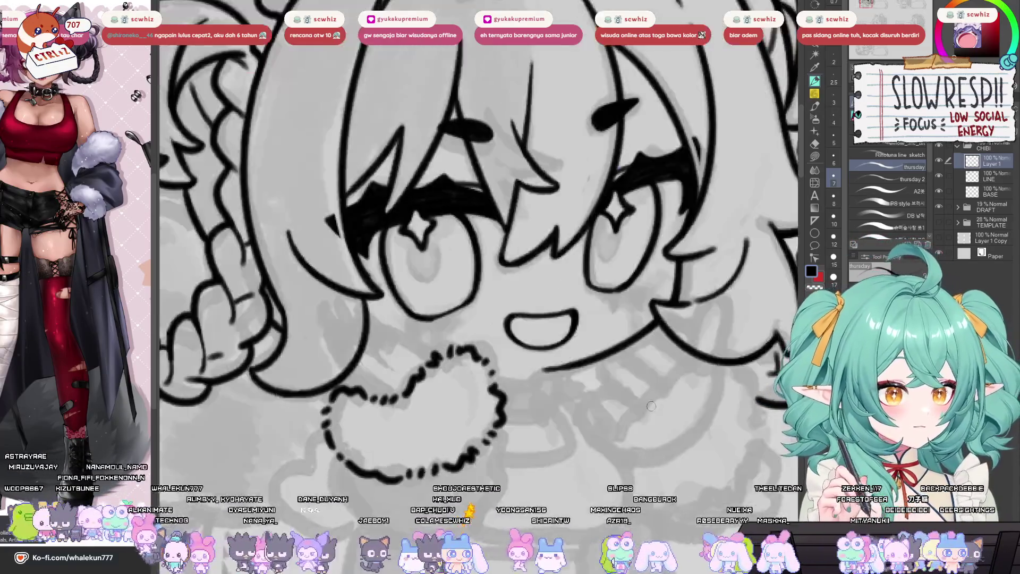
{"action": "key", "text": "h"}
{"action": "scroll", "coordinate": [636, 321], "scroll_direction": "up", "scroll_amount": 3}
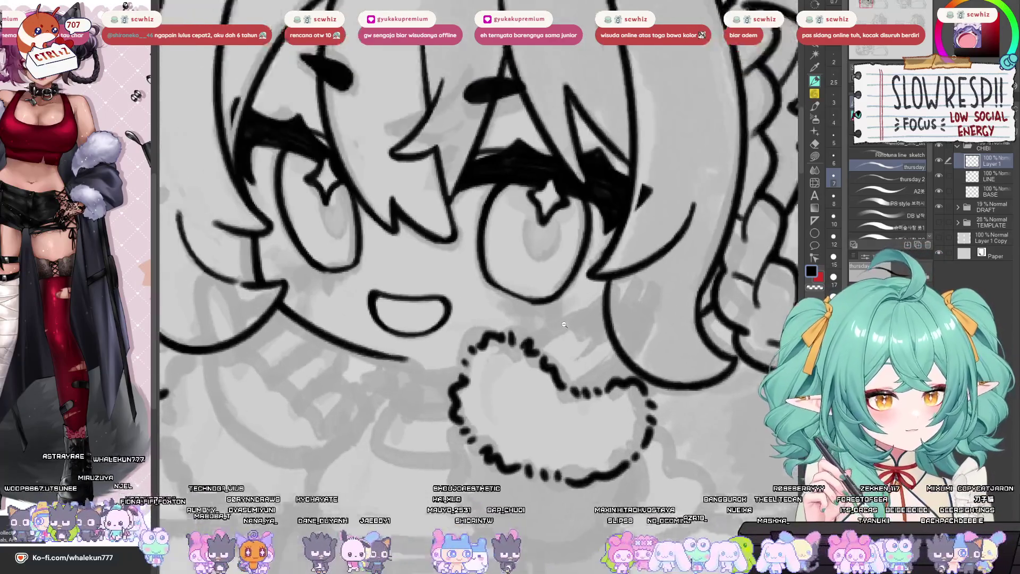
{"action": "scroll", "coordinate": [539, 357], "scroll_direction": "up", "scroll_amount": 2}
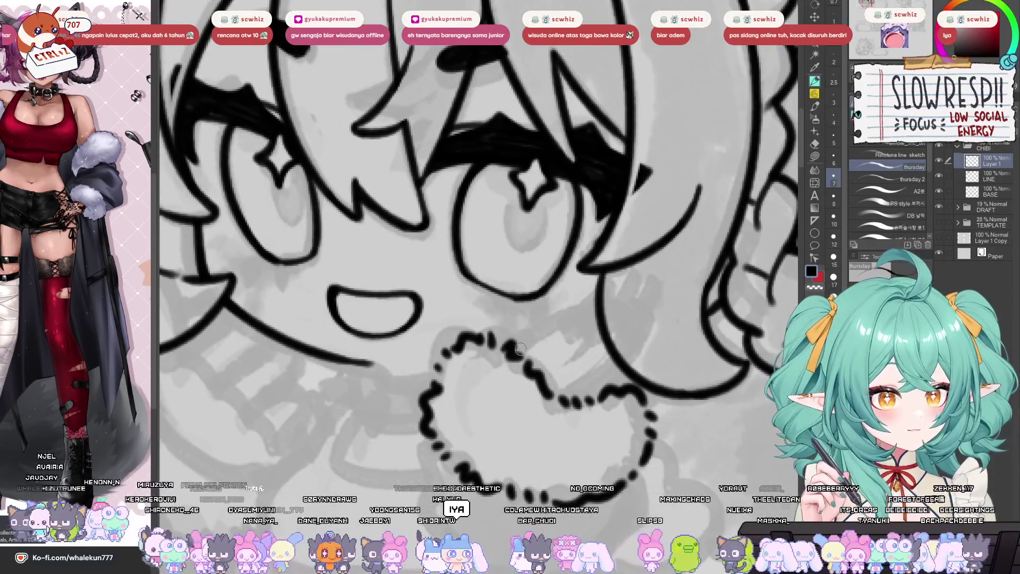
{"action": "mouse_move", "coordinate": [503, 333]}
{"action": "left_mouse_down"}
{"action": "mouse_move", "coordinate": [478, 346]}
{"action": "mouse_move", "coordinate": [505, 322]}
{"action": "mouse_move", "coordinate": [550, 322]}
{"action": "left_mouse_up"}
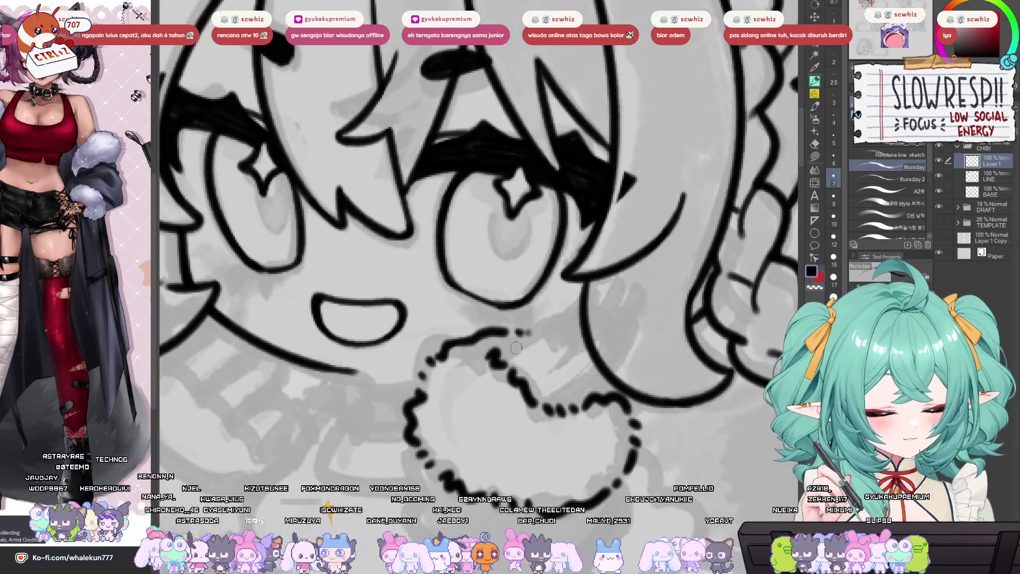
- Draw the gripping hand's outline, knuckles and curving side over the pom-pom, then hide the face lineart
{"action": "mouse_move", "coordinate": [497, 357]}
{"action": "left_mouse_down"}
{"action": "mouse_move", "coordinate": [555, 317]}
{"action": "mouse_move", "coordinate": [579, 318]}
{"action": "mouse_move", "coordinate": [550, 362]}
{"action": "left_mouse_up"}
{"action": "mouse_move", "coordinate": [578, 320]}
{"action": "left_mouse_down"}
{"action": "mouse_move", "coordinate": [606, 308]}
{"action": "mouse_move", "coordinate": [571, 378]}
{"action": "mouse_move", "coordinate": [626, 322]}
{"action": "mouse_move", "coordinate": [619, 370]}
{"action": "mouse_move", "coordinate": [603, 383]}
{"action": "left_mouse_up"}
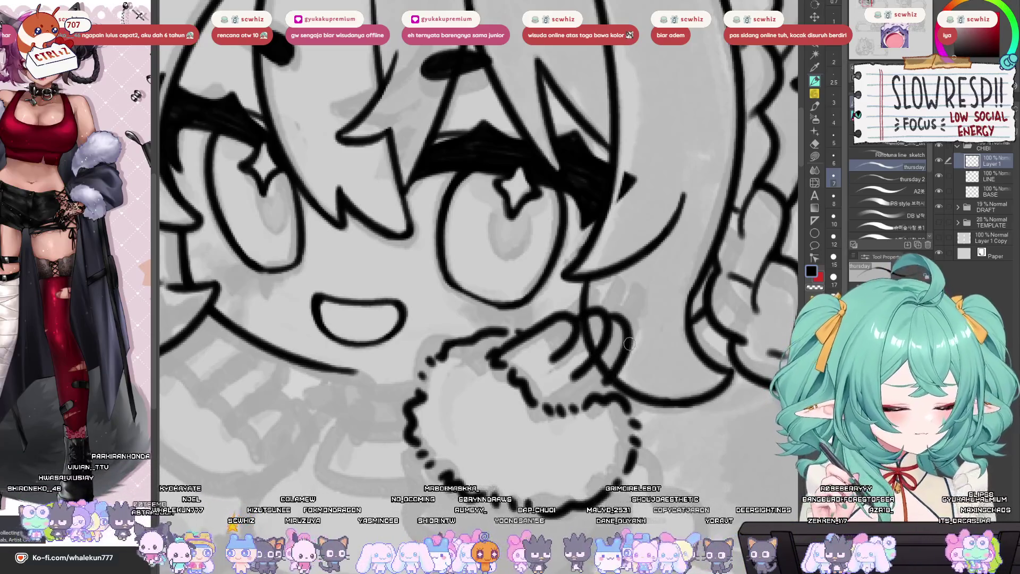
{"action": "mouse_move", "coordinate": [629, 344]}
{"action": "left_mouse_down"}
{"action": "mouse_move", "coordinate": [630, 372]}
{"action": "mouse_move", "coordinate": [614, 395]}
{"action": "left_mouse_up"}
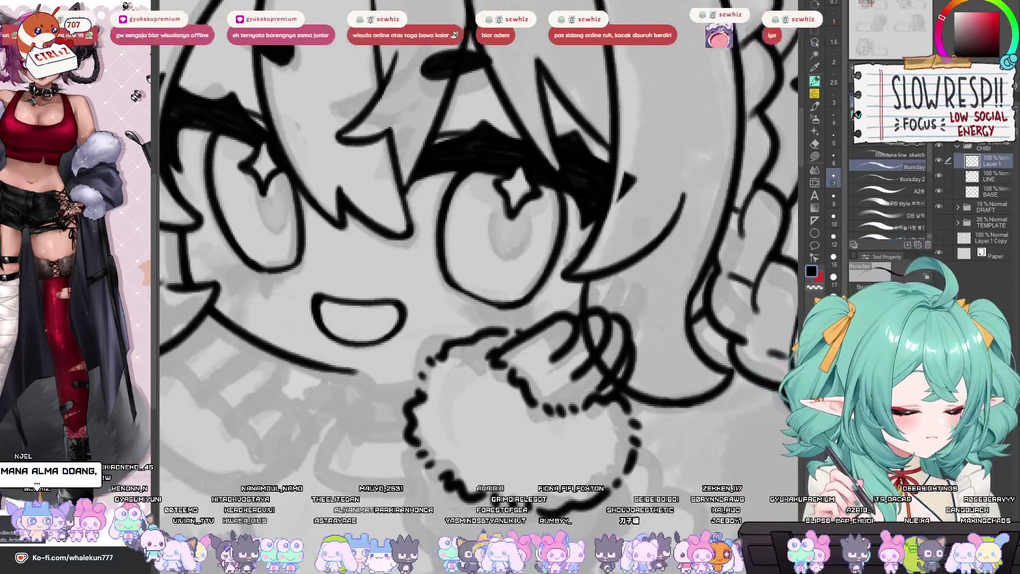
{"action": "left_click_drag", "start_coordinate": [626, 284], "coordinate": [604, 327]}
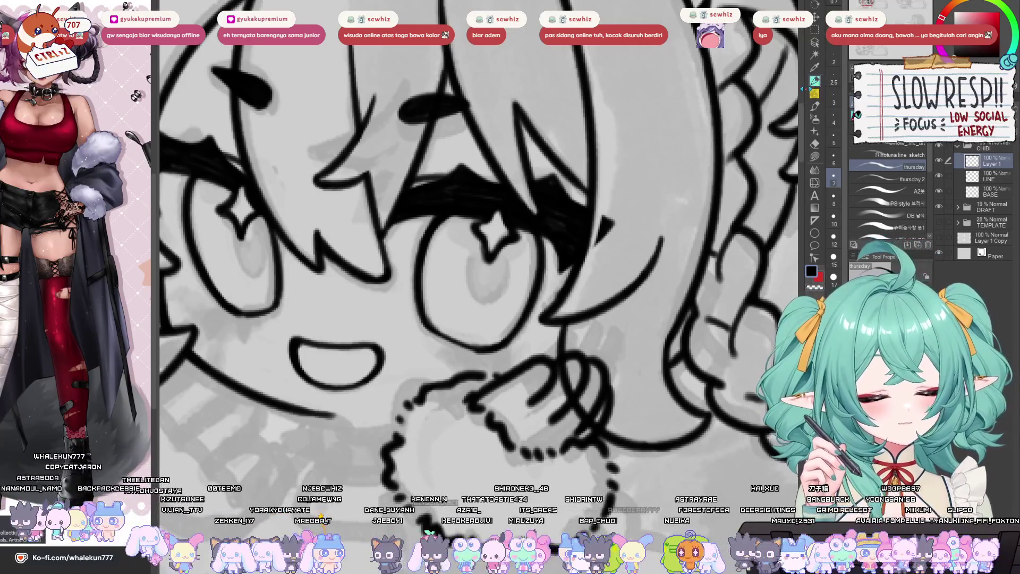
{"action": "left_click_drag", "start_coordinate": [577, 425], "coordinate": [620, 398]}
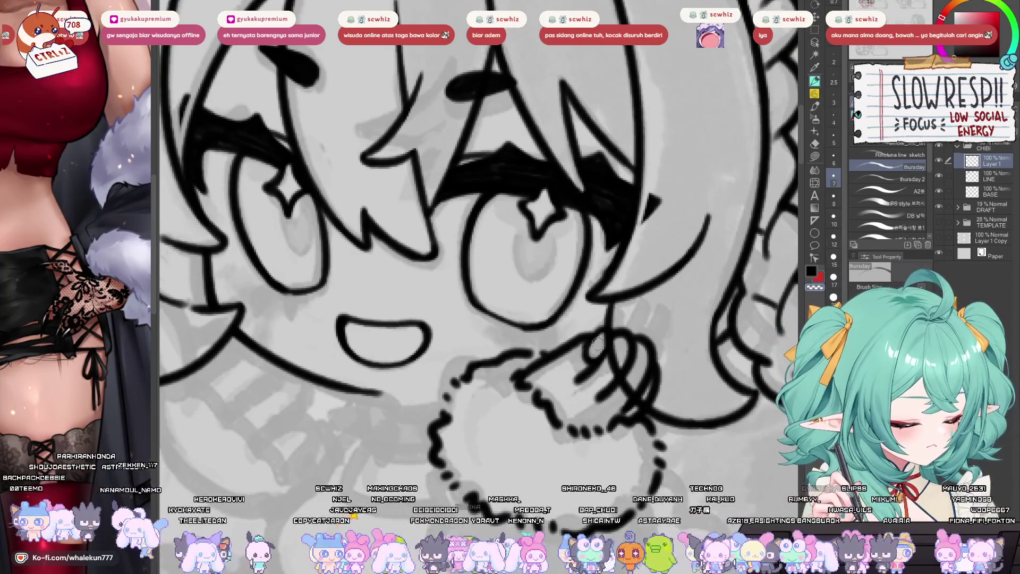
{"action": "left_click", "coordinate": [938, 175]}
- Redraw the fist's top loop and sketch rough finger strokes on a temporary layer
{"action": "left_click_drag", "start_coordinate": [585, 367], "coordinate": [619, 333]}
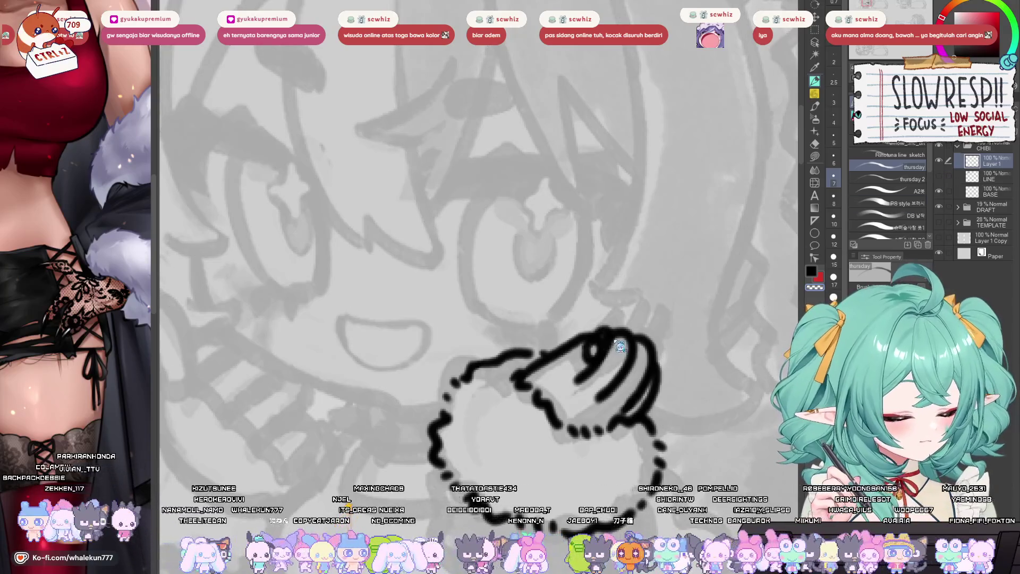
{"action": "key", "text": "ctrl+shift+n"}
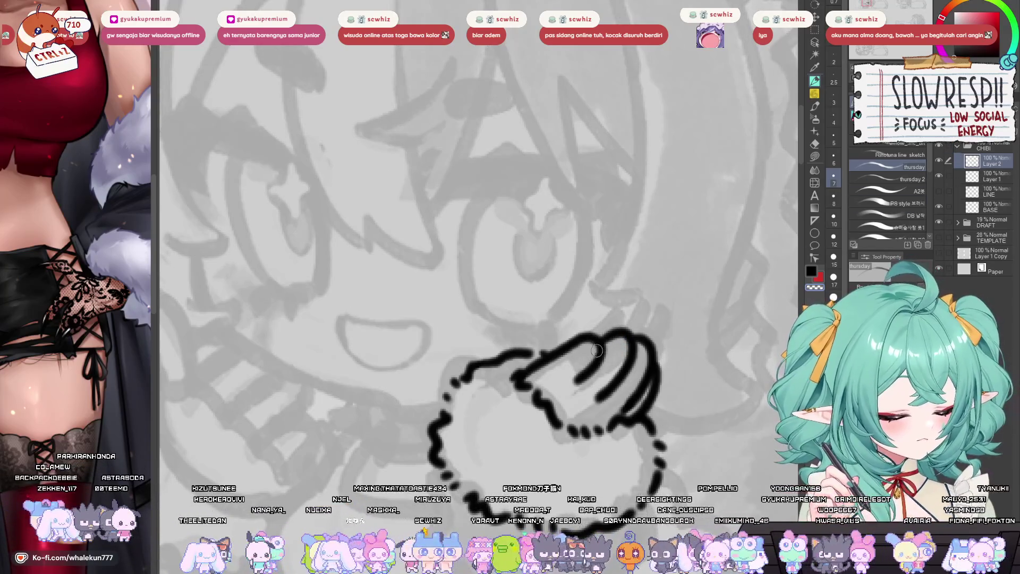
{"action": "mouse_move", "coordinate": [584, 348]}
{"action": "left_mouse_down"}
{"action": "mouse_move", "coordinate": [617, 319]}
{"action": "mouse_move", "coordinate": [589, 359]}
{"action": "mouse_move", "coordinate": [644, 323]}
{"action": "mouse_move", "coordinate": [646, 307]}
{"action": "mouse_move", "coordinate": [616, 345]}
{"action": "mouse_move", "coordinate": [653, 361]}
{"action": "mouse_move", "coordinate": [665, 317]}
{"action": "mouse_move", "coordinate": [644, 343]}
{"action": "left_mouse_up"}
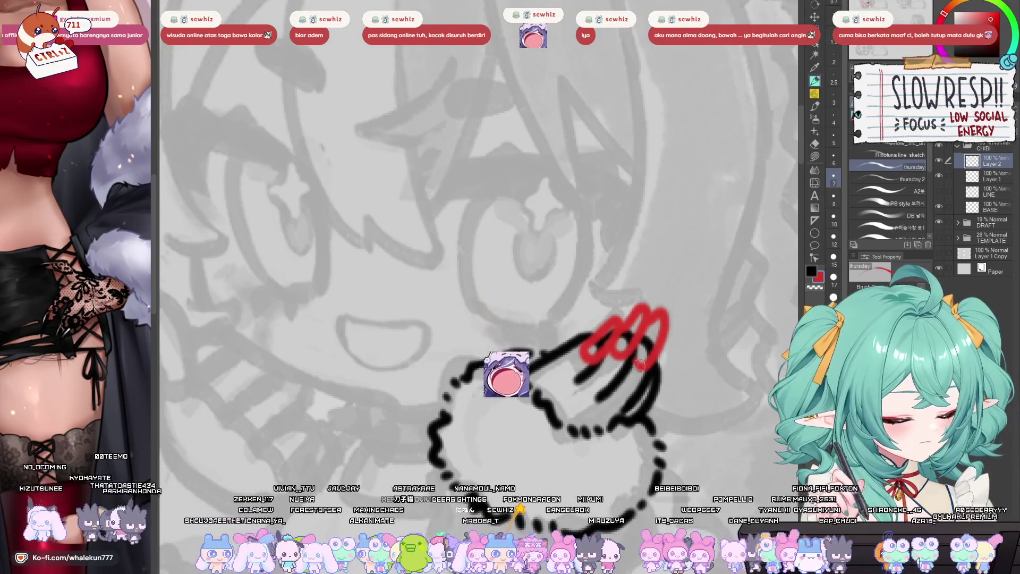
{"action": "mouse_move", "coordinate": [657, 378]}
{"action": "left_mouse_down"}
{"action": "mouse_move", "coordinate": [676, 325]}
{"action": "mouse_move", "coordinate": [666, 348]}
{"action": "left_mouse_up"}
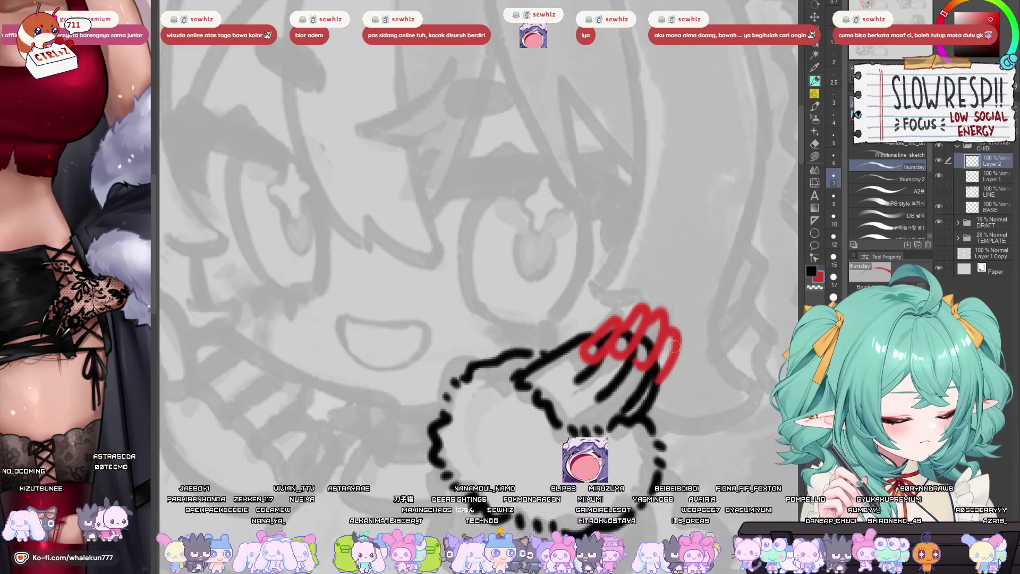
{"action": "left_click", "coordinate": [975, 136]}
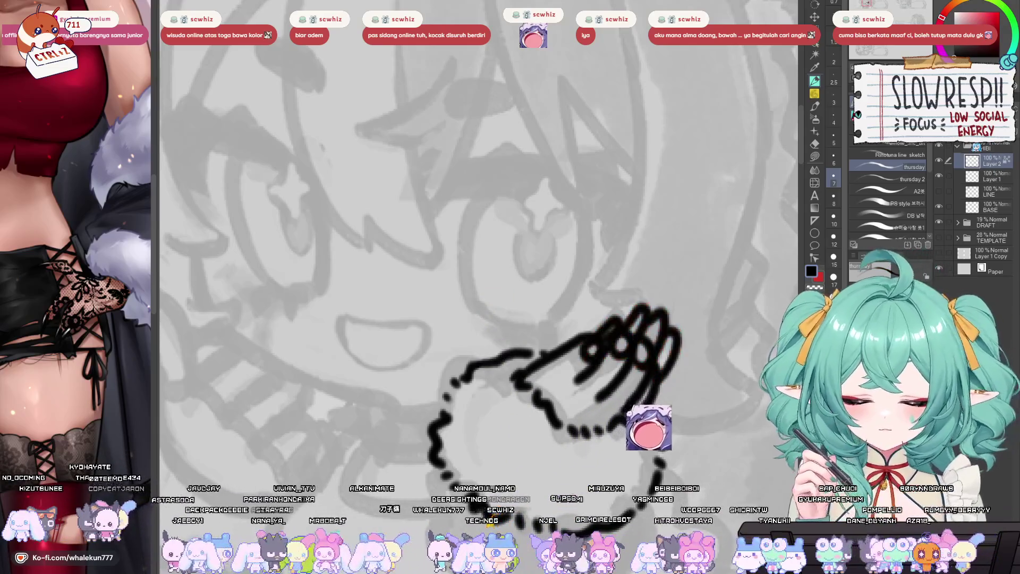
- On the hand's ink layer, erase the old strokes at the top of the fist and zoom in
{"action": "left_click", "coordinate": [990, 177]}
{"action": "key", "text": "e"}
{"action": "mouse_move", "coordinate": [593, 353]}
{"action": "left_mouse_down"}
{"action": "mouse_move", "coordinate": [613, 325]}
{"action": "mouse_move", "coordinate": [637, 322]}
{"action": "mouse_move", "coordinate": [643, 350]}
{"action": "left_mouse_up"}
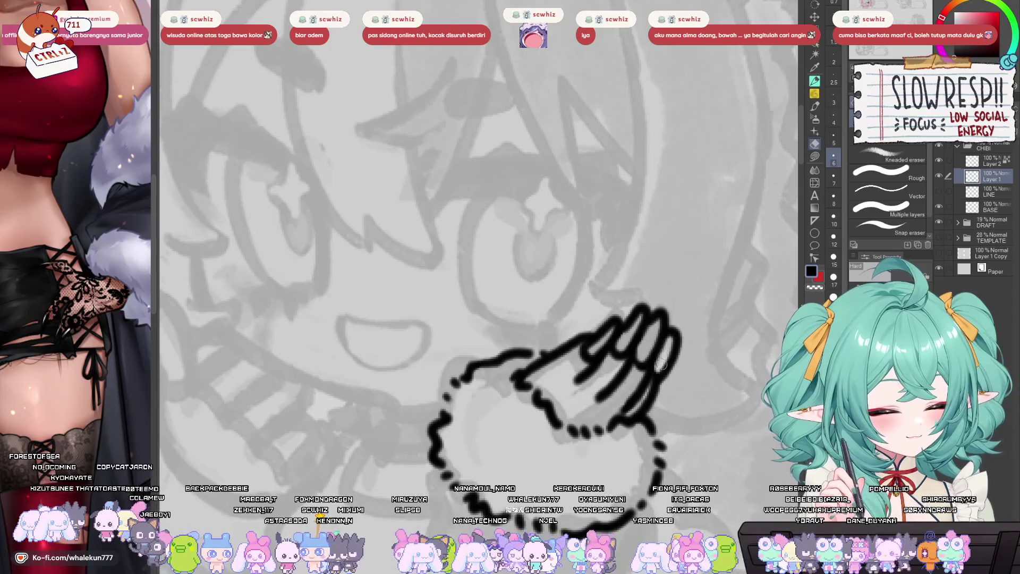
{"action": "left_click", "coordinate": [696, 310]}
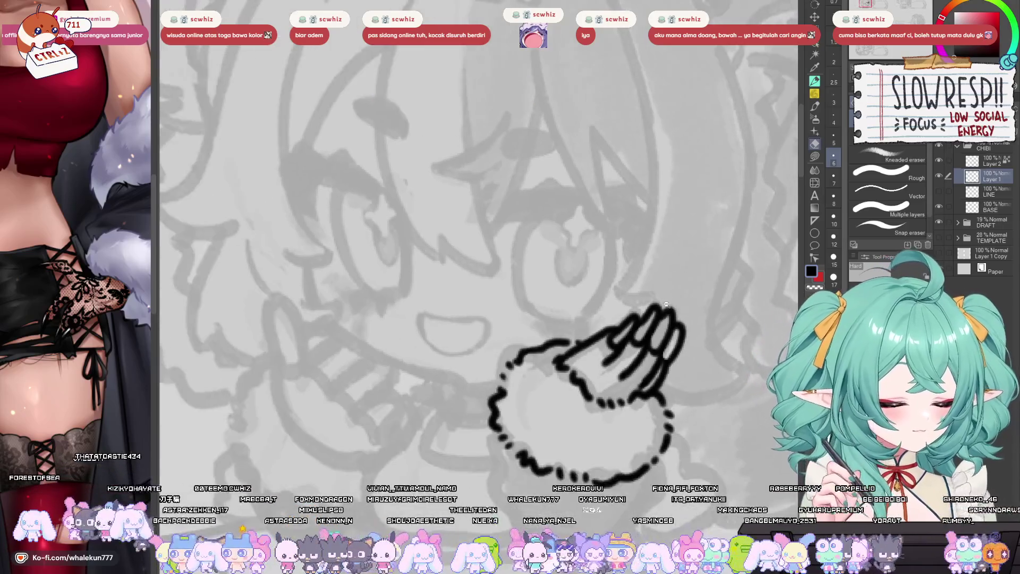
{"action": "left_click", "coordinate": [697, 310]}
{"action": "key", "text": "p"}
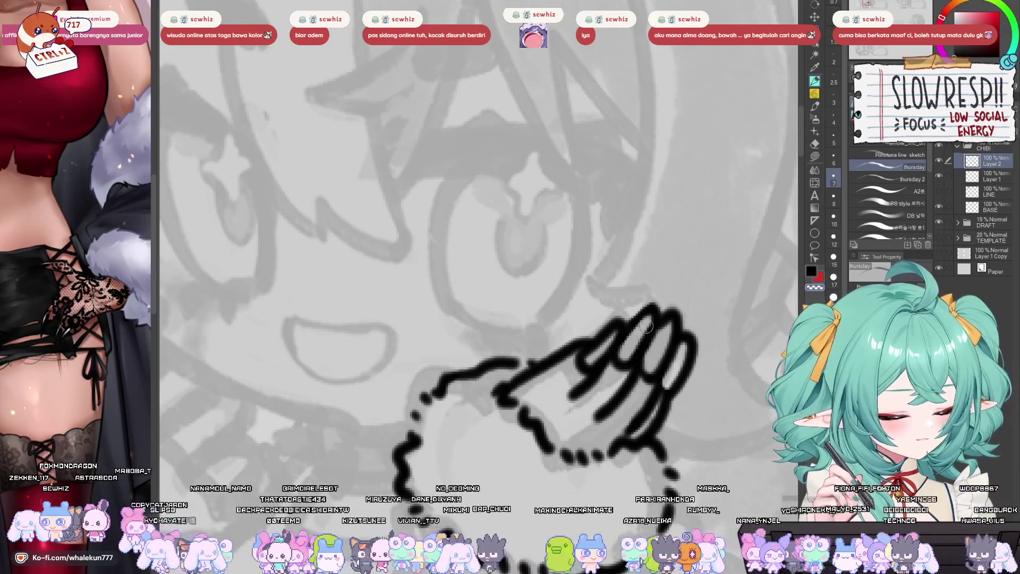
- Remove the rough finger sketch layer, zoom out and show the face lineart again
{"action": "key", "text": "ctrl+z"}
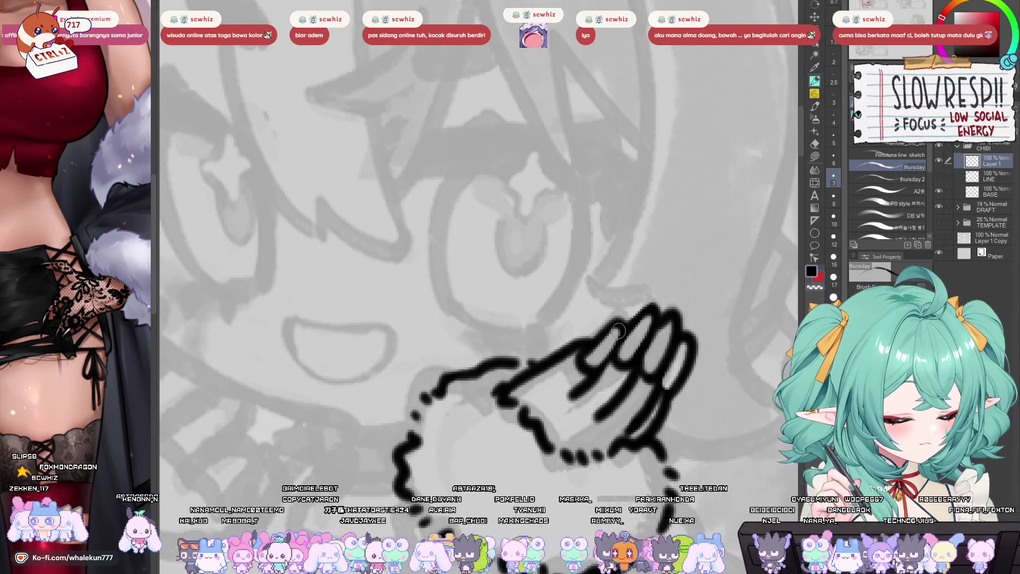
{"action": "mouse_move", "coordinate": [686, 314]}
{"action": "left_mouse_down"}
{"action": "mouse_move", "coordinate": [643, 253]}
{"action": "mouse_move", "coordinate": [704, 273]}
{"action": "left_mouse_up"}
{"action": "left_click", "coordinate": [939, 176]}
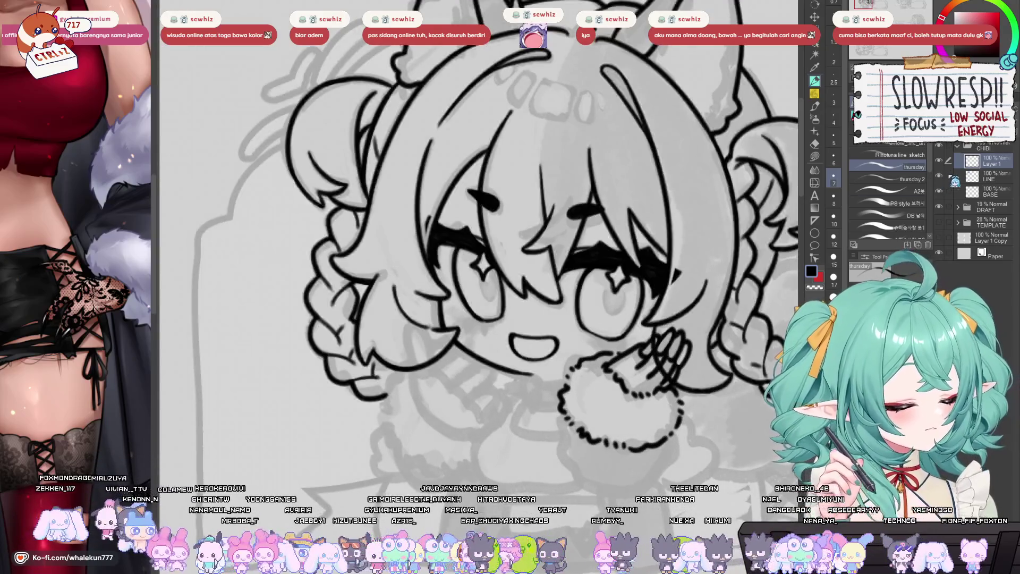
- Reveal the LINE layer, set the eraser size to 15 and mirror the canvas to check
{"action": "left_click", "coordinate": [983, 176]}
{"action": "key", "text": "e"}
{"action": "scroll", "coordinate": [649, 340], "scroll_direction": "up", "scroll_amount": 2}
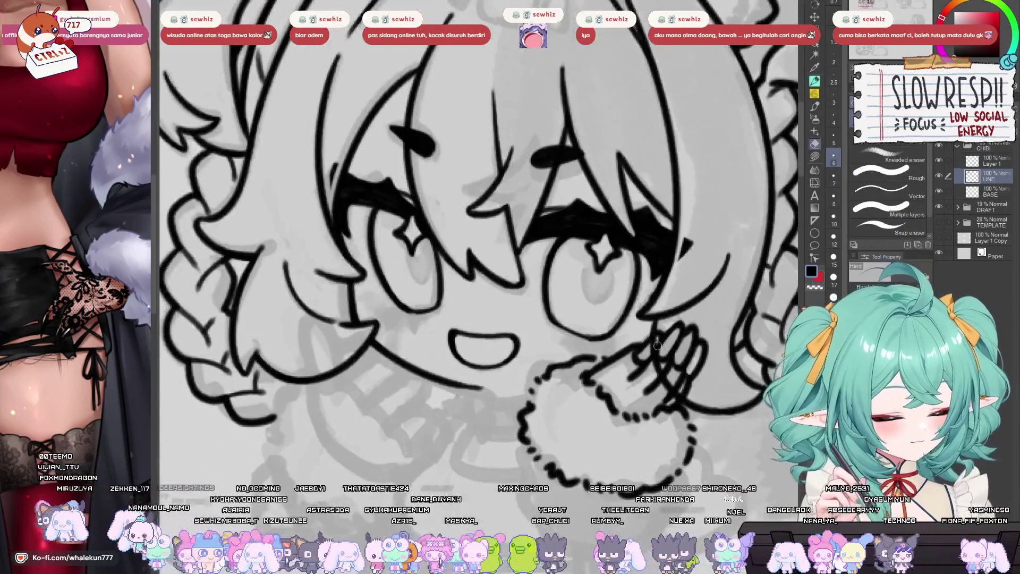
{"action": "key", "text": "bracketright"}
{"action": "key", "text": "bracketright"}
{"action": "key", "text": "bracketright"}
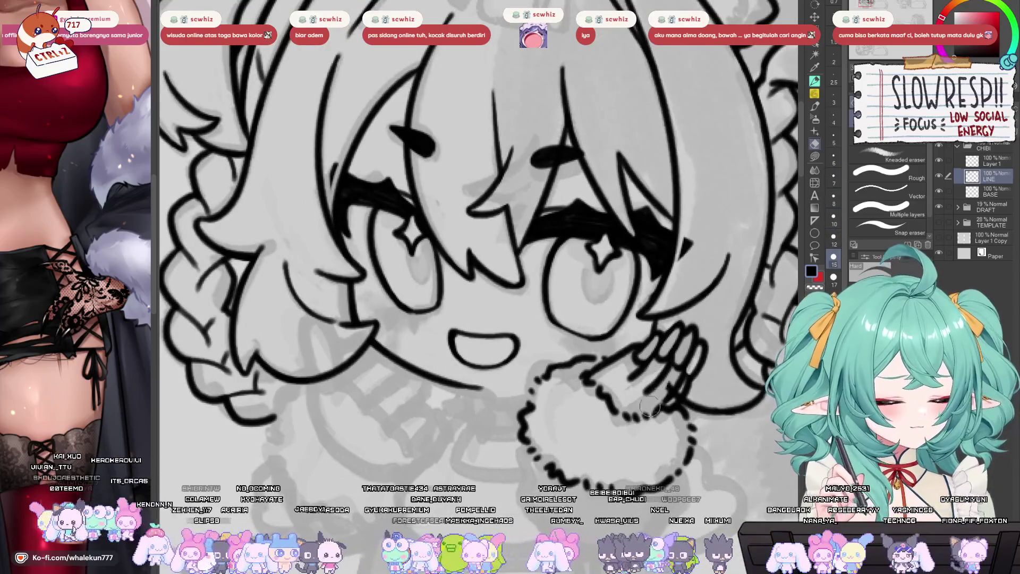
{"action": "scroll", "coordinate": [701, 350], "scroll_direction": "down", "scroll_amount": 10}
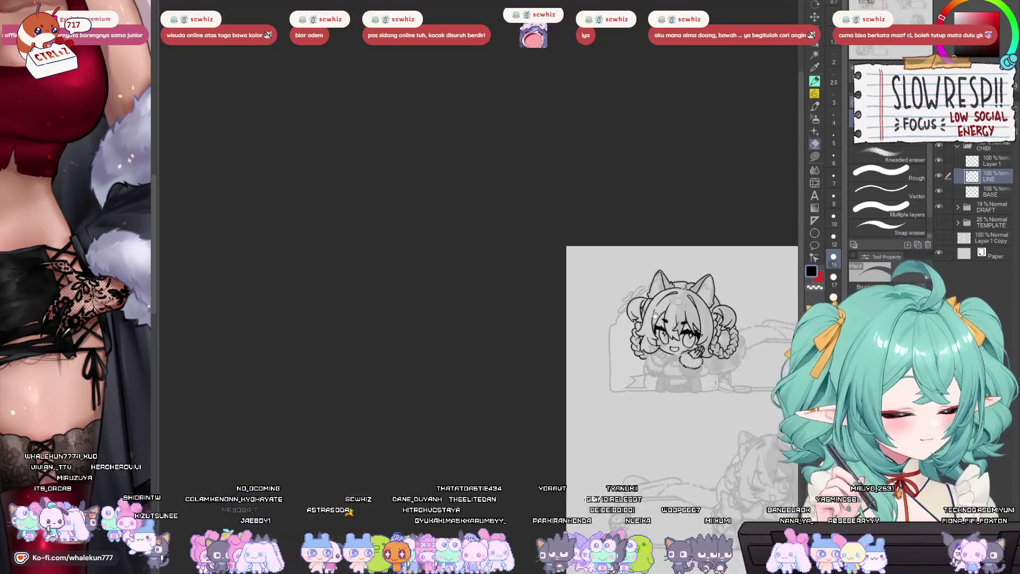
{"action": "scroll", "coordinate": [686, 356], "scroll_direction": "up", "scroll_amount": 4}
{"action": "key", "text": "h"}
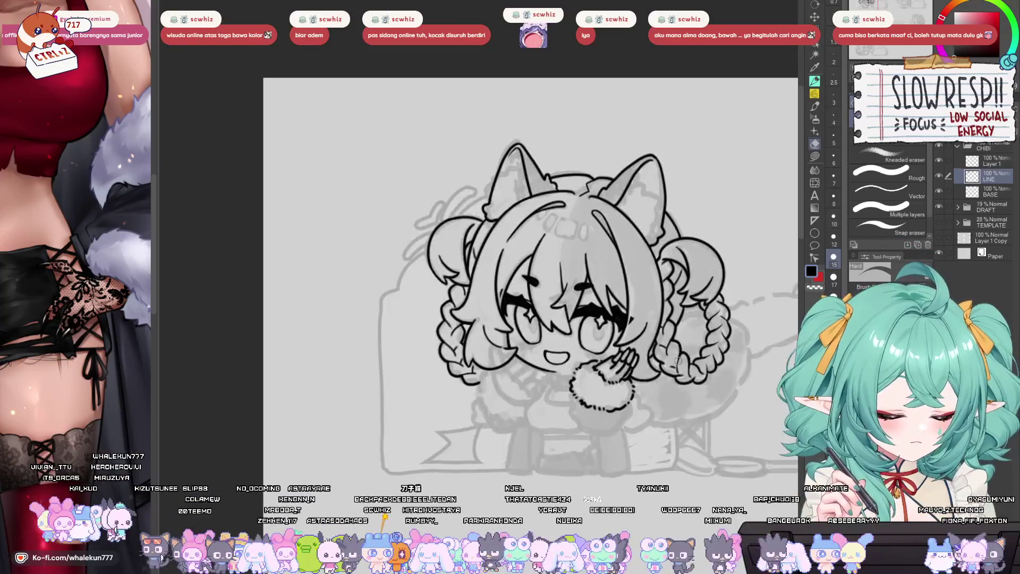
- Select Layer 1 and switch to the G-pen, framing the chibi's face
{"action": "left_click", "coordinate": [991, 163]}
{"action": "key", "text": "p"}
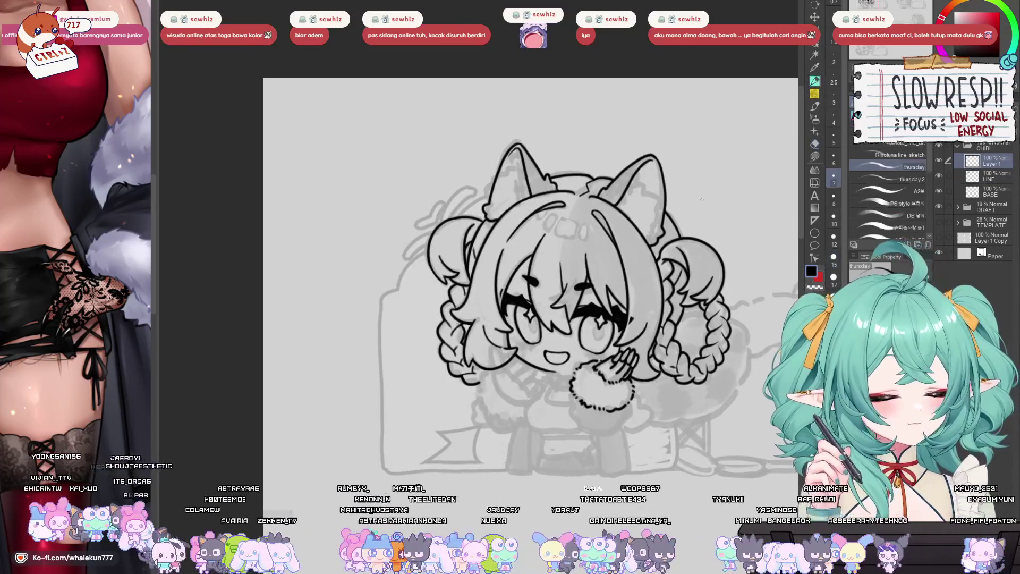
{"action": "scroll", "coordinate": [611, 336], "scroll_direction": "up", "scroll_amount": 3}
{"action": "scroll", "coordinate": [611, 337], "scroll_direction": "up", "scroll_amount": 3}
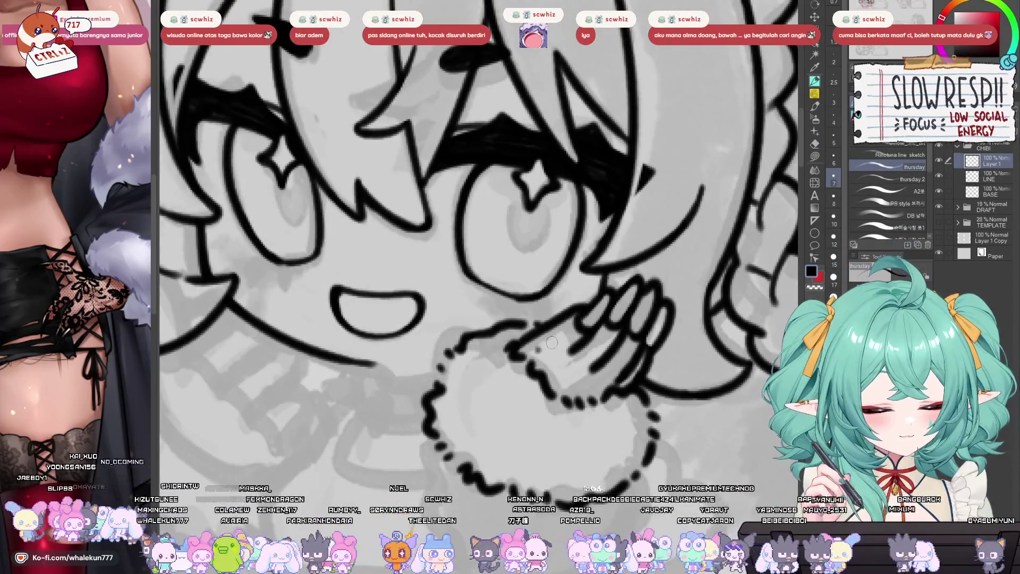
{"action": "scroll", "coordinate": [573, 348], "scroll_direction": "down", "scroll_amount": 5}
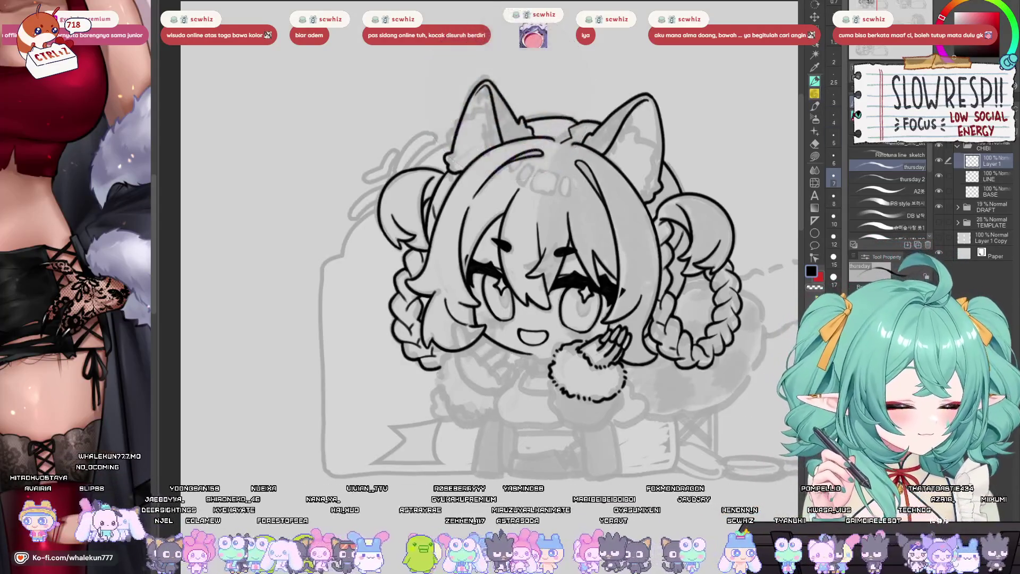
{"action": "mouse_move", "coordinate": [588, 350]}
{"action": "left_mouse_down"}
{"action": "mouse_move", "coordinate": [546, 294]}
{"action": "mouse_move", "coordinate": [604, 329]}
{"action": "left_mouse_up"}
- Widen the reference image beside the canvas after a short stroke by the face
{"action": "scroll", "coordinate": [604, 330], "scroll_direction": "up", "scroll_amount": 3}
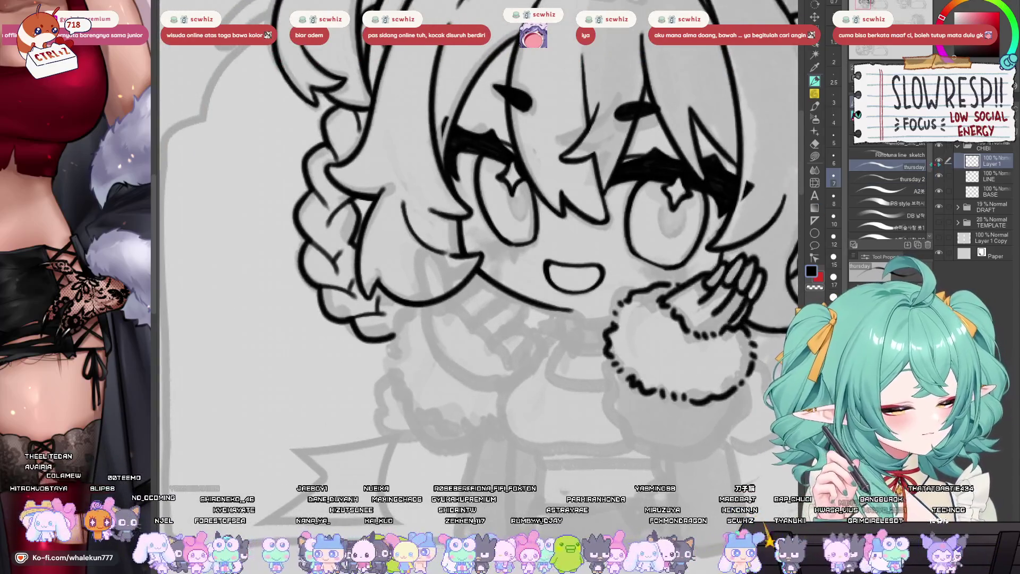
{"action": "left_click_drag", "start_coordinate": [524, 365], "coordinate": [532, 356]}
{"action": "mouse_move", "coordinate": [432, 300]}
{"action": "left_mouse_down"}
{"action": "mouse_move", "coordinate": [423, 251]}
{"action": "mouse_move", "coordinate": [455, 297]}
{"action": "left_mouse_up"}
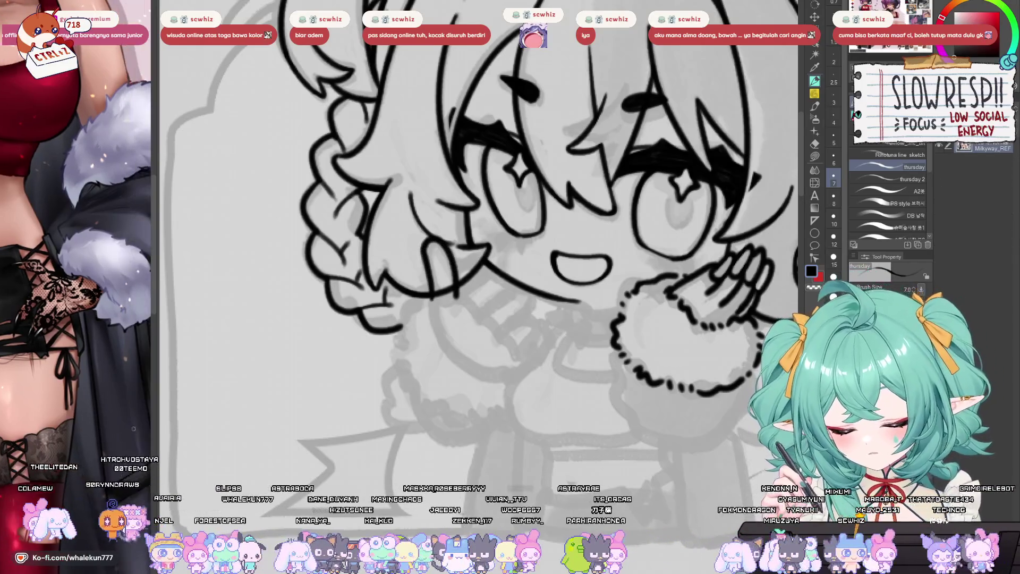
{"action": "left_click_drag", "start_coordinate": [159, 416], "coordinate": [271, 416]}
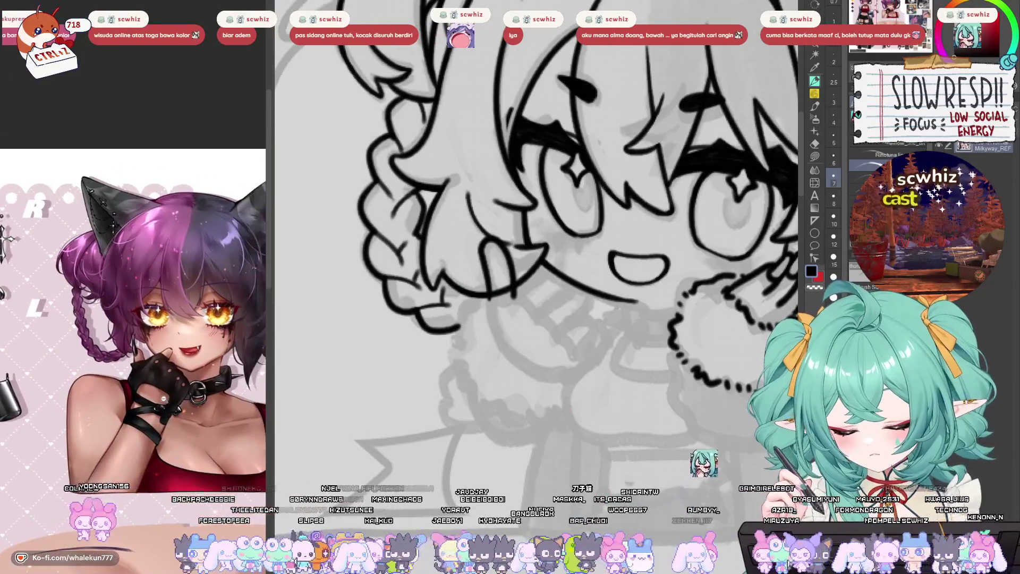
- Draw the small fang at the corner of the mouth, retrying until it fits
{"action": "scroll", "coordinate": [507, 258], "scroll_direction": "up", "scroll_amount": 1}
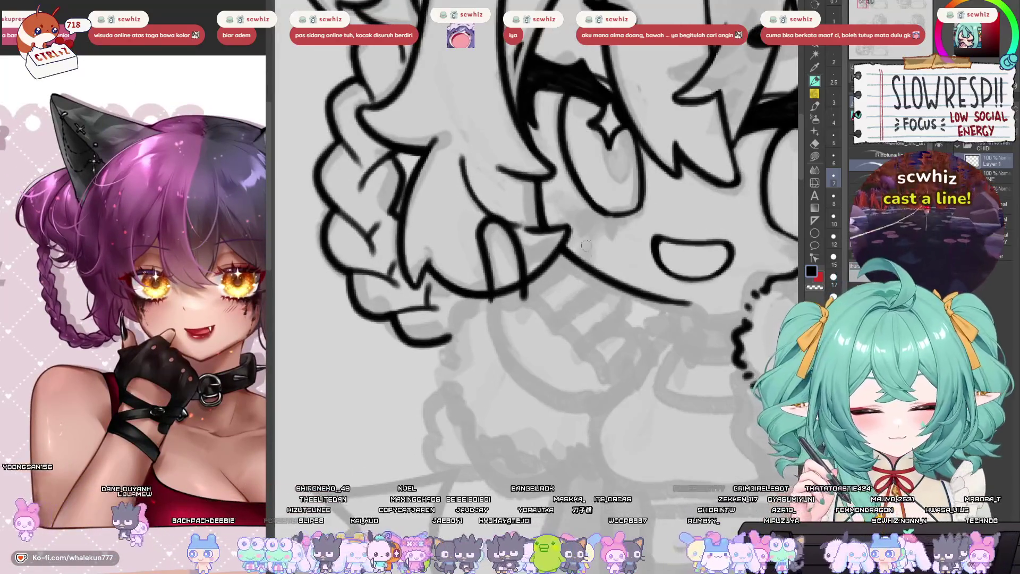
{"action": "scroll", "coordinate": [508, 259], "scroll_direction": "up", "scroll_amount": 1}
{"action": "key", "text": "ctrl+z"}
{"action": "mouse_move", "coordinate": [481, 305]}
{"action": "left_mouse_down"}
{"action": "mouse_move", "coordinate": [468, 221]}
{"action": "mouse_move", "coordinate": [501, 264]}
{"action": "left_mouse_up"}
{"action": "key", "text": "ctrl+z"}
{"action": "mouse_move", "coordinate": [481, 307]}
{"action": "left_mouse_down"}
{"action": "mouse_move", "coordinate": [464, 240]}
{"action": "mouse_move", "coordinate": [495, 228]}
{"action": "mouse_move", "coordinate": [508, 305]}
{"action": "left_mouse_up"}
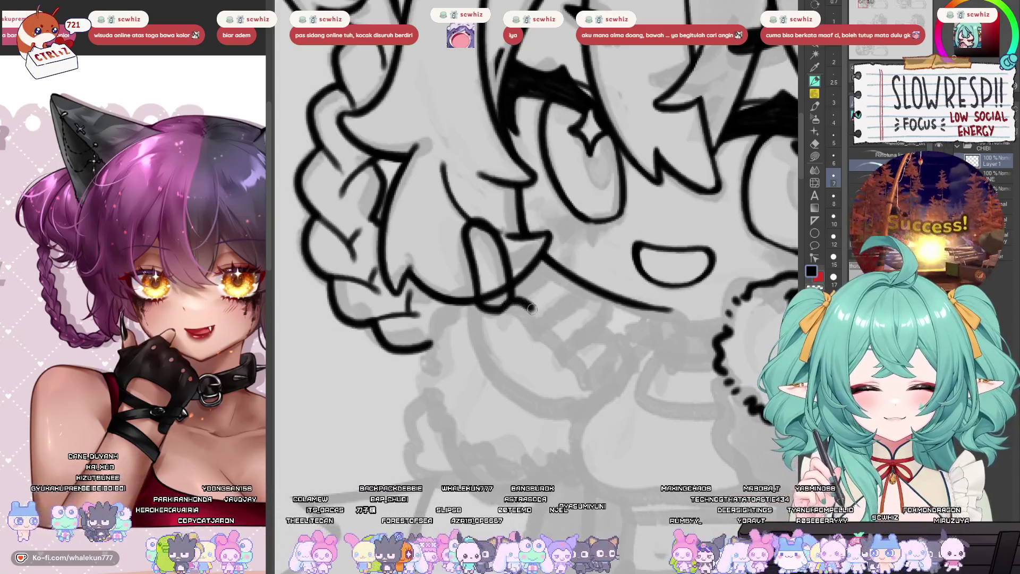
- Ink curved lines below the chin, undoing and retrying the short chin strokes
{"action": "left_click_drag", "start_coordinate": [534, 314], "coordinate": [594, 381]}
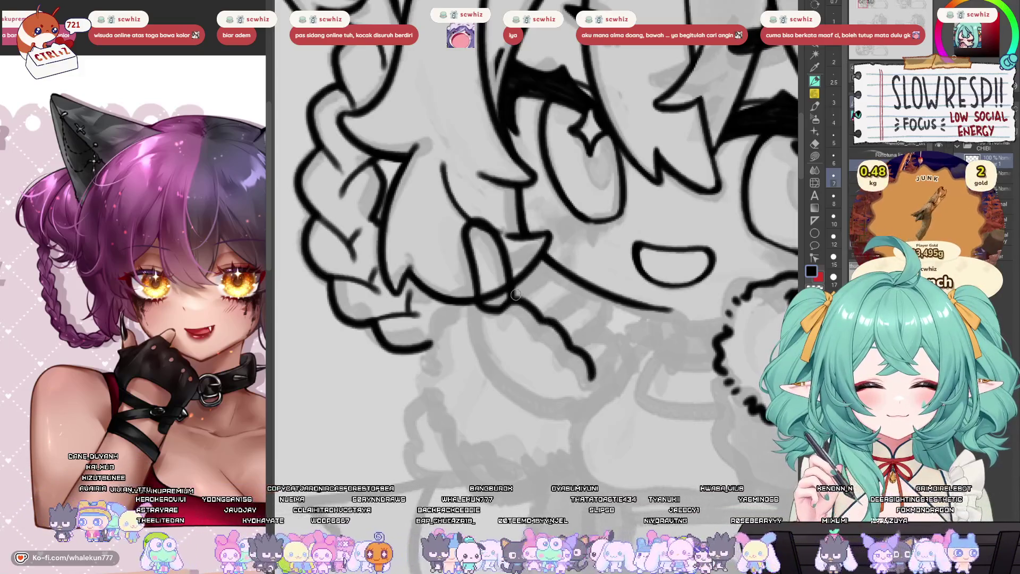
{"action": "left_click_drag", "start_coordinate": [513, 298], "coordinate": [547, 276]}
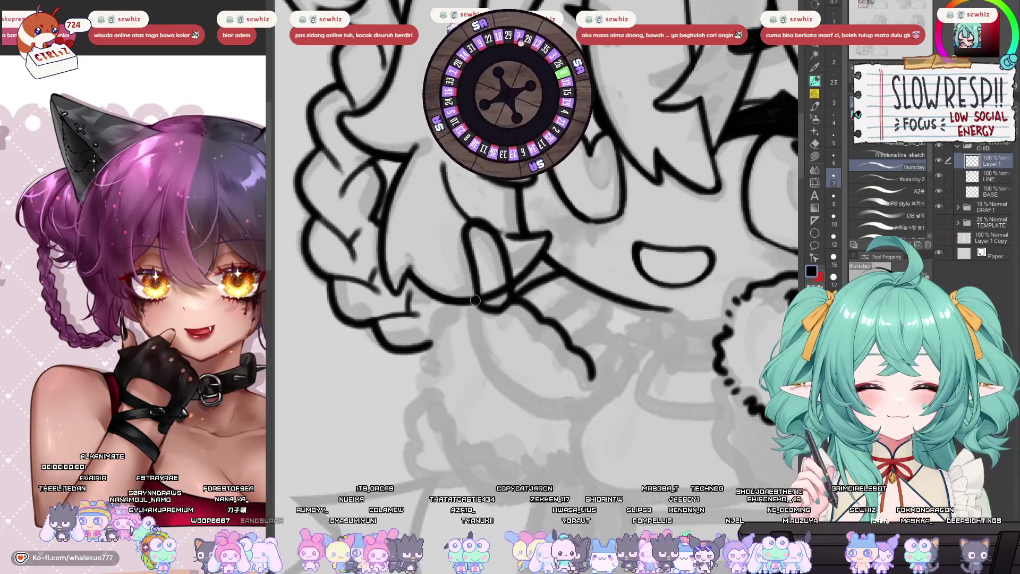
{"action": "mouse_move", "coordinate": [475, 301]}
{"action": "left_mouse_down"}
{"action": "mouse_move", "coordinate": [486, 356]}
{"action": "mouse_move", "coordinate": [550, 403]}
{"action": "left_mouse_up"}
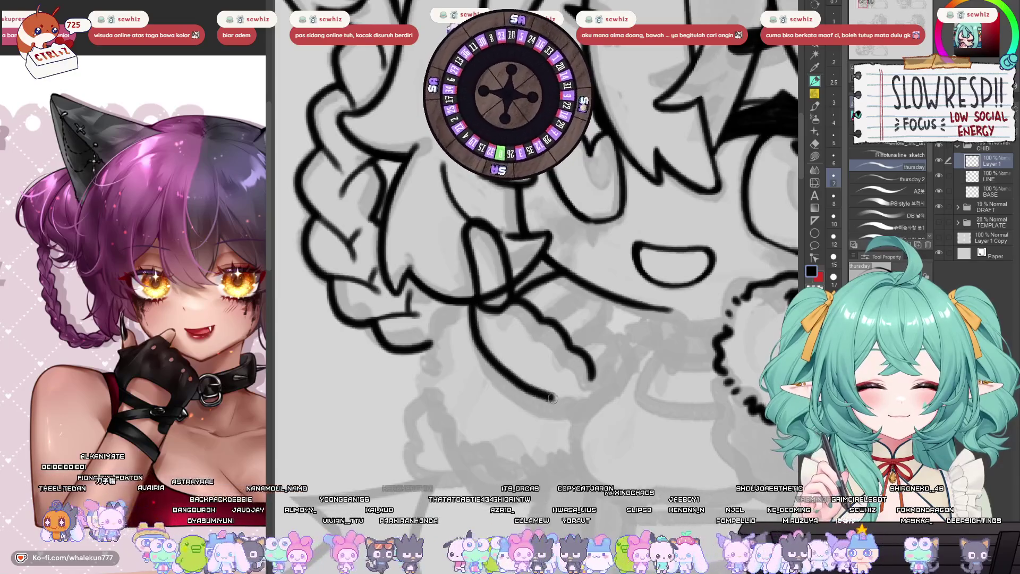
{"action": "mouse_move", "coordinate": [548, 315]}
{"action": "left_mouse_down"}
{"action": "mouse_move", "coordinate": [572, 289]}
{"action": "mouse_move", "coordinate": [580, 330]}
{"action": "mouse_move", "coordinate": [571, 338]}
{"action": "left_mouse_up"}
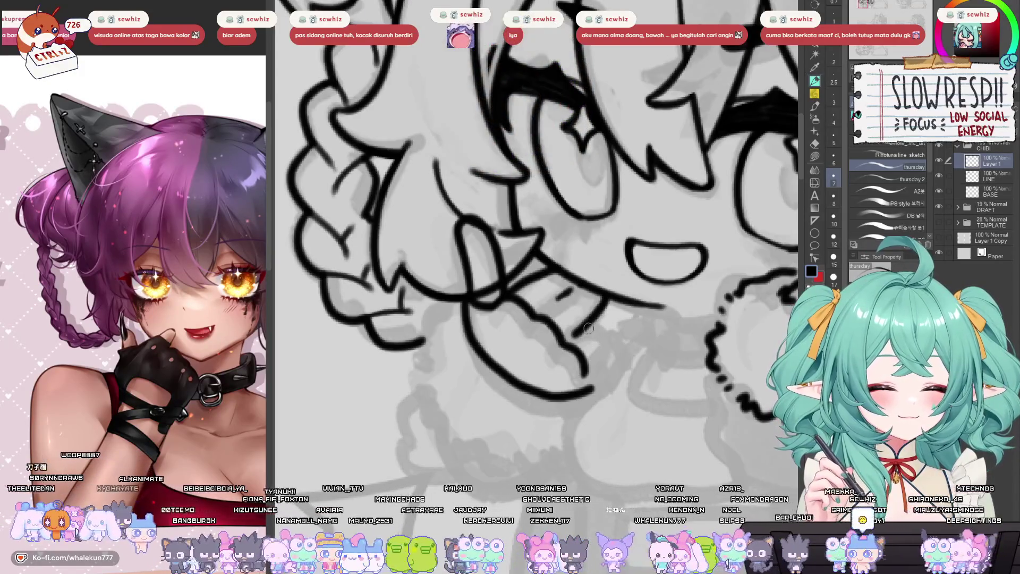
{"action": "key", "text": "ctrl+z"}
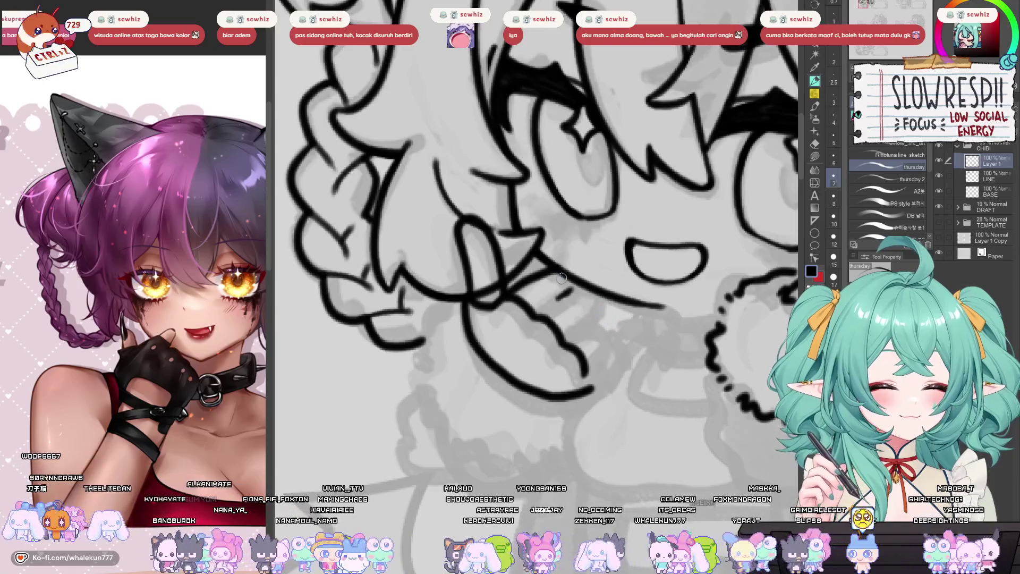
{"action": "key", "text": "e"}
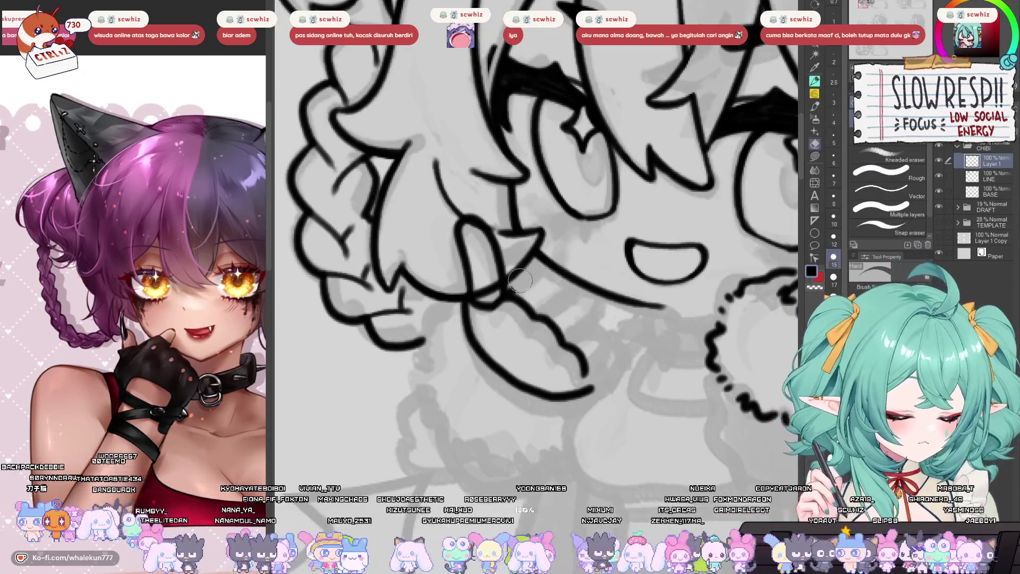
{"action": "key", "text": "p"}
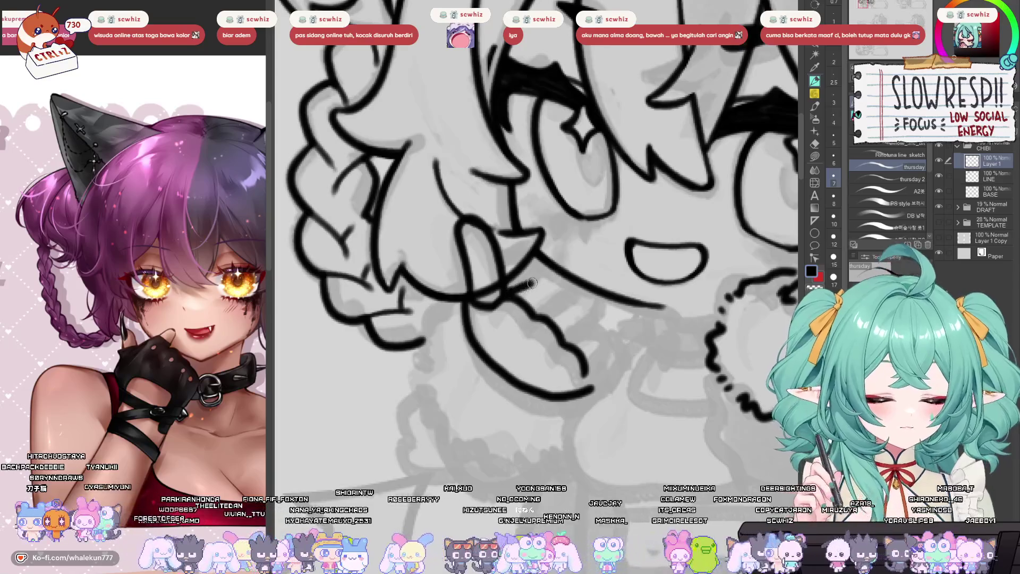
{"action": "left_click_drag", "start_coordinate": [509, 291], "coordinate": [571, 275]}
{"action": "key", "text": "ctrl+z"}
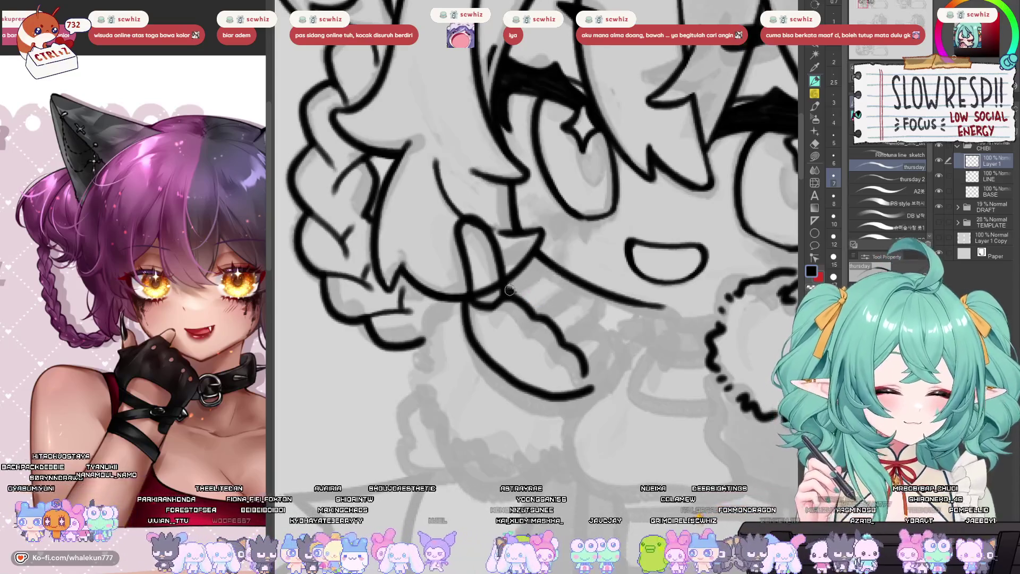
{"action": "mouse_move", "coordinate": [507, 293]}
{"action": "left_mouse_down"}
{"action": "mouse_move", "coordinate": [525, 278]}
{"action": "mouse_move", "coordinate": [508, 295]}
{"action": "mouse_move", "coordinate": [537, 318]}
{"action": "mouse_move", "coordinate": [526, 376]}
{"action": "left_mouse_up"}
{"action": "key", "text": "ctrl+z"}
{"action": "key", "text": "ctrl+z"}
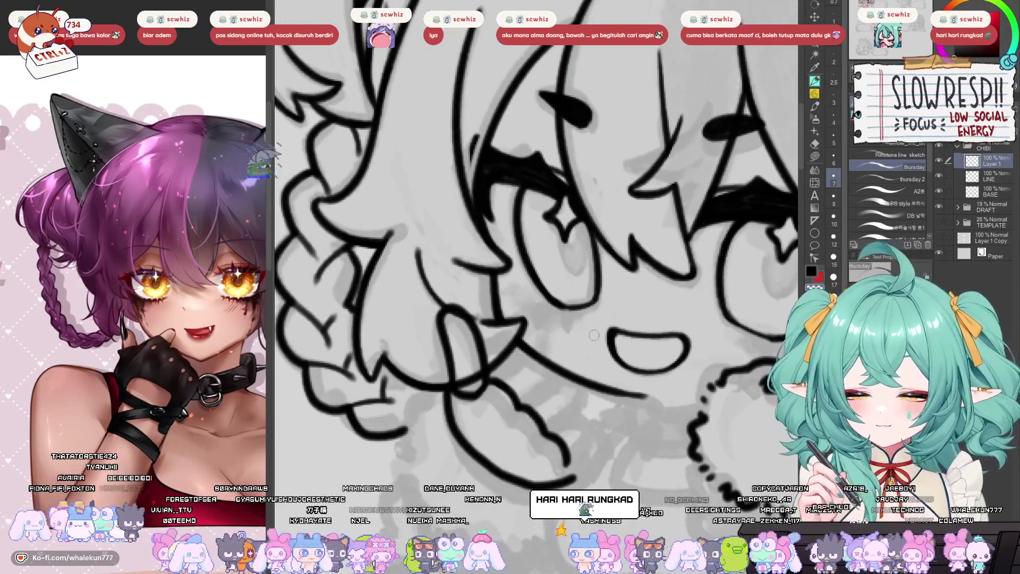
{"action": "scroll", "coordinate": [593, 332], "scroll_direction": "down", "scroll_amount": 2}
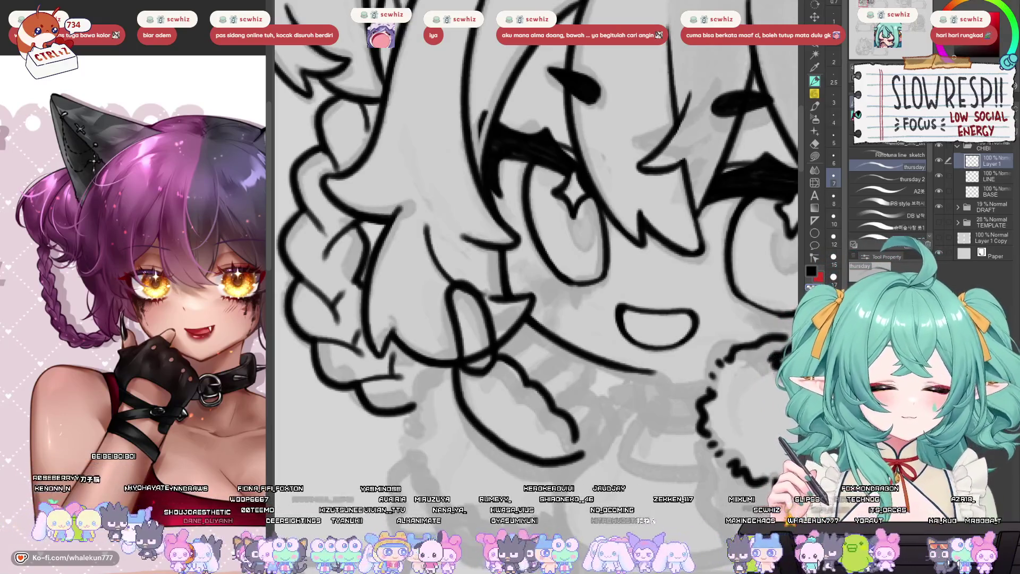
- Ink the jaw line under the mouth and a line down from the chin, redrawing as needed
{"action": "left_click_drag", "start_coordinate": [726, 192], "coordinate": [740, 166]}
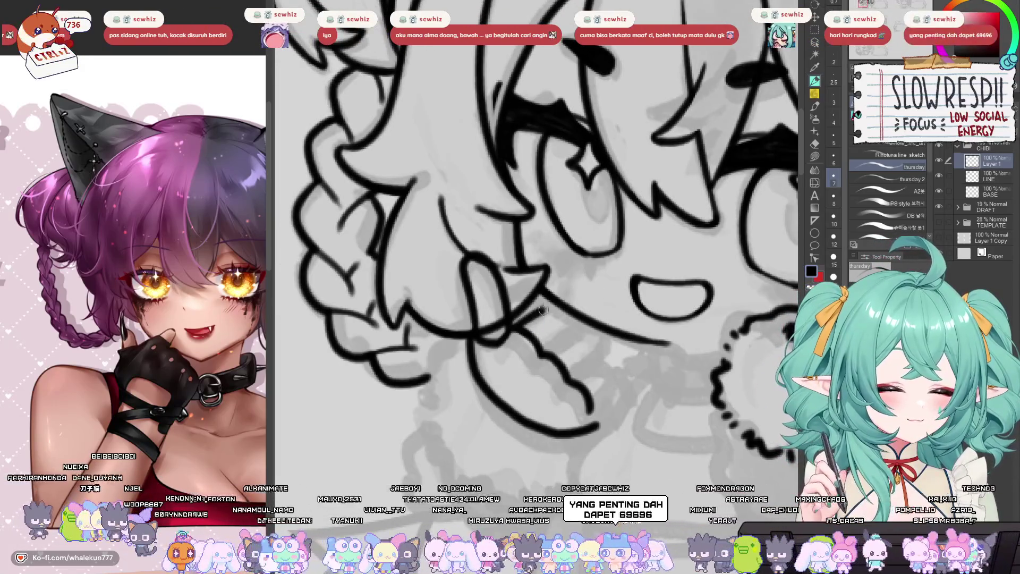
{"action": "key", "text": "ctrl+z"}
{"action": "mouse_move", "coordinate": [522, 323]}
{"action": "left_mouse_down"}
{"action": "mouse_move", "coordinate": [581, 323]}
{"action": "mouse_move", "coordinate": [579, 340]}
{"action": "mouse_move", "coordinate": [606, 335]}
{"action": "left_mouse_up"}
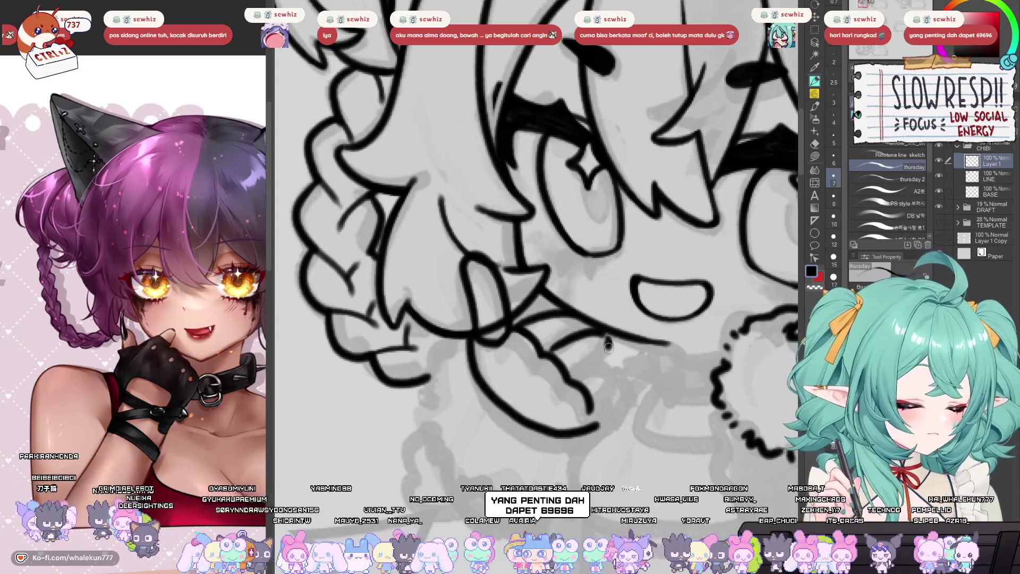
{"action": "key", "text": "ctrl+z"}
{"action": "key", "text": "ctrl+z"}
{"action": "key", "text": "ctrl+z"}
{"action": "mouse_move", "coordinate": [511, 332]}
{"action": "left_mouse_down"}
{"action": "mouse_move", "coordinate": [554, 305]}
{"action": "mouse_move", "coordinate": [546, 287]}
{"action": "left_mouse_up"}
{"action": "key", "text": "ctrl+z"}
{"action": "mouse_move", "coordinate": [555, 272]}
{"action": "left_mouse_down"}
{"action": "mouse_move", "coordinate": [573, 300]}
{"action": "mouse_move", "coordinate": [541, 350]}
{"action": "left_mouse_up"}
- Fit the drawing to the window, then add short strokes near the tongue and a curve by the arm
{"action": "key", "text": "ctrl+0"}
{"action": "scroll", "coordinate": [604, 366], "scroll_direction": "up", "scroll_amount": 5}
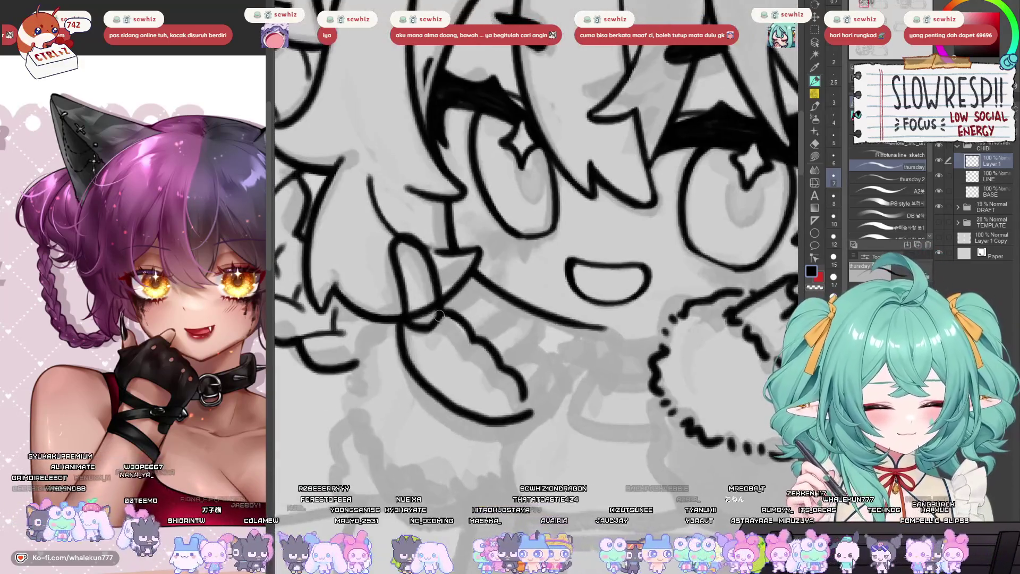
{"action": "mouse_move", "coordinate": [439, 315]}
{"action": "left_mouse_down"}
{"action": "mouse_move", "coordinate": [428, 337]}
{"action": "mouse_move", "coordinate": [457, 366]}
{"action": "left_mouse_up"}
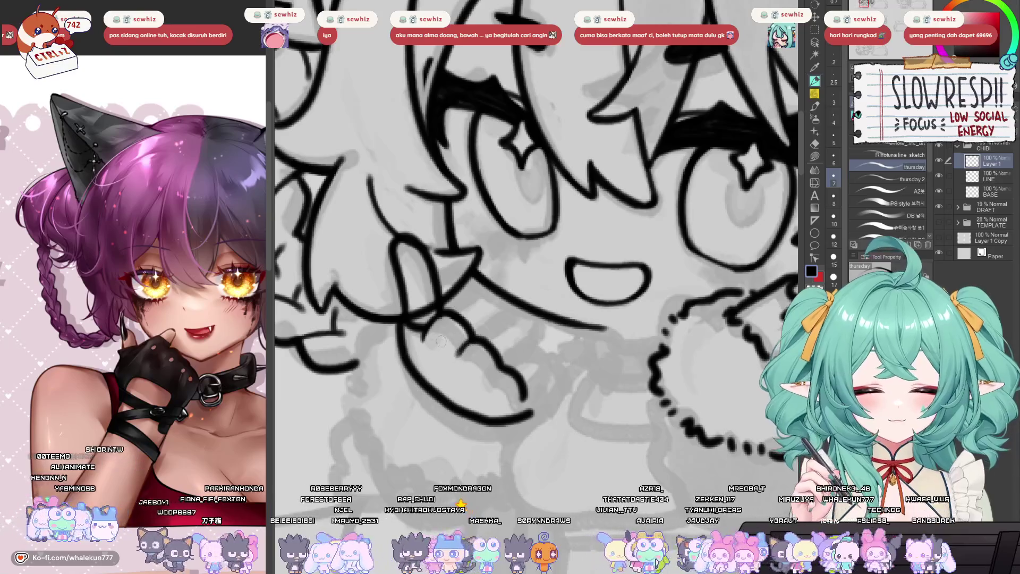
{"action": "left_click_drag", "start_coordinate": [404, 316], "coordinate": [464, 291]}
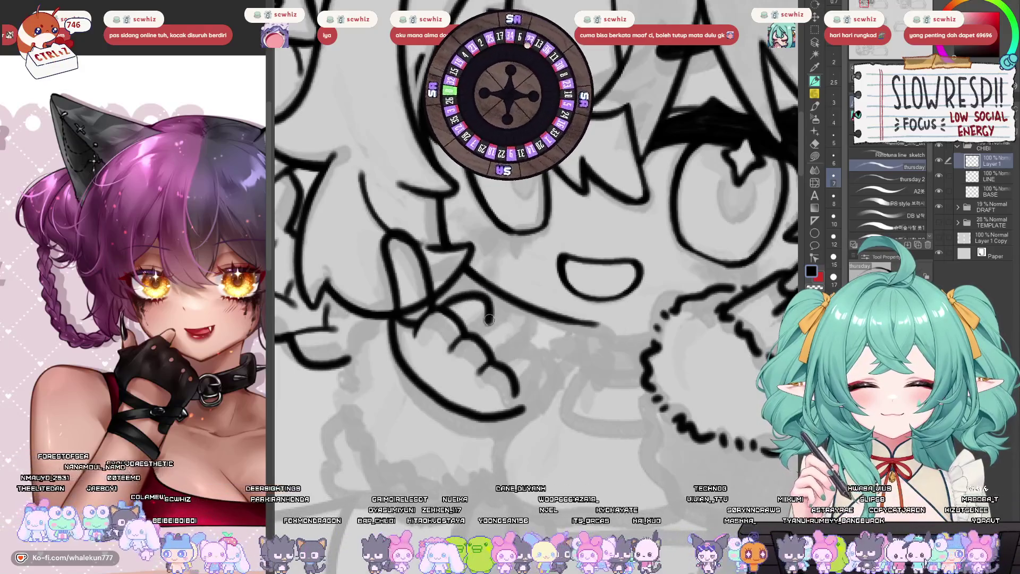
{"action": "mouse_move", "coordinate": [438, 310]}
{"action": "left_mouse_down"}
{"action": "mouse_move", "coordinate": [463, 290]}
{"action": "mouse_move", "coordinate": [490, 318]}
{"action": "left_mouse_up"}
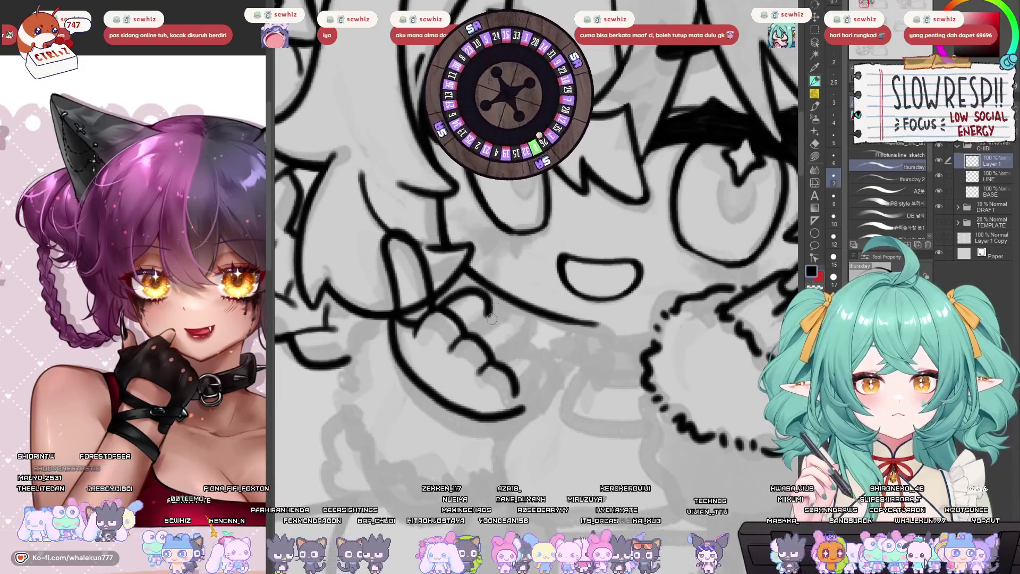
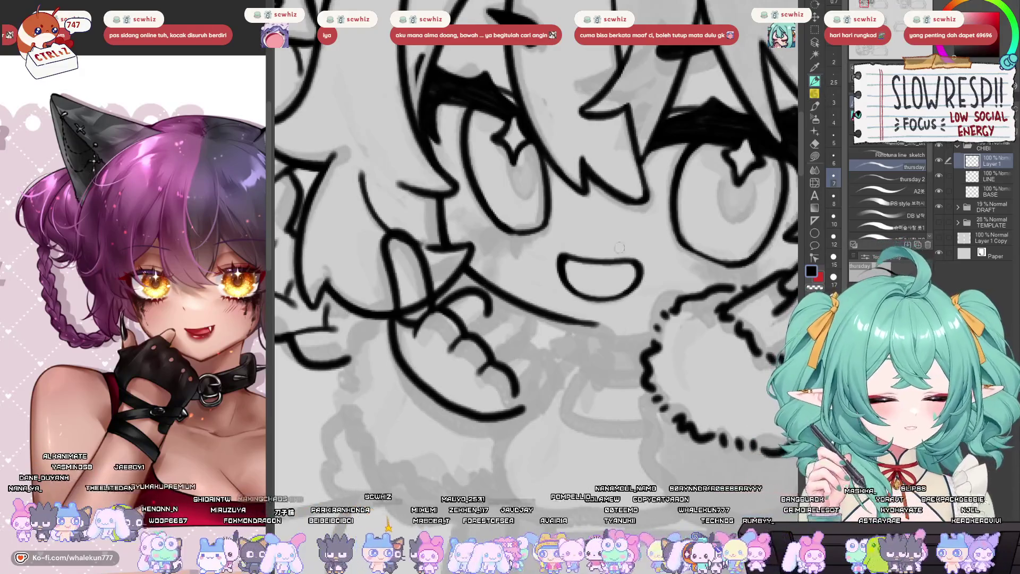
- Ink the fingers of the hand near her mouth, redrawing the finger curve more cleanly
{"action": "scroll", "coordinate": [620, 247], "scroll_direction": "left", "scroll_amount": 5}
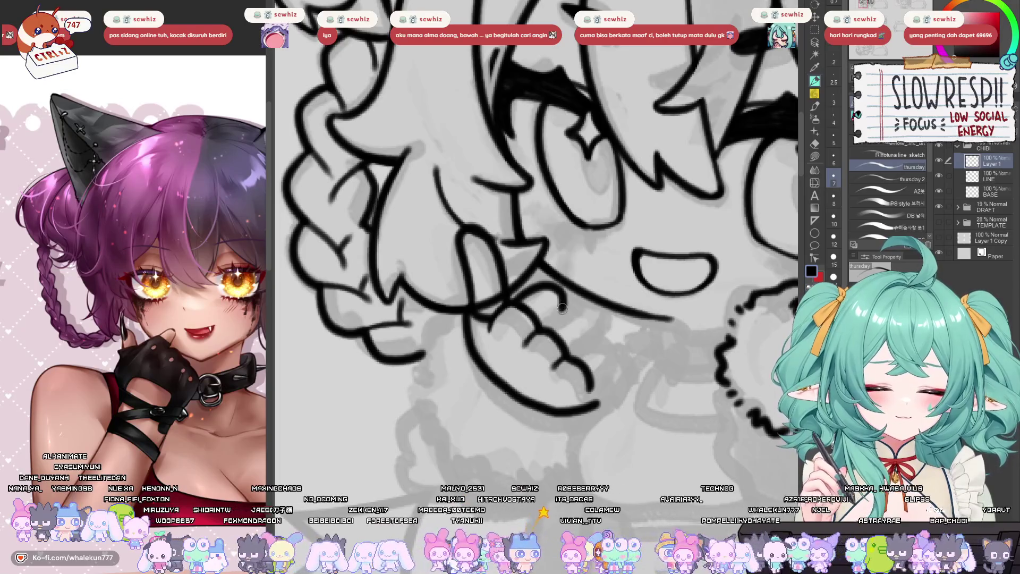
{"action": "mouse_move", "coordinate": [561, 307]}
{"action": "left_mouse_down"}
{"action": "mouse_move", "coordinate": [583, 306]}
{"action": "mouse_move", "coordinate": [593, 335]}
{"action": "mouse_move", "coordinate": [555, 313]}
{"action": "mouse_move", "coordinate": [571, 322]}
{"action": "mouse_move", "coordinate": [584, 308]}
{"action": "left_mouse_up"}
{"action": "left_click_drag", "start_coordinate": [584, 309], "coordinate": [611, 382]}
{"action": "key", "text": "ctrl+z"}
{"action": "mouse_move", "coordinate": [573, 353]}
{"action": "left_mouse_down"}
{"action": "mouse_move", "coordinate": [612, 341]}
{"action": "mouse_move", "coordinate": [609, 378]}
{"action": "left_mouse_up"}
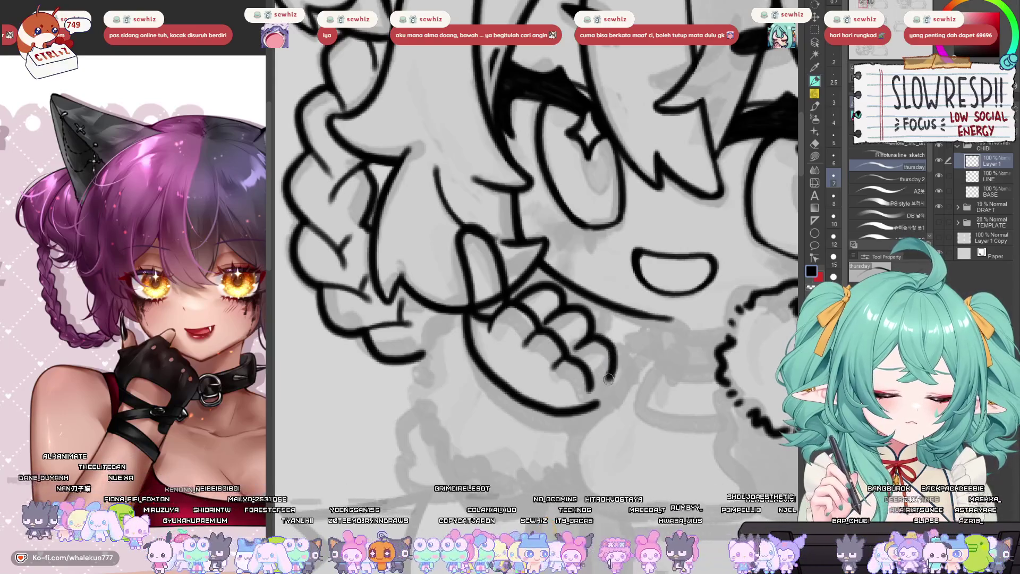
{"action": "scroll", "coordinate": [609, 378], "scroll_direction": "up", "scroll_amount": 1}
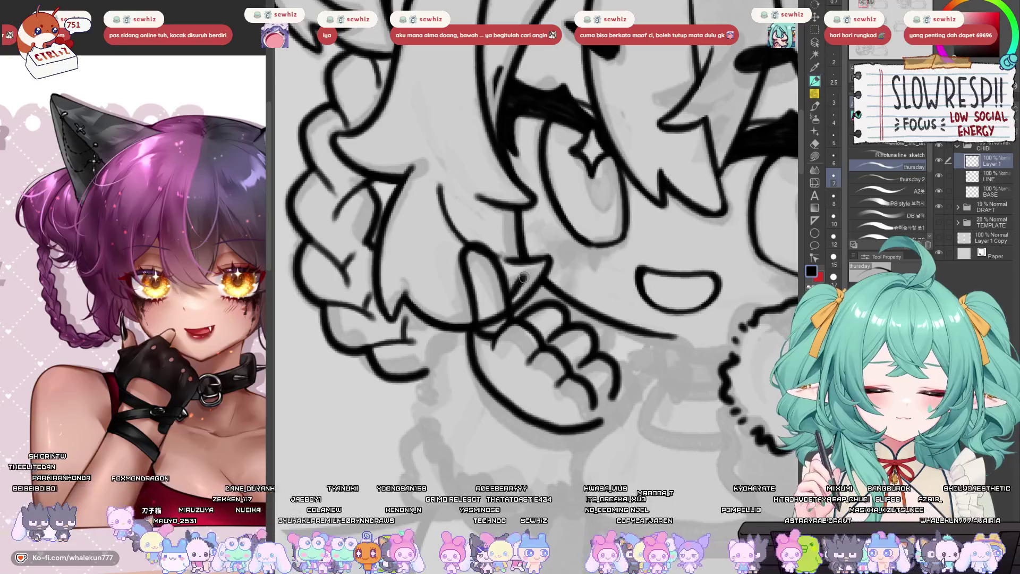
- Ink short strokes along the thumb outline and erase stray marks around the thumb
{"action": "left_click_drag", "start_coordinate": [524, 277], "coordinate": [549, 306]}
{"action": "left_click_drag", "start_coordinate": [604, 251], "coordinate": [594, 274]}
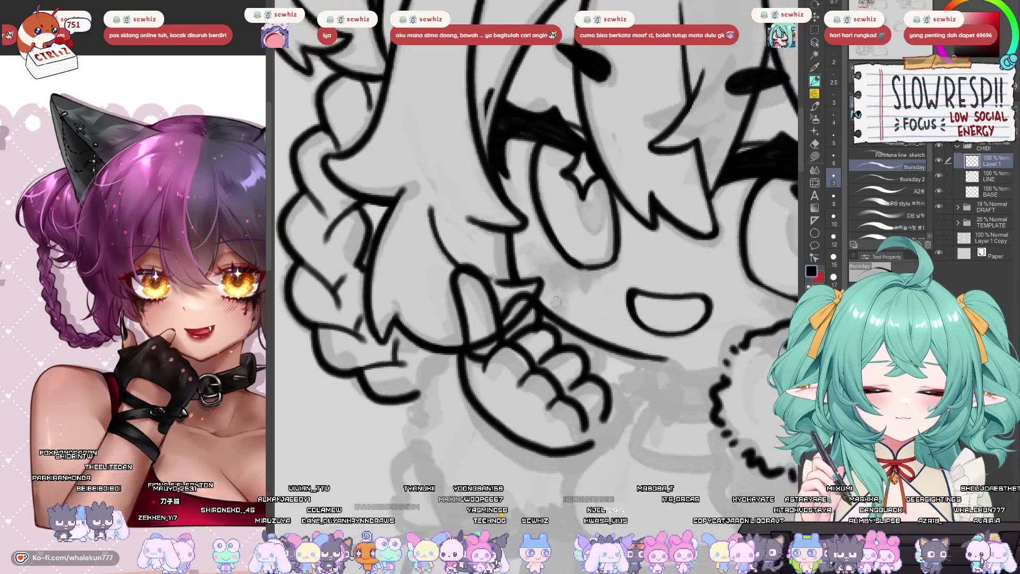
{"action": "key", "text": "e"}
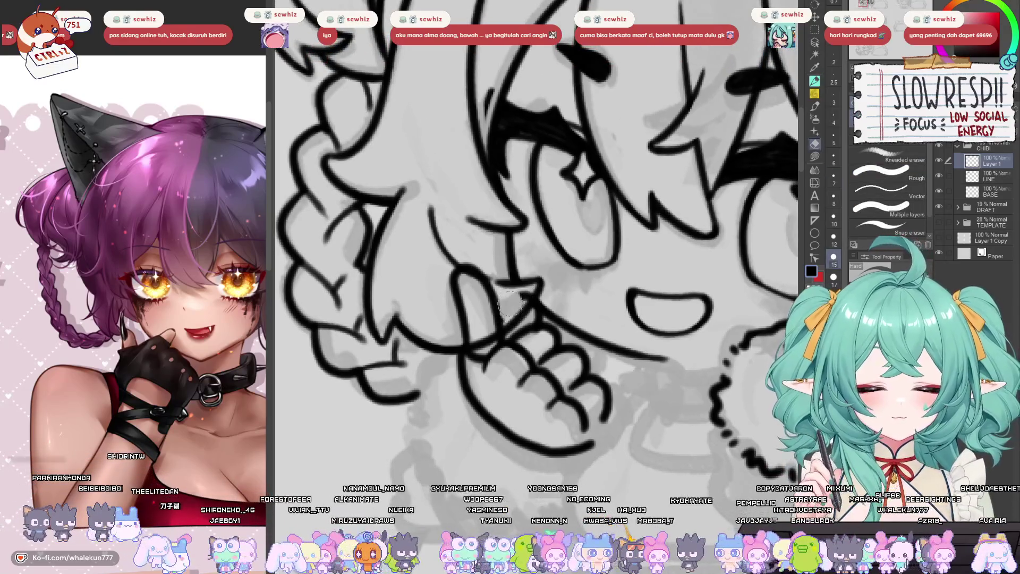
{"action": "left_click_drag", "start_coordinate": [537, 285], "coordinate": [513, 311]}
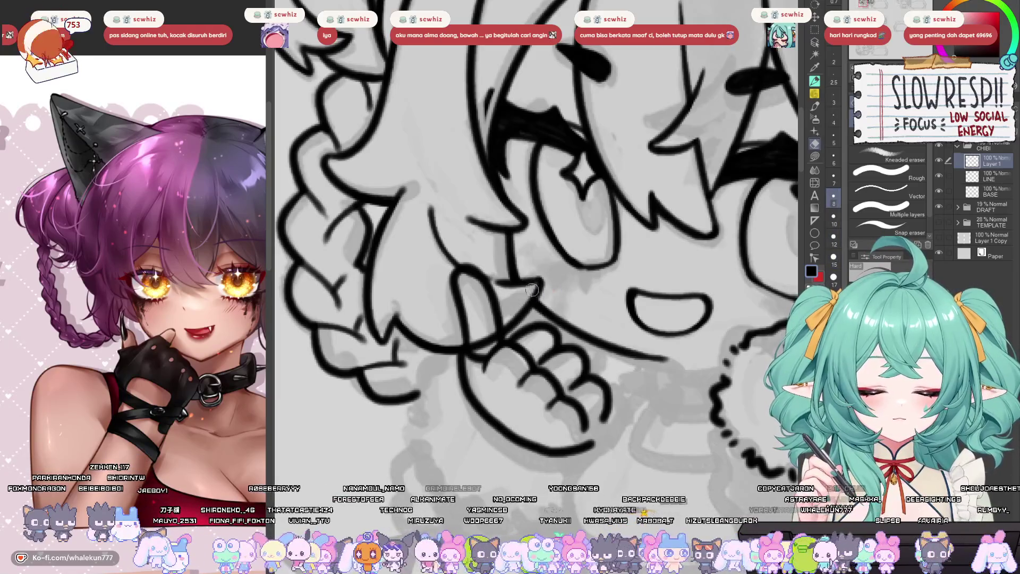
{"action": "left_click", "coordinate": [816, 83]}
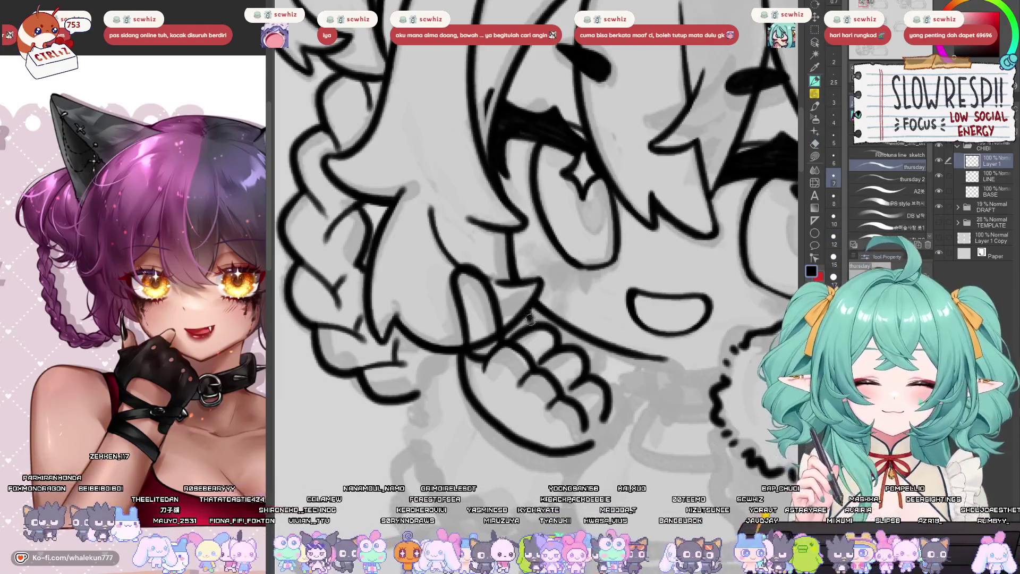
{"action": "key", "text": "ctrl+z"}
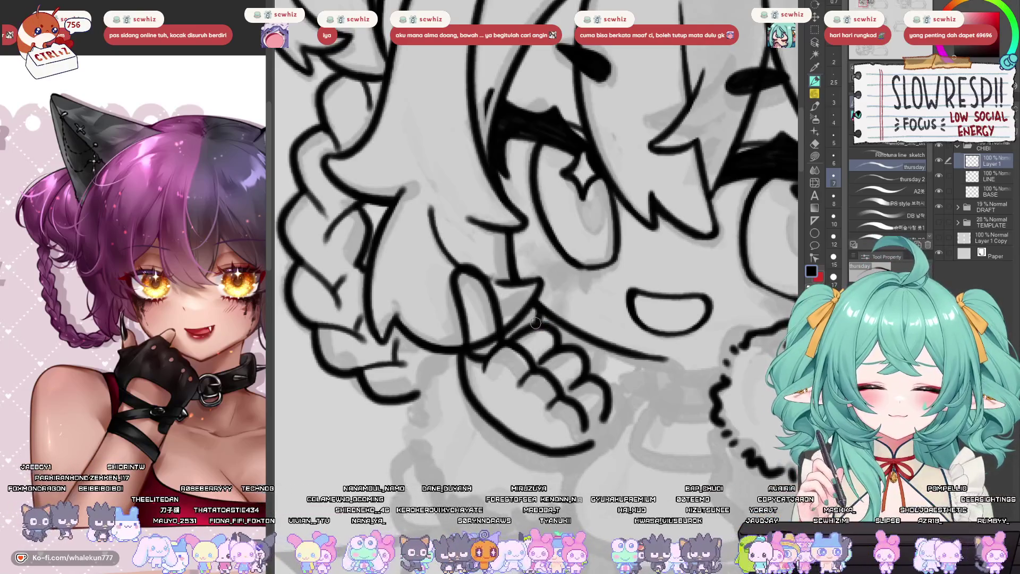
- Erase stray pixels below the finger on the LINE layer, then ink the finger outline on Layer 1
{"action": "left_click", "coordinate": [989, 178]}
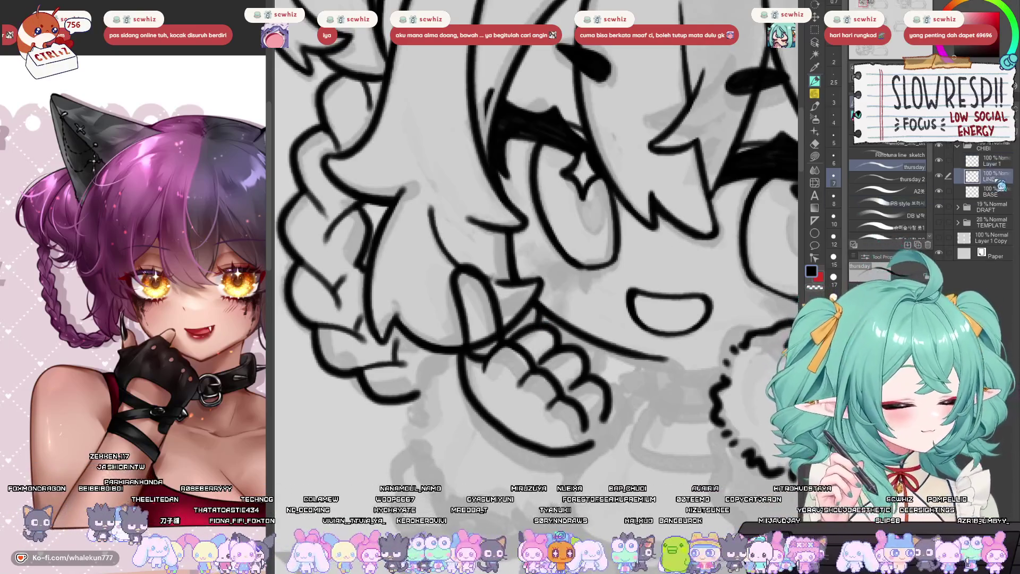
{"action": "key", "text": "e"}
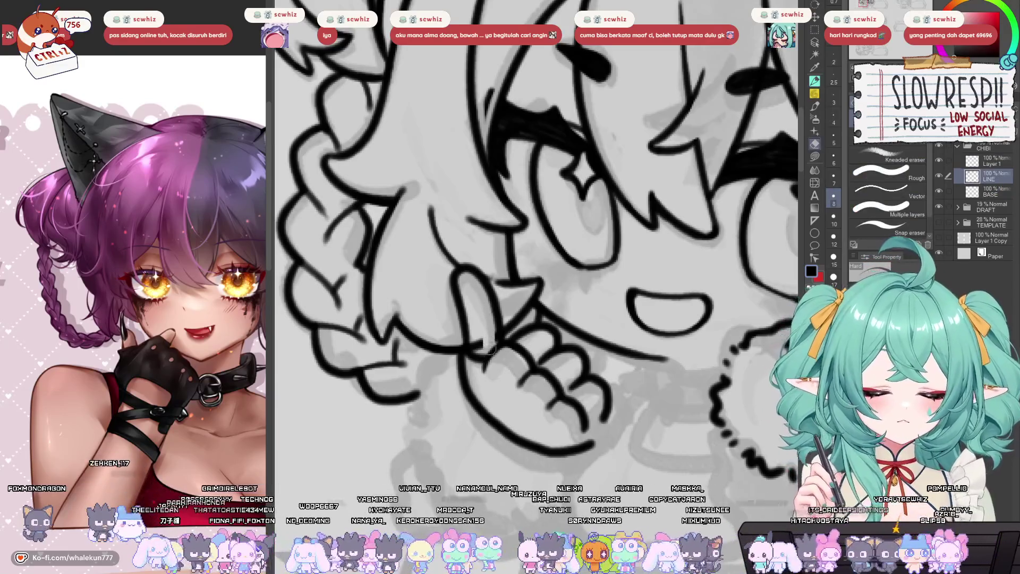
{"action": "left_click_drag", "start_coordinate": [483, 316], "coordinate": [470, 332]}
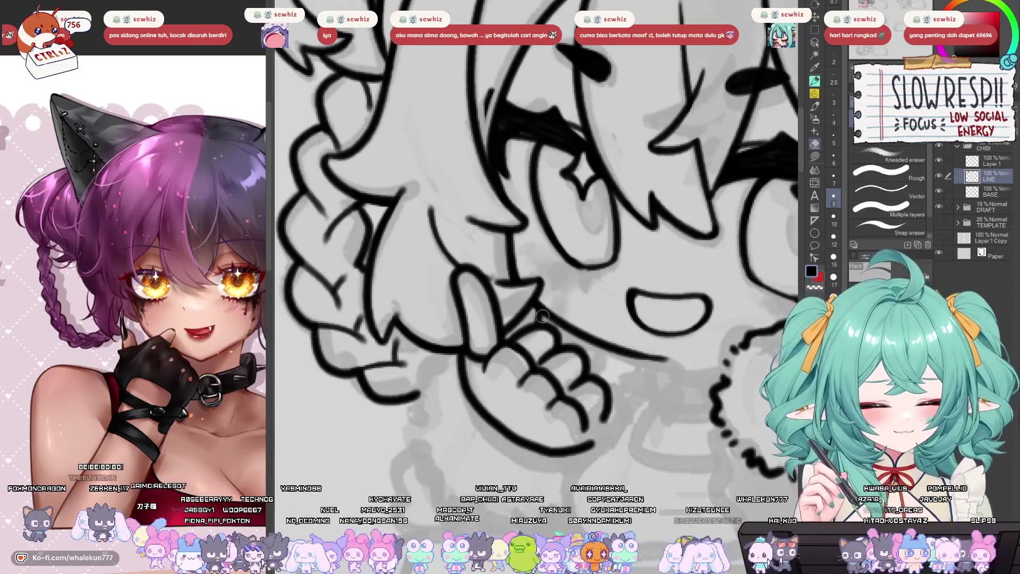
{"action": "left_click", "coordinate": [999, 162]}
{"action": "left_click", "coordinate": [815, 82]}
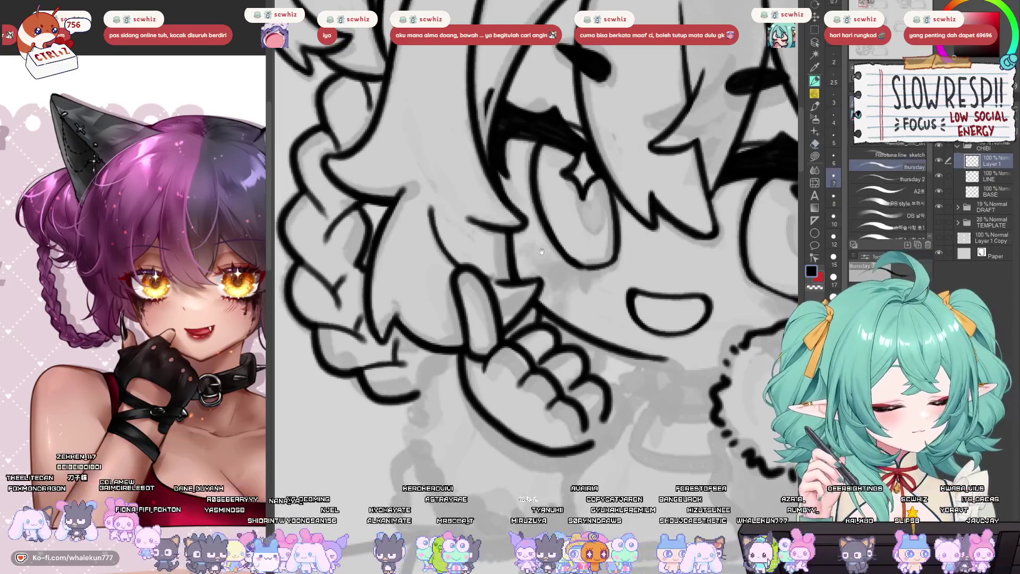
{"action": "mouse_move", "coordinate": [463, 263]}
{"action": "left_mouse_down"}
{"action": "mouse_move", "coordinate": [472, 315]}
{"action": "mouse_move", "coordinate": [476, 269]}
{"action": "left_mouse_up"}
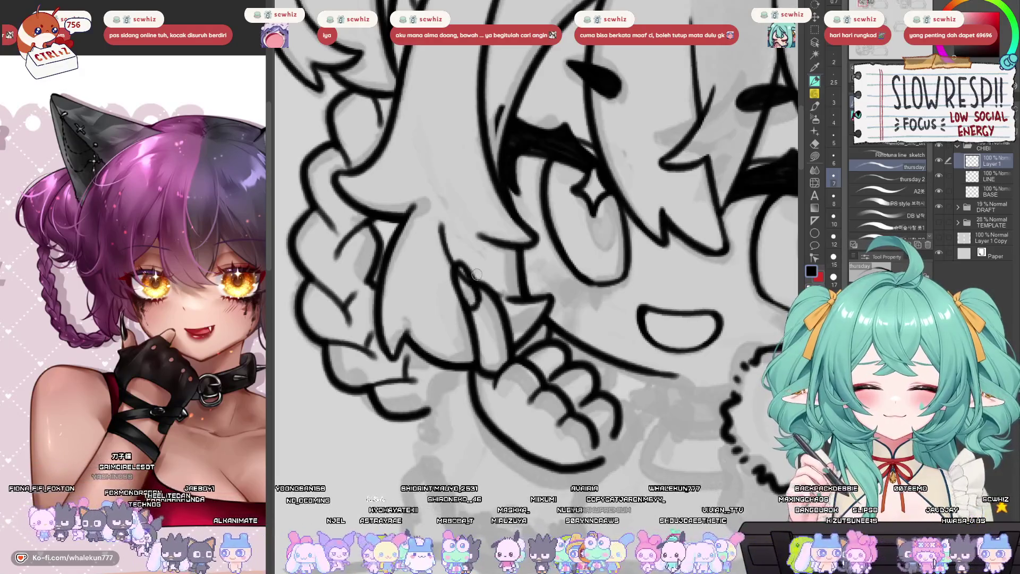
{"action": "scroll", "coordinate": [593, 288], "scroll_direction": "down", "scroll_amount": 1}
{"action": "left_click", "coordinate": [990, 176]}
{"action": "key", "text": "e"}
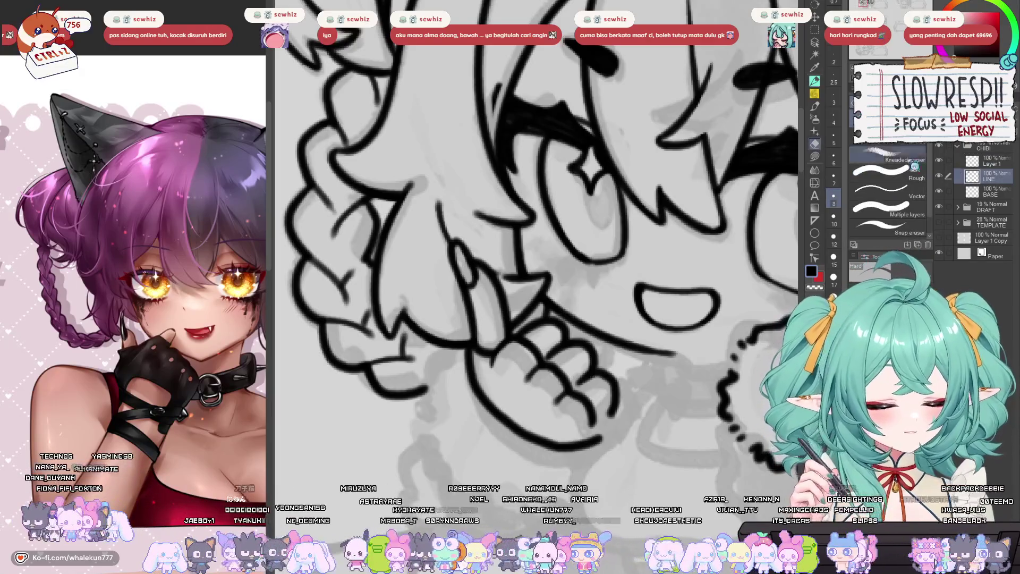
{"action": "key", "text": "alt+bracketright"}
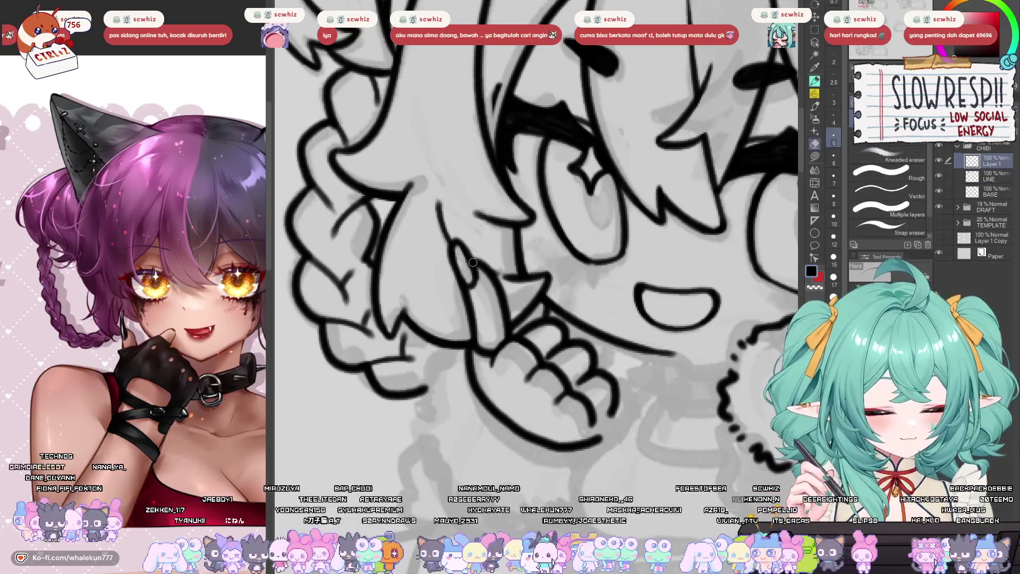
{"action": "key", "text": "p"}
{"action": "scroll", "coordinate": [567, 299], "scroll_direction": "down", "scroll_amount": 3}
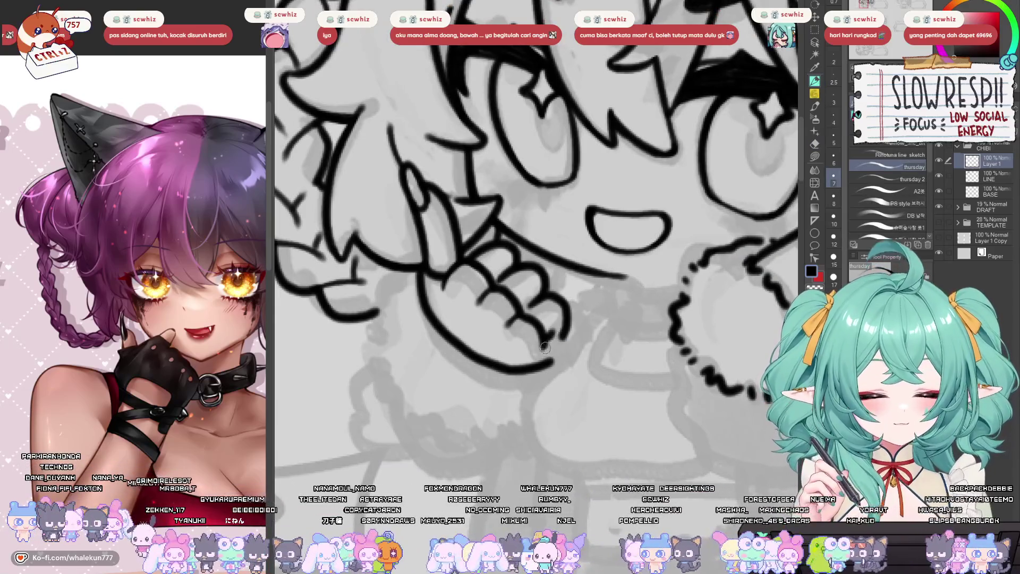
- Extend the fingertip curve and draw three small circles on the held hand
{"action": "left_click_drag", "start_coordinate": [544, 346], "coordinate": [554, 335]}
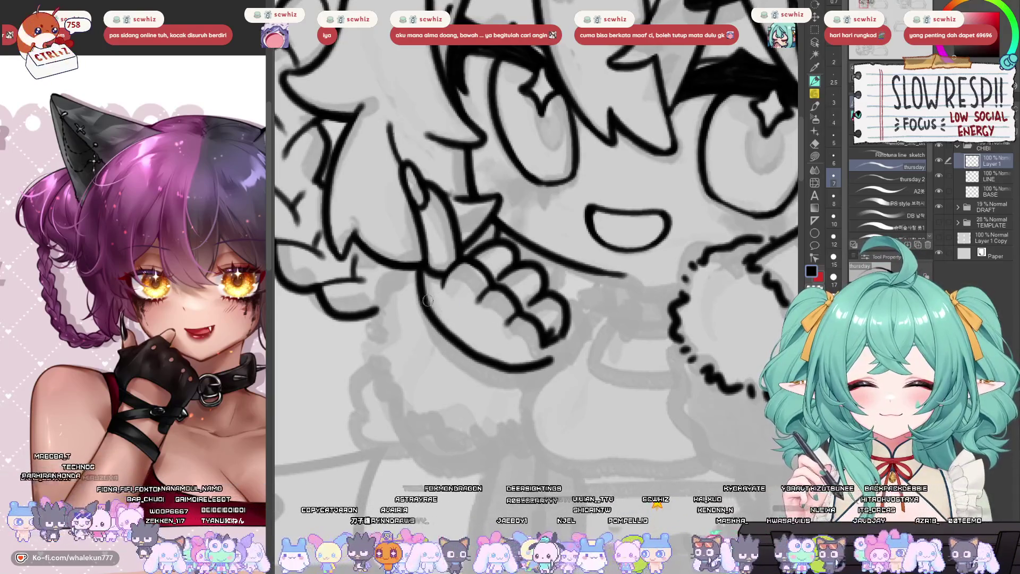
{"action": "mouse_move", "coordinate": [453, 307]}
{"action": "left_mouse_down"}
{"action": "mouse_move", "coordinate": [446, 319]}
{"action": "mouse_move", "coordinate": [453, 309]}
{"action": "mouse_move", "coordinate": [509, 353]}
{"action": "mouse_move", "coordinate": [506, 341]}
{"action": "left_mouse_up"}
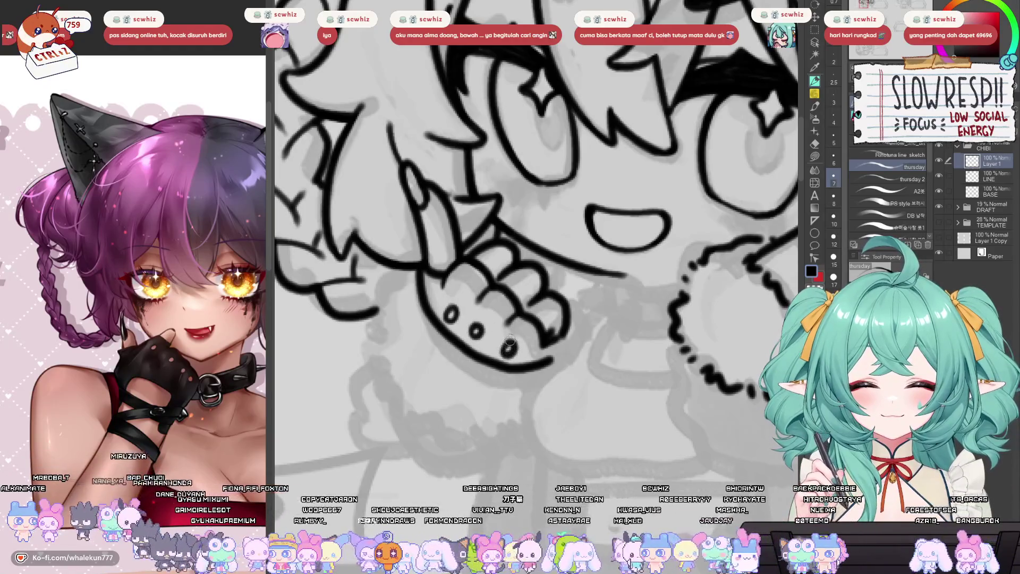
{"action": "mouse_move", "coordinate": [551, 311]}
{"action": "left_mouse_down"}
{"action": "mouse_move", "coordinate": [532, 305]}
{"action": "mouse_move", "coordinate": [553, 320]}
{"action": "left_mouse_up"}
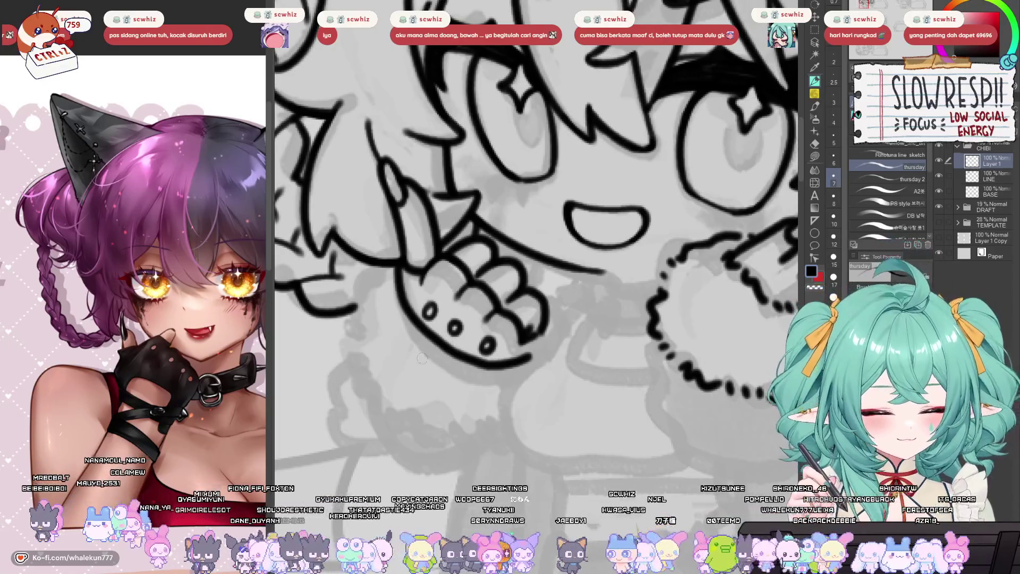
{"action": "scroll", "coordinate": [422, 359], "scroll_direction": "down", "scroll_amount": 2}
{"action": "scroll", "coordinate": [431, 366], "scroll_direction": "up", "scroll_amount": 2}
- Ink the curved edge of the fluffy sleeve cuff
{"action": "key", "text": "e"}
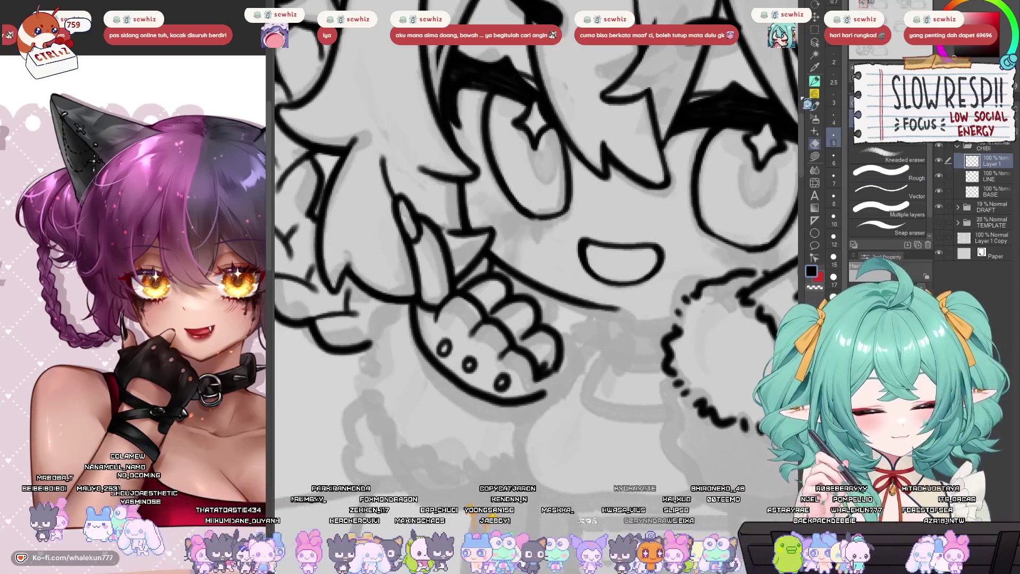
{"action": "key", "text": "p"}
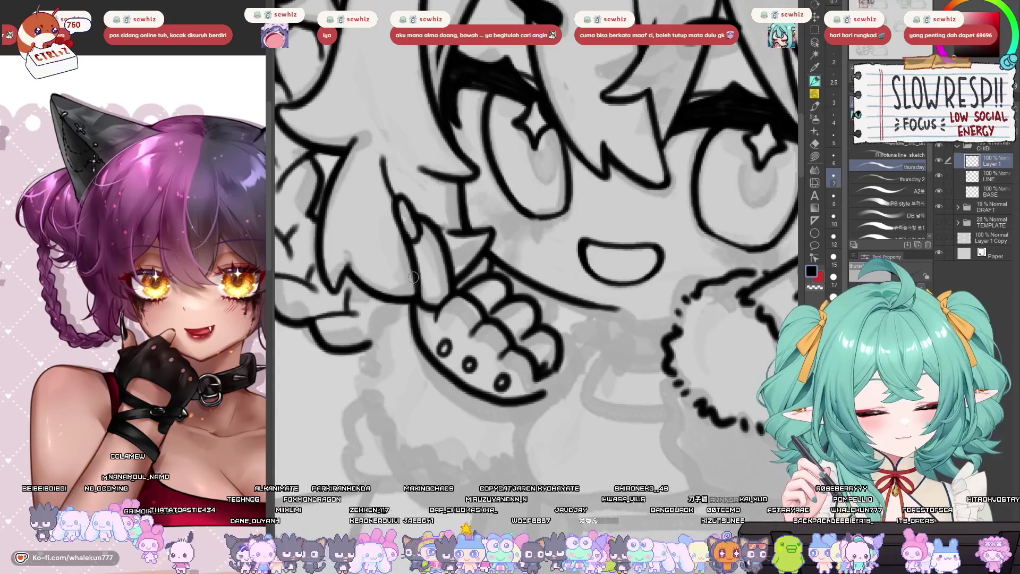
{"action": "mouse_move", "coordinate": [413, 276]}
{"action": "left_mouse_down"}
{"action": "mouse_move", "coordinate": [361, 334]}
{"action": "mouse_move", "coordinate": [359, 381]}
{"action": "mouse_move", "coordinate": [414, 455]}
{"action": "left_mouse_up"}
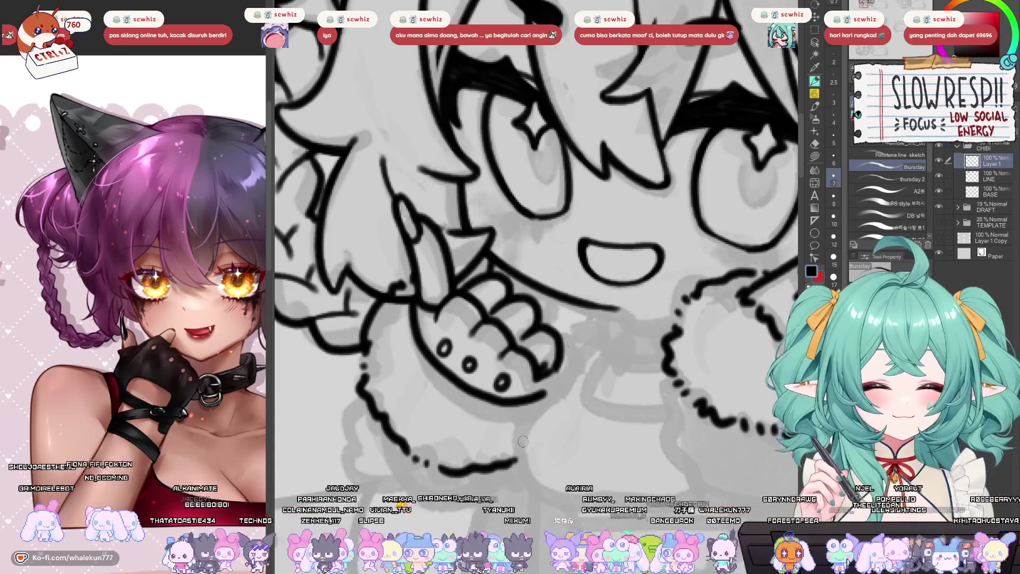
{"action": "scroll", "coordinate": [467, 385], "scroll_direction": "down", "scroll_amount": 3}
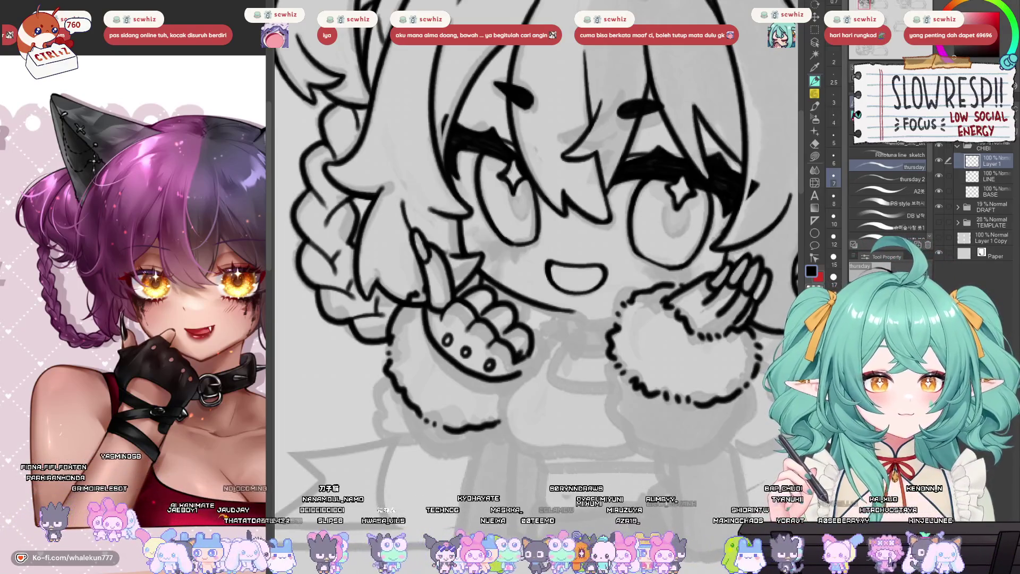
{"action": "left_click_drag", "start_coordinate": [536, 340], "coordinate": [539, 305]}
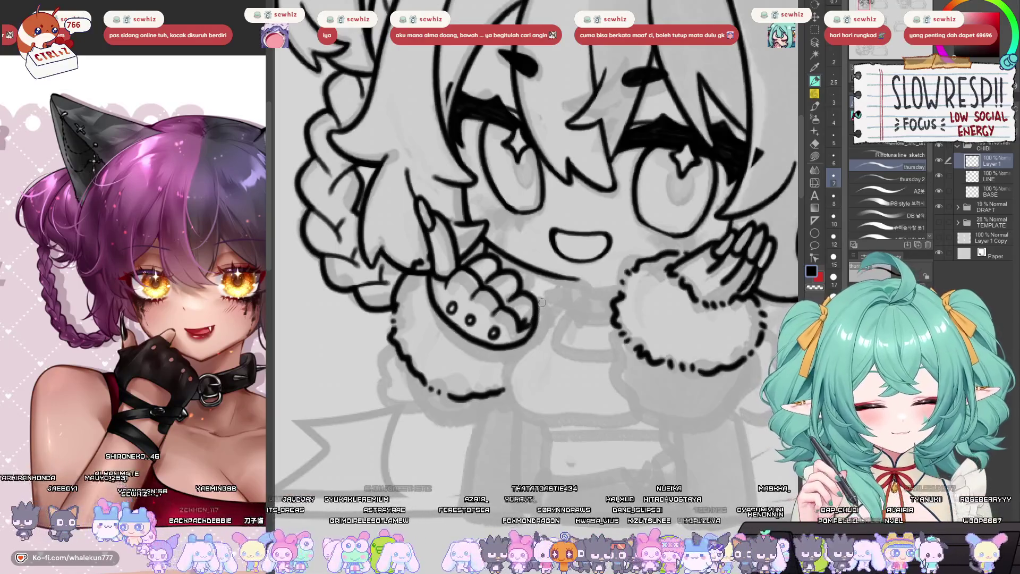
{"action": "left_click_drag", "start_coordinate": [538, 322], "coordinate": [546, 308]}
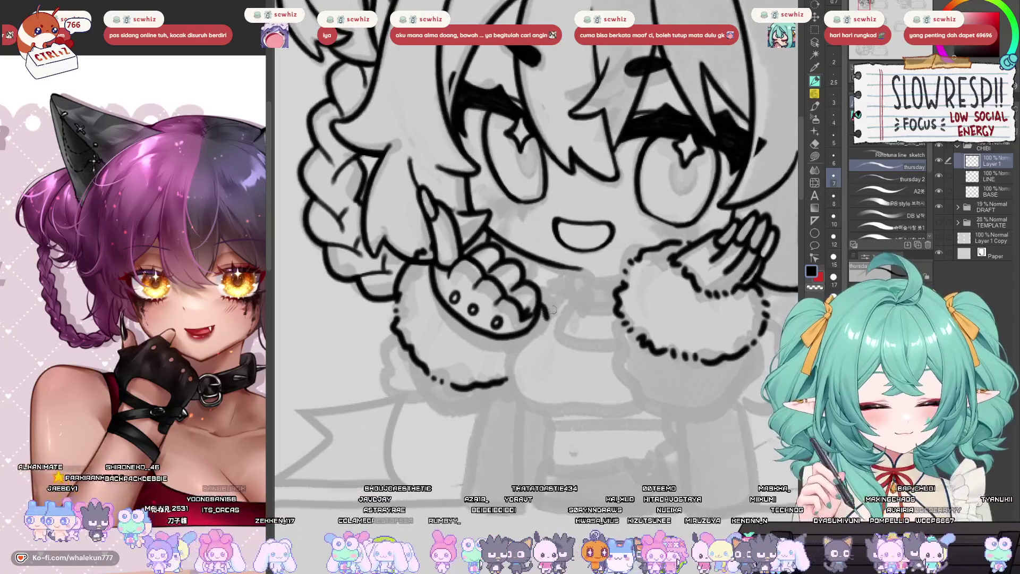
{"action": "left_click_drag", "start_coordinate": [617, 346], "coordinate": [609, 391]}
{"action": "scroll", "coordinate": [608, 391], "scroll_direction": "down", "scroll_amount": 3}
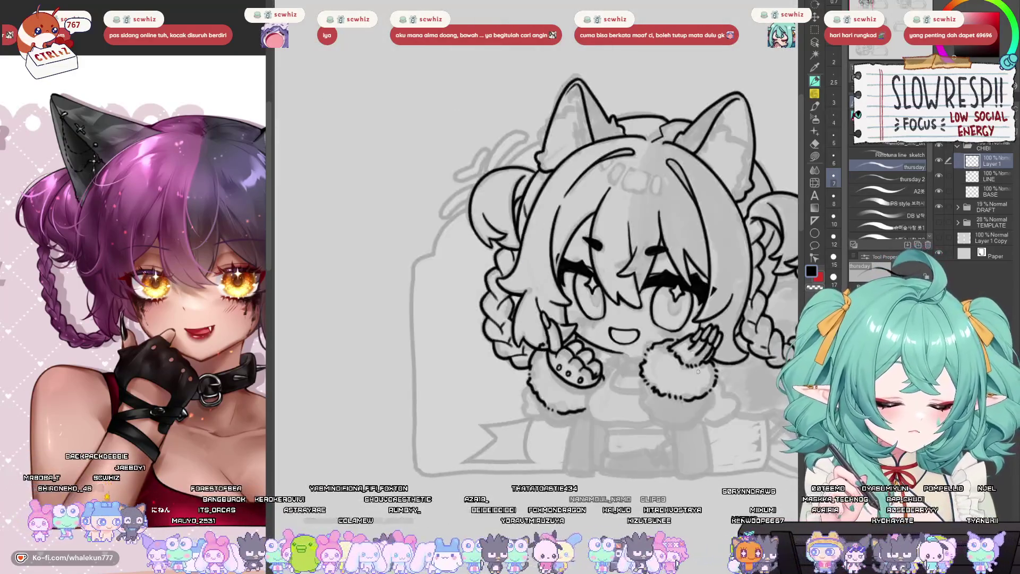
- Lasso-select the raised hand together with its cuff
{"action": "scroll", "coordinate": [601, 380], "scroll_direction": "up", "scroll_amount": 4}
{"action": "left_click_drag", "start_coordinate": [601, 381], "coordinate": [561, 369]}
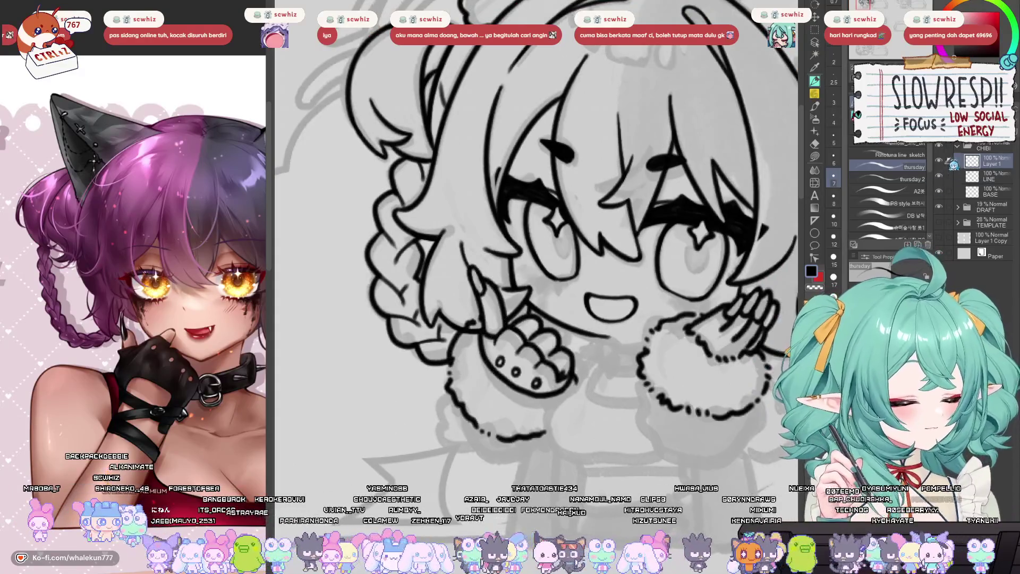
{"action": "key", "text": "h"}
{"action": "key", "text": "h"}
{"action": "key", "text": "m"}
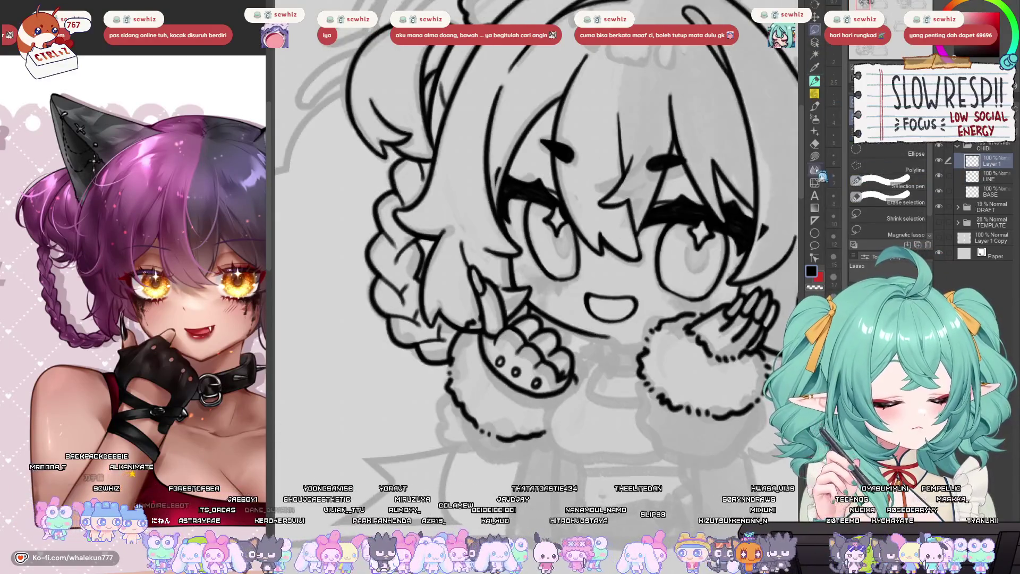
{"action": "mouse_move", "coordinate": [579, 300]}
{"action": "left_mouse_down"}
{"action": "mouse_move", "coordinate": [380, 335]}
{"action": "mouse_move", "coordinate": [582, 309]}
{"action": "left_mouse_up"}
{"action": "key", "text": "h"}
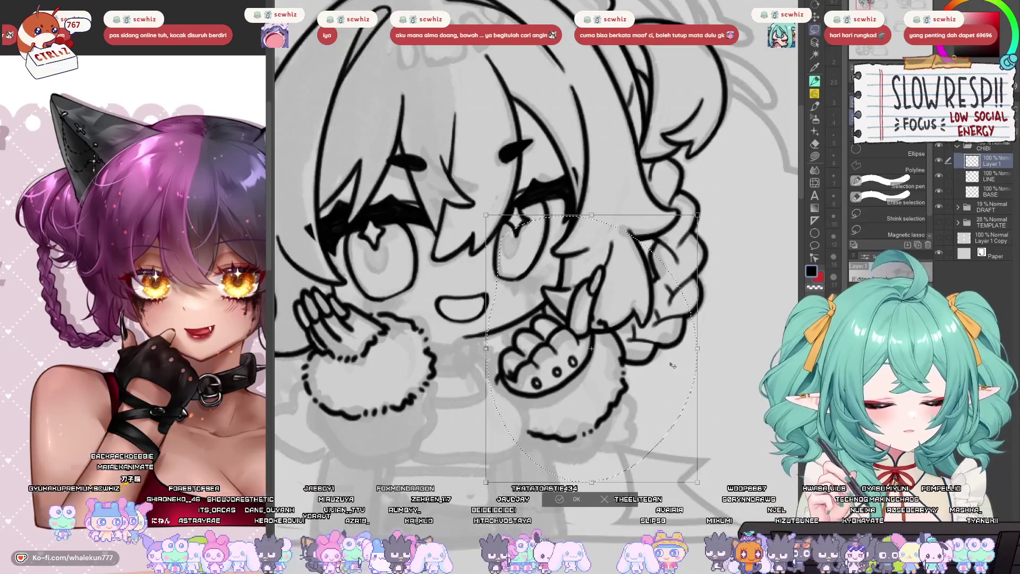
- Transform the selected hand, resizing, rotating and shifting it into its new position
{"action": "key", "text": "ctrl+t"}
{"action": "left_click_drag", "start_coordinate": [678, 349], "coordinate": [660, 395]}
{"action": "key", "text": "h"}
{"action": "key", "text": "Return"}
{"action": "scroll", "coordinate": [659, 395], "scroll_direction": "down", "scroll_amount": 3}
{"action": "key", "text": "ctrl+t"}
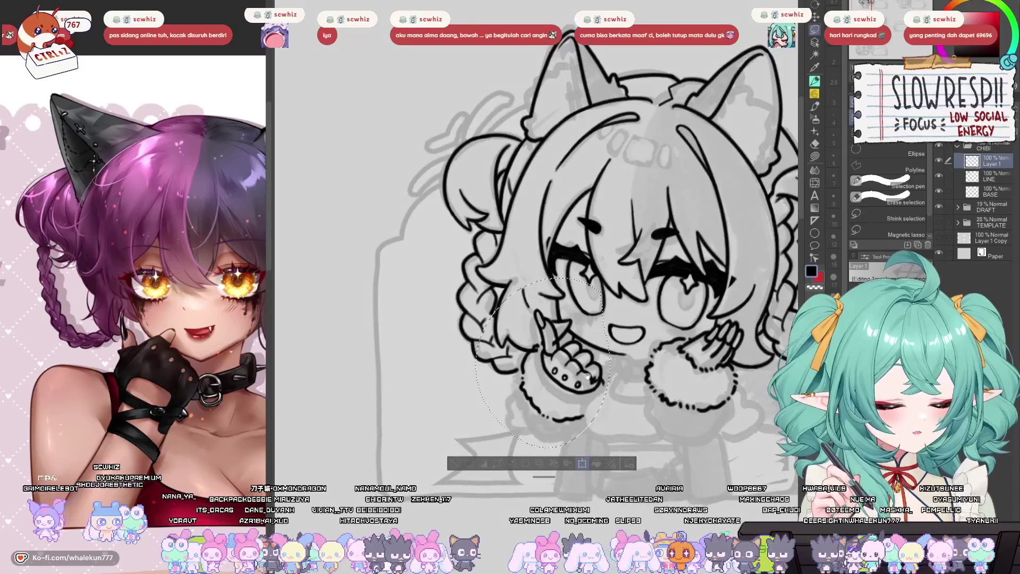
{"action": "left_click_drag", "start_coordinate": [581, 383], "coordinate": [582, 405]}
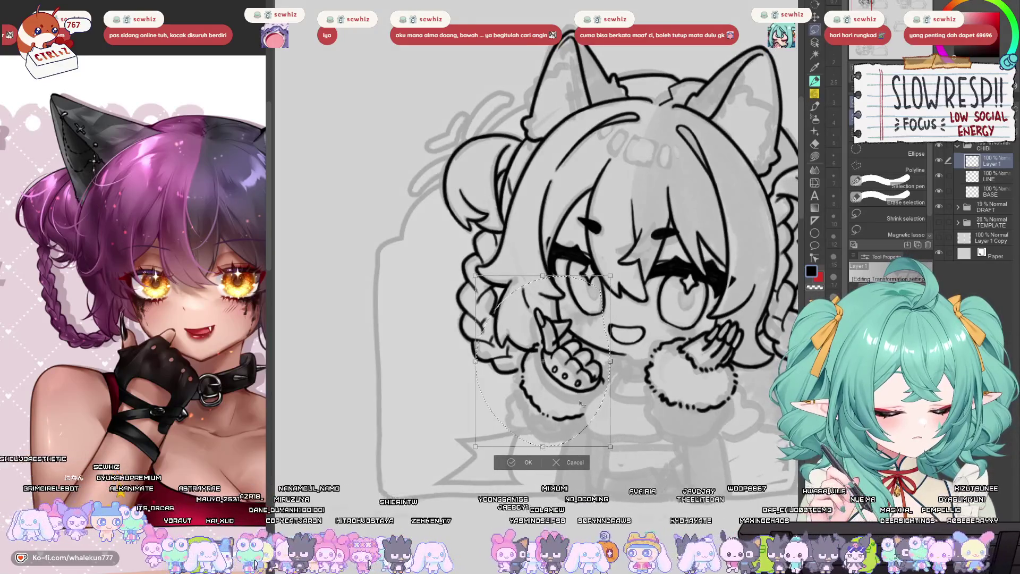
{"action": "key", "text": "Return"}
- Deselect the hand and return to the inking pen
{"action": "key", "text": "h"}
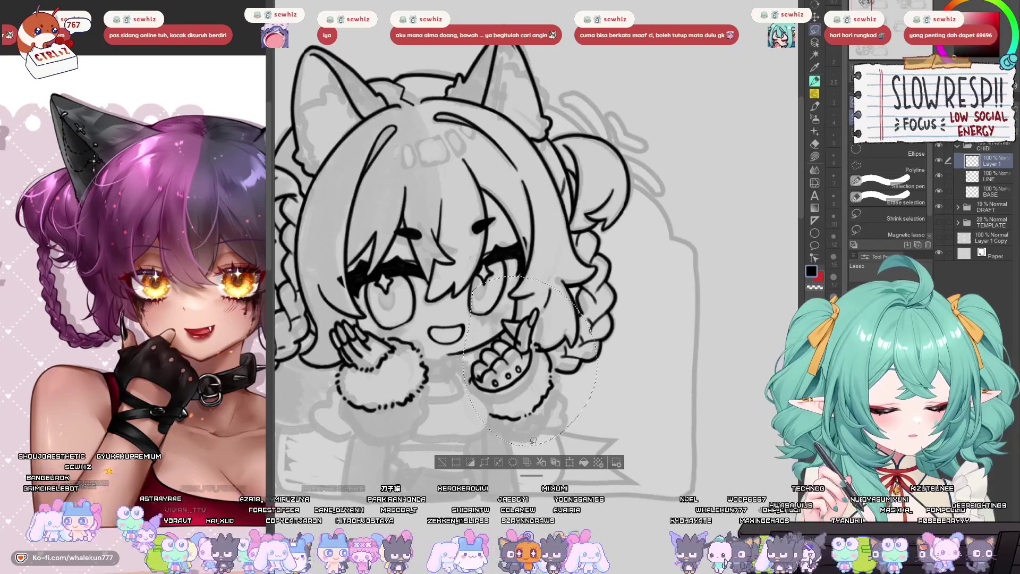
{"action": "key", "text": "ctrl+d"}
{"action": "key", "text": "h"}
{"action": "key", "text": "p"}
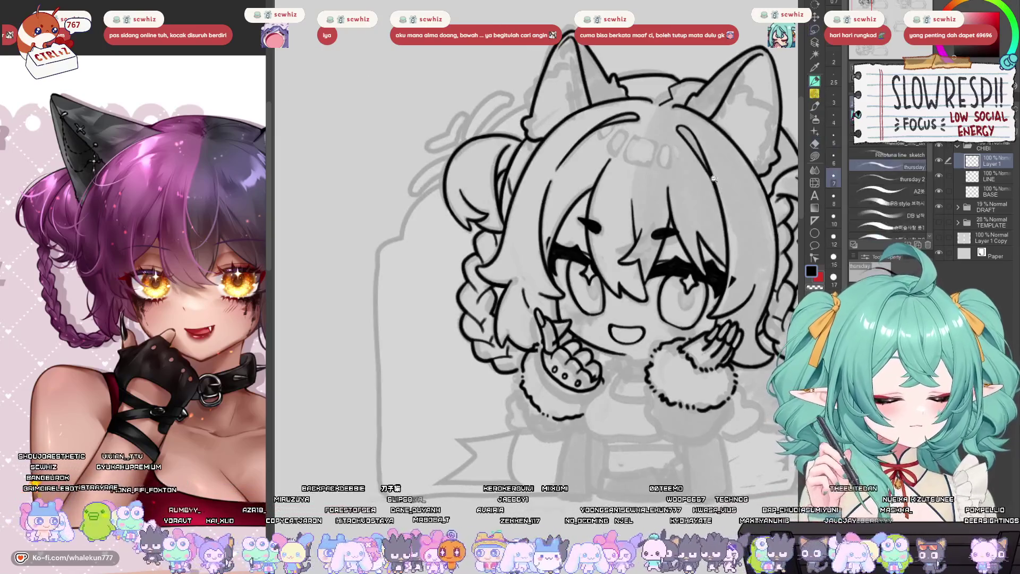
{"action": "scroll", "coordinate": [478, 372], "scroll_direction": "up", "scroll_amount": 3}
{"action": "scroll", "coordinate": [466, 357], "scroll_direction": "up", "scroll_amount": 1}
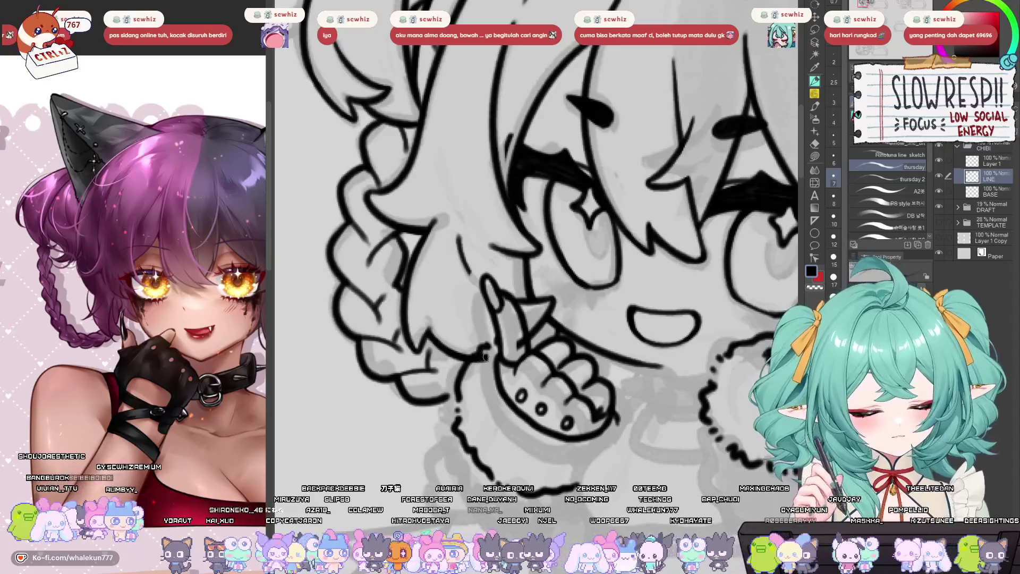
- Enlarge the eraser, then return to the pen on the LINE layer
{"action": "key", "text": "e"}
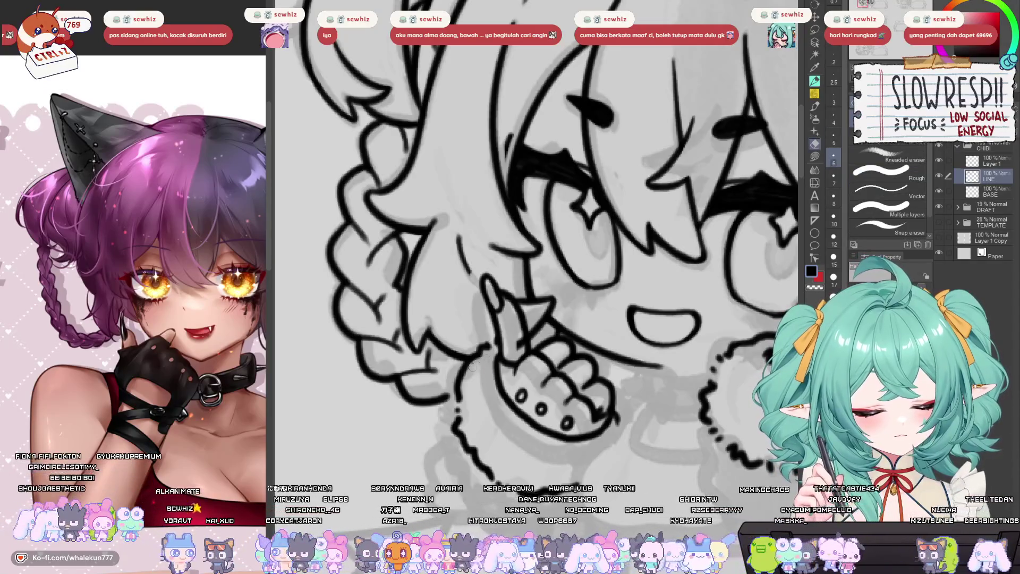
{"action": "key", "text": "bracketright"}
{"action": "key", "text": "bracketright"}
{"action": "key", "text": "bracketright"}
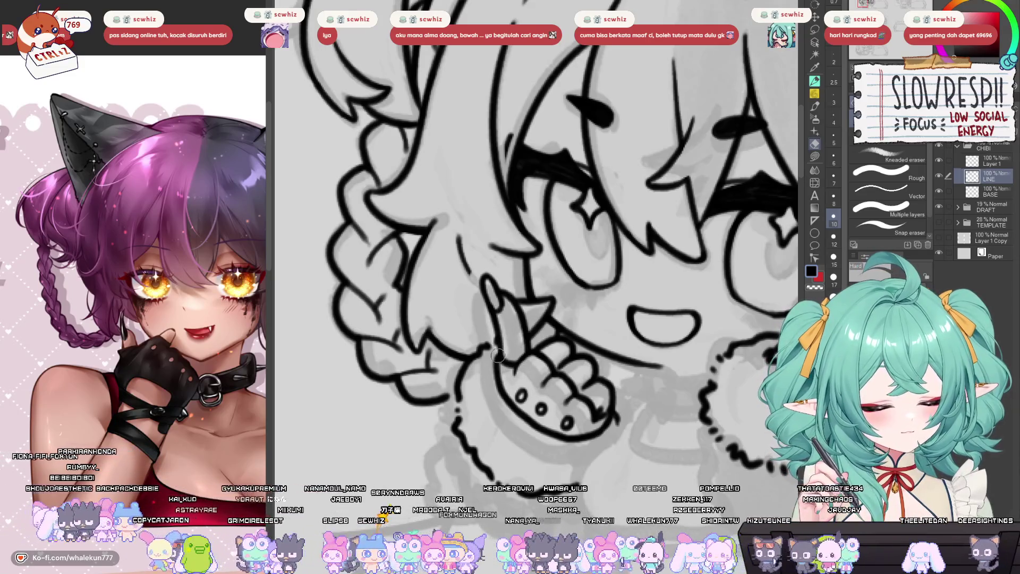
{"action": "key", "text": "alt+bracketright"}
{"action": "key", "text": "p"}
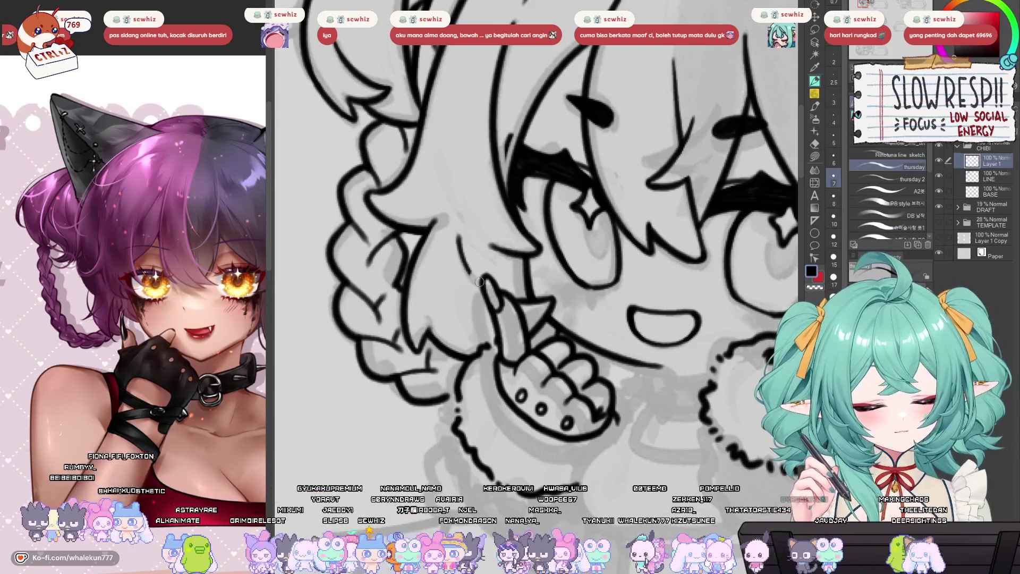
{"action": "key", "text": "alt+bracketleft"}
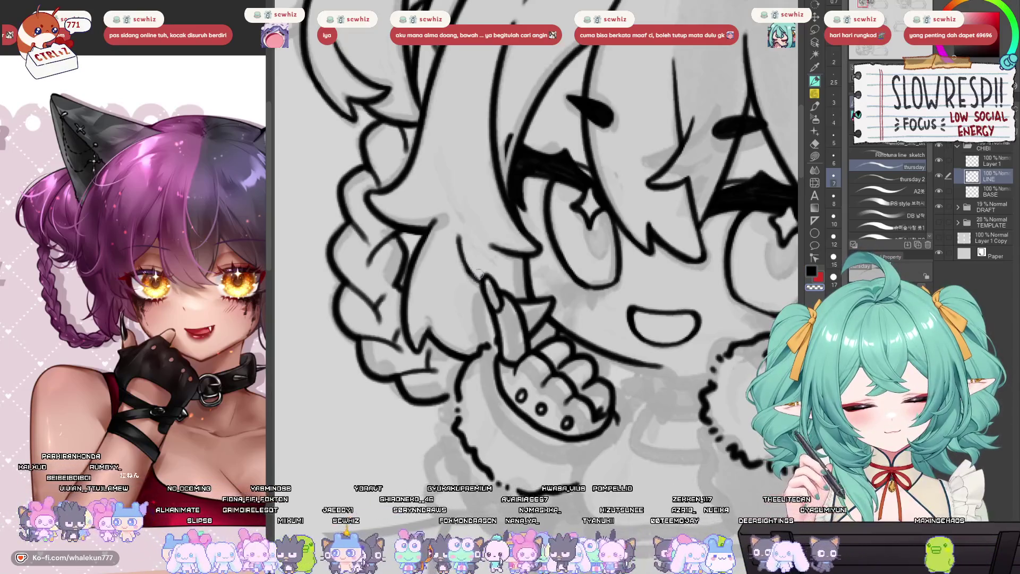
- Ink a short line at the wrist, discarding a trial stroke down the sleeve
{"action": "left_click_drag", "start_coordinate": [492, 300], "coordinate": [577, 297]}
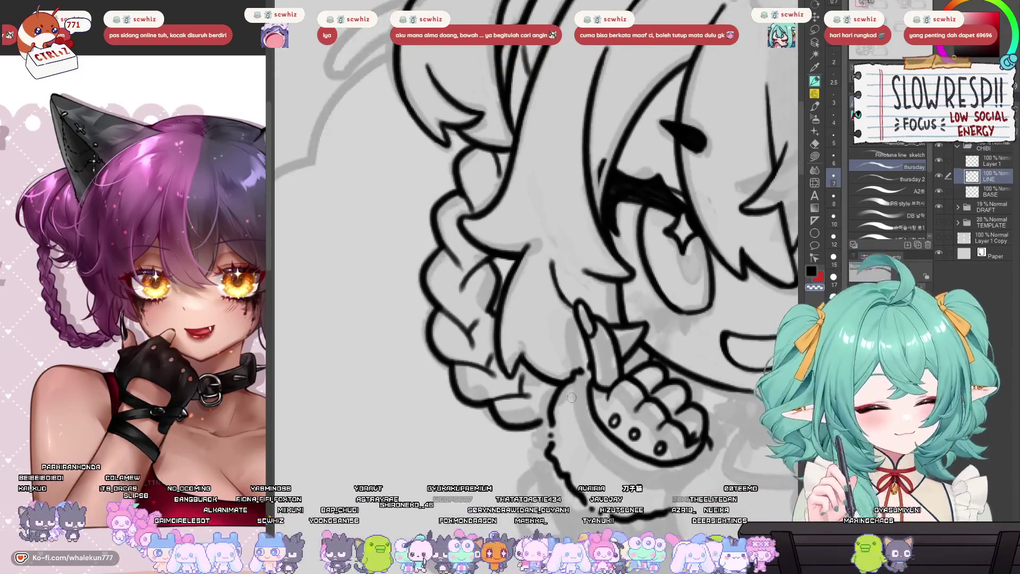
{"action": "left_click_drag", "start_coordinate": [542, 396], "coordinate": [545, 366]}
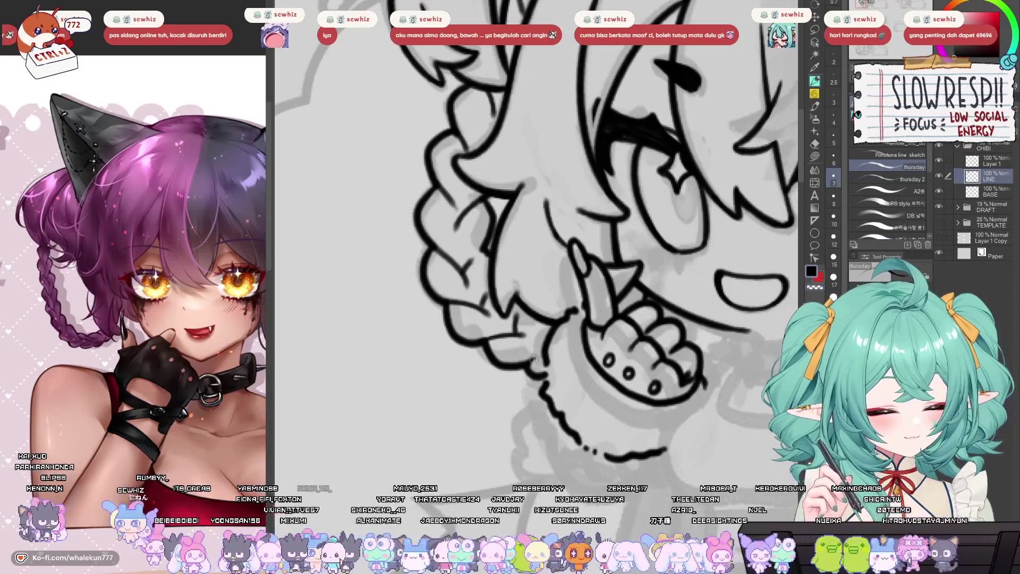
{"action": "mouse_move", "coordinate": [534, 360]}
{"action": "left_mouse_down"}
{"action": "mouse_move", "coordinate": [551, 346]}
{"action": "mouse_move", "coordinate": [539, 291]}
{"action": "left_mouse_up"}
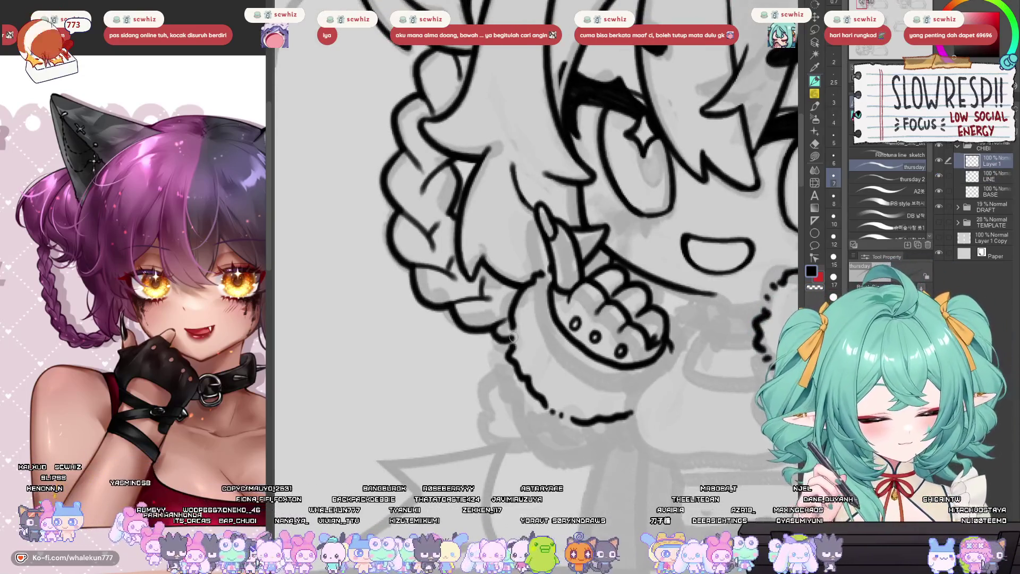
{"action": "left_click_drag", "start_coordinate": [513, 331], "coordinate": [481, 332]}
{"action": "key", "text": "h"}
{"action": "key", "text": "h"}
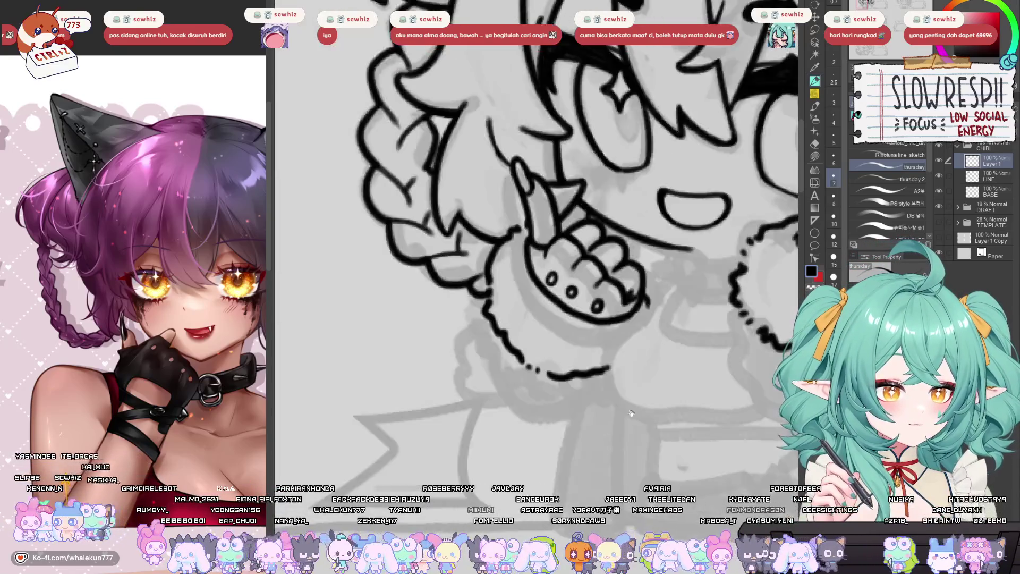
{"action": "mouse_move", "coordinate": [631, 413]}
{"action": "left_mouse_down"}
{"action": "mouse_move", "coordinate": [612, 449]}
{"action": "mouse_move", "coordinate": [571, 385]}
{"action": "left_mouse_up"}
{"action": "mouse_move", "coordinate": [482, 299]}
{"action": "left_mouse_down"}
{"action": "mouse_move", "coordinate": [471, 310]}
{"action": "mouse_move", "coordinate": [476, 367]}
{"action": "mouse_move", "coordinate": [511, 403]}
{"action": "mouse_move", "coordinate": [475, 345]}
{"action": "mouse_move", "coordinate": [542, 402]}
{"action": "mouse_move", "coordinate": [606, 364]}
{"action": "left_mouse_up"}
{"action": "key", "text": "ctrl+z"}
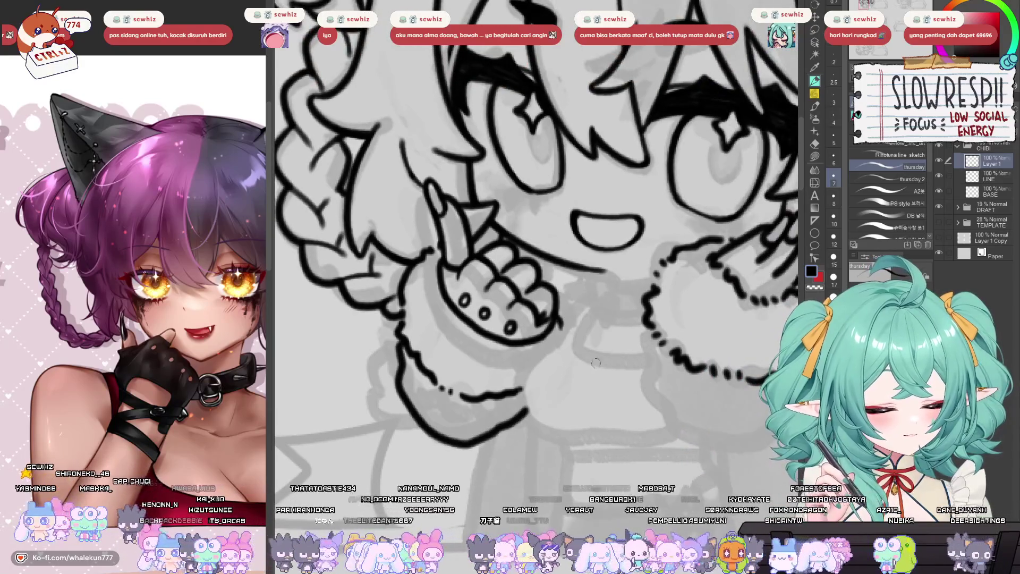
{"action": "key", "text": "ctrl+z"}
- Delete the temporary Layer 1
{"action": "left_click_drag", "start_coordinate": [678, 405], "coordinate": [644, 407]}
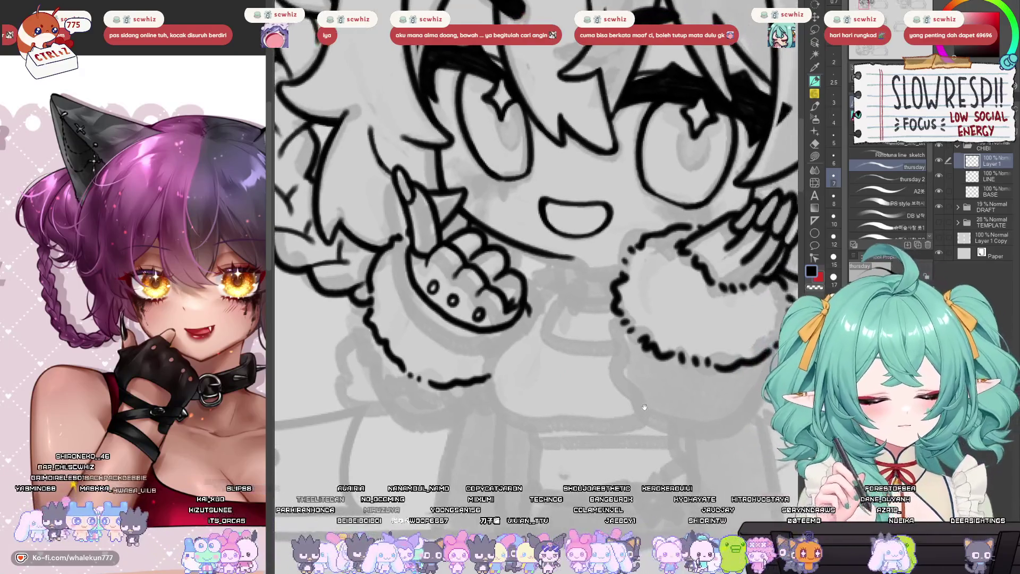
{"action": "left_click_drag", "start_coordinate": [671, 366], "coordinate": [667, 383]}
{"action": "left_click_drag", "start_coordinate": [611, 357], "coordinate": [608, 373]}
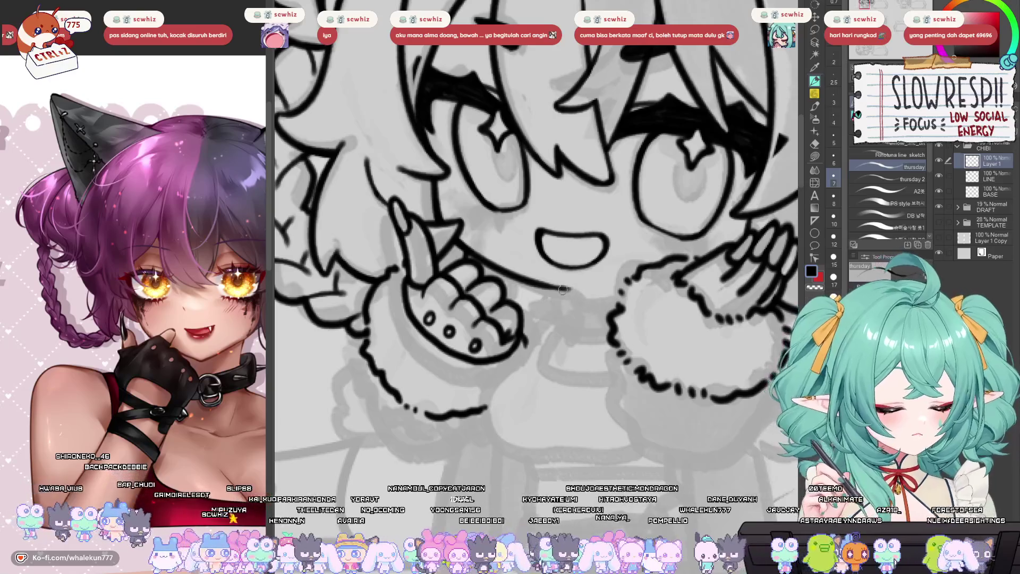
{"action": "scroll", "coordinate": [634, 403], "scroll_direction": "down", "scroll_amount": 5}
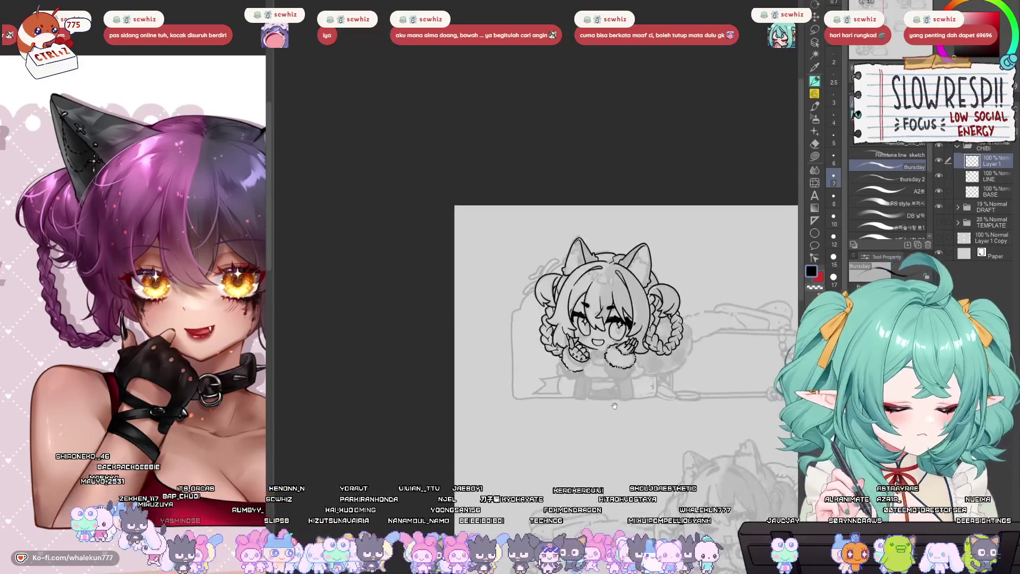
{"action": "key", "text": "h"}
{"action": "key", "text": "ctrl+e"}
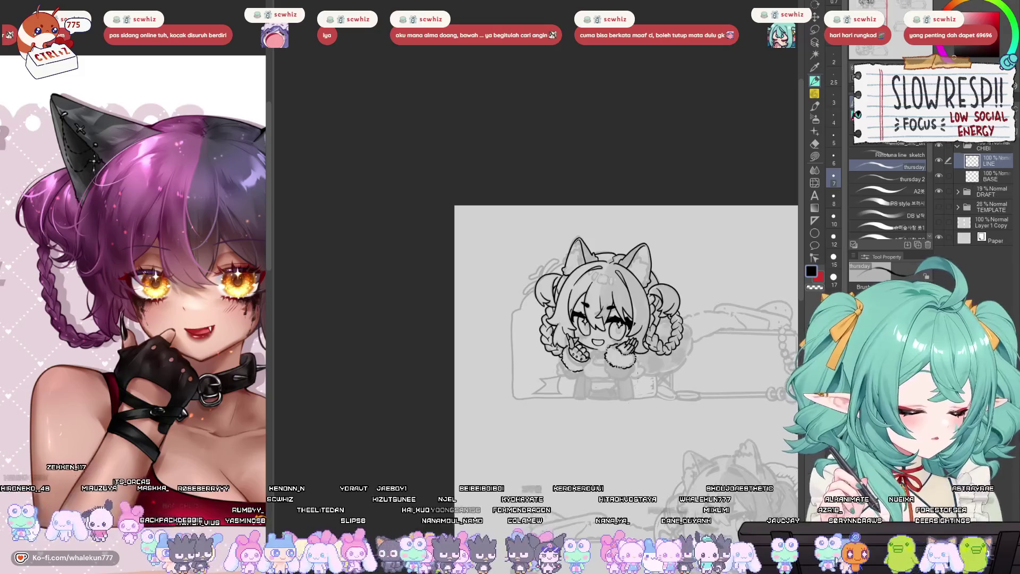
{"action": "scroll", "coordinate": [625, 345], "scroll_direction": "up", "scroll_amount": 5}
{"action": "scroll", "coordinate": [465, 280], "scroll_direction": "up", "scroll_amount": 3}
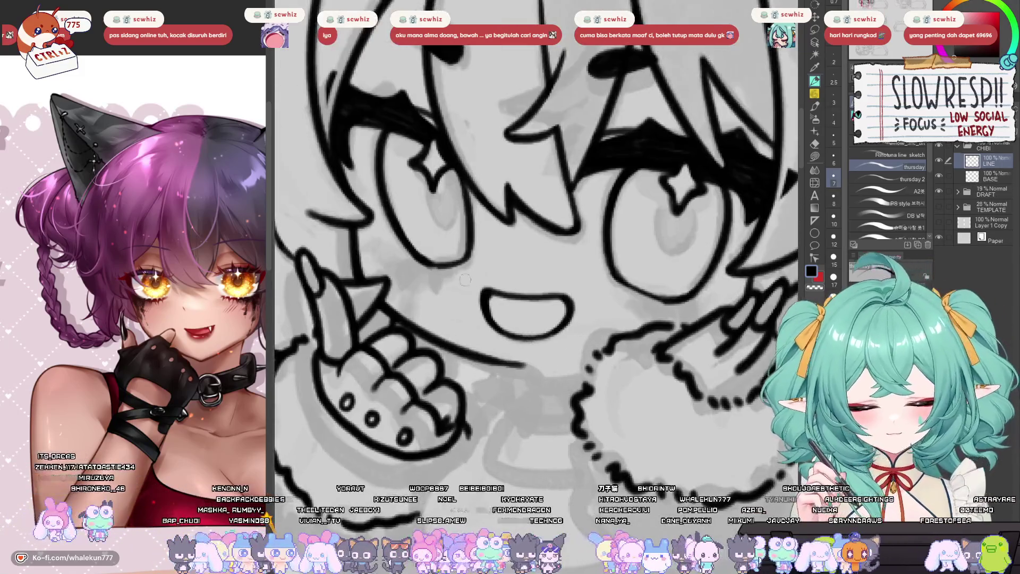
- Ink the outline below the mouth and a pointed line left of the paw
{"action": "mouse_move", "coordinate": [478, 354]}
{"action": "left_mouse_down"}
{"action": "mouse_move", "coordinate": [539, 376]}
{"action": "mouse_move", "coordinate": [597, 327]}
{"action": "mouse_move", "coordinate": [605, 356]}
{"action": "mouse_move", "coordinate": [627, 359]}
{"action": "left_mouse_up"}
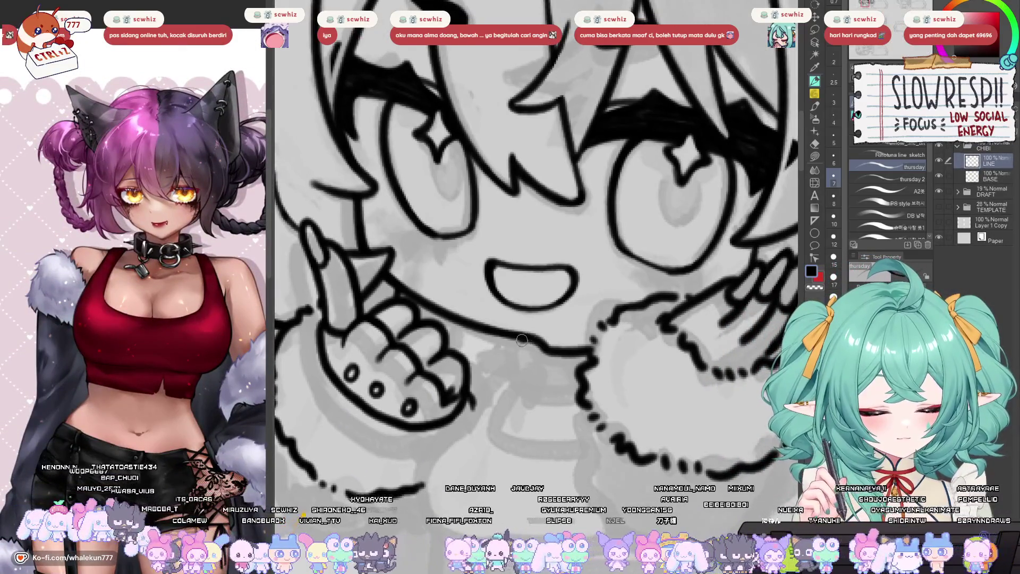
{"action": "mouse_move", "coordinate": [514, 337]}
{"action": "left_mouse_down"}
{"action": "mouse_move", "coordinate": [518, 404]}
{"action": "mouse_move", "coordinate": [588, 394]}
{"action": "left_mouse_up"}
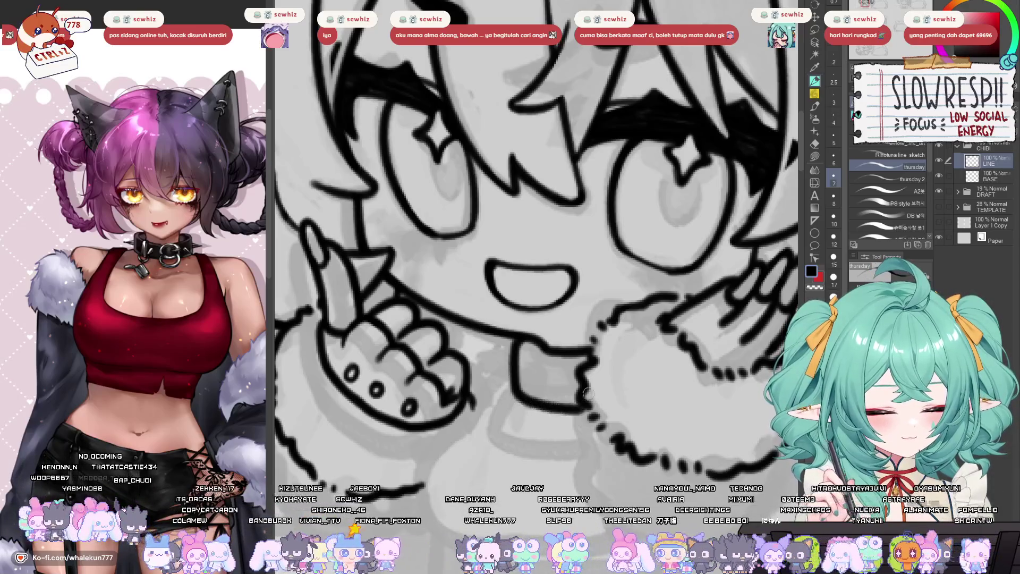
{"action": "key", "text": "ctrl+z"}
{"action": "mouse_move", "coordinate": [515, 334]}
{"action": "left_mouse_down"}
{"action": "mouse_move", "coordinate": [513, 361]}
{"action": "mouse_move", "coordinate": [563, 406]}
{"action": "mouse_move", "coordinate": [583, 398]}
{"action": "left_mouse_up"}
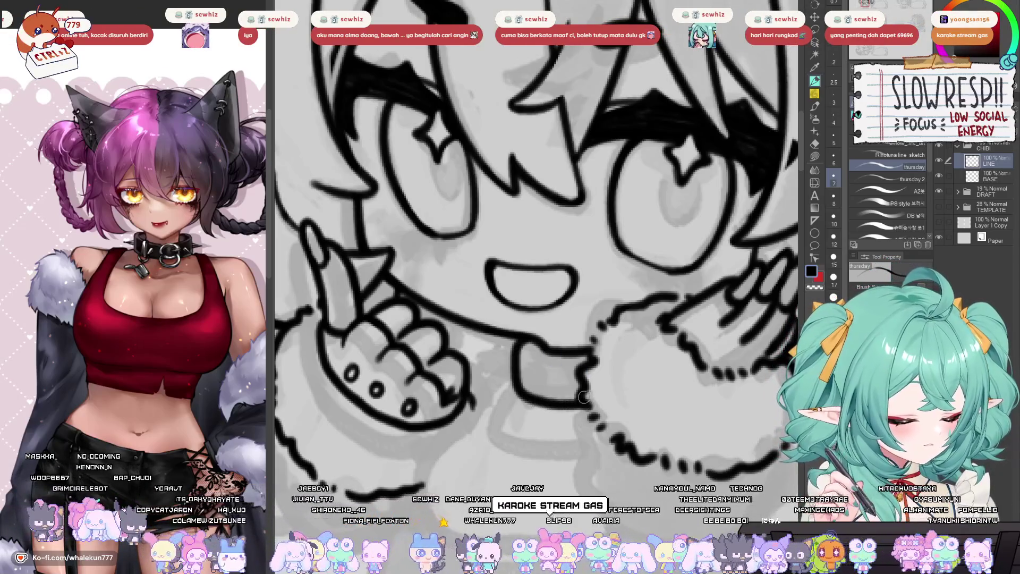
{"action": "mouse_move", "coordinate": [506, 368]}
{"action": "left_mouse_down"}
{"action": "mouse_move", "coordinate": [567, 388]}
{"action": "mouse_move", "coordinate": [540, 361]}
{"action": "mouse_move", "coordinate": [526, 369]}
{"action": "mouse_move", "coordinate": [567, 389]}
{"action": "left_mouse_up"}
{"action": "key", "text": "ctrl+z"}
{"action": "key", "text": "ctrl+z"}
{"action": "key", "text": "ctrl+z"}
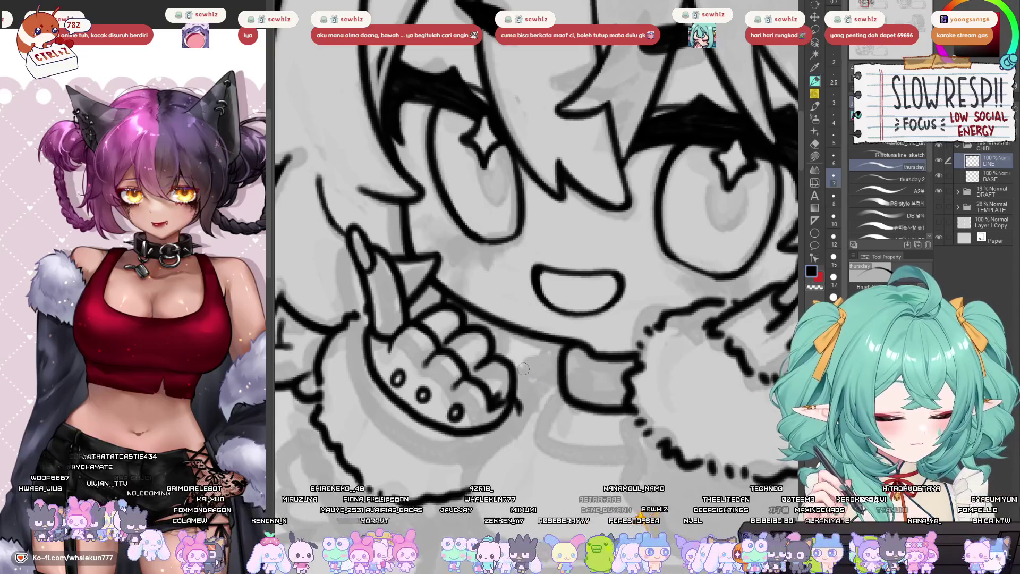
{"action": "mouse_move", "coordinate": [564, 351]}
{"action": "left_mouse_down"}
{"action": "mouse_move", "coordinate": [523, 368]}
{"action": "mouse_move", "coordinate": [567, 389]}
{"action": "mouse_move", "coordinate": [576, 361]}
{"action": "mouse_move", "coordinate": [575, 398]}
{"action": "mouse_move", "coordinate": [587, 359]}
{"action": "mouse_move", "coordinate": [588, 397]}
{"action": "mouse_move", "coordinate": [581, 351]}
{"action": "mouse_move", "coordinate": [572, 399]}
{"action": "mouse_move", "coordinate": [587, 404]}
{"action": "mouse_move", "coordinate": [608, 379]}
{"action": "mouse_move", "coordinate": [597, 379]}
{"action": "mouse_move", "coordinate": [604, 391]}
{"action": "mouse_move", "coordinate": [597, 372]}
{"action": "left_mouse_up"}
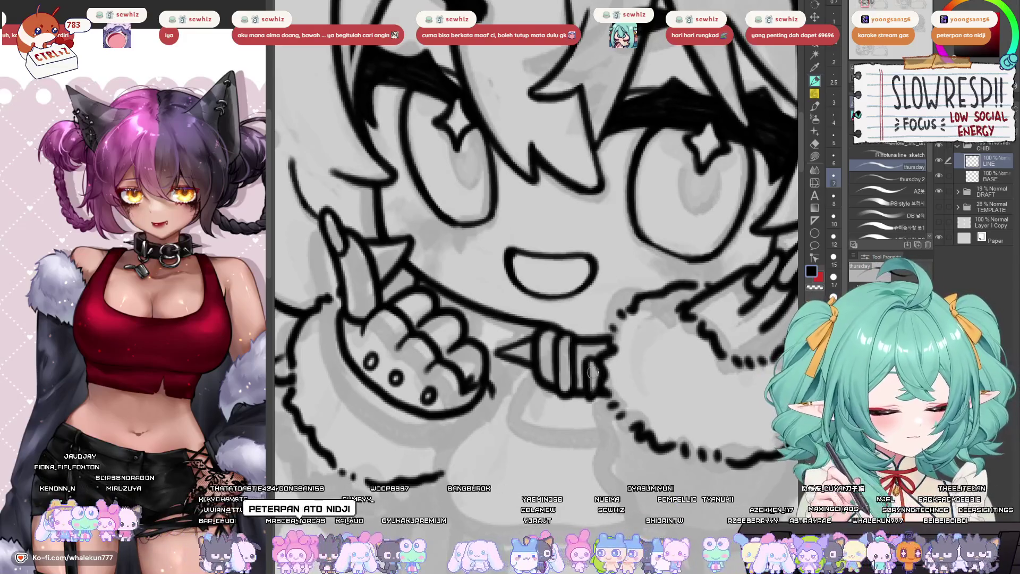
- Add small ink marks on the sleeve cuff and retouch the ink around the fingertip
{"action": "mouse_move", "coordinate": [589, 355]}
{"action": "left_mouse_down"}
{"action": "mouse_move", "coordinate": [591, 408]}
{"action": "mouse_move", "coordinate": [608, 391]}
{"action": "left_mouse_up"}
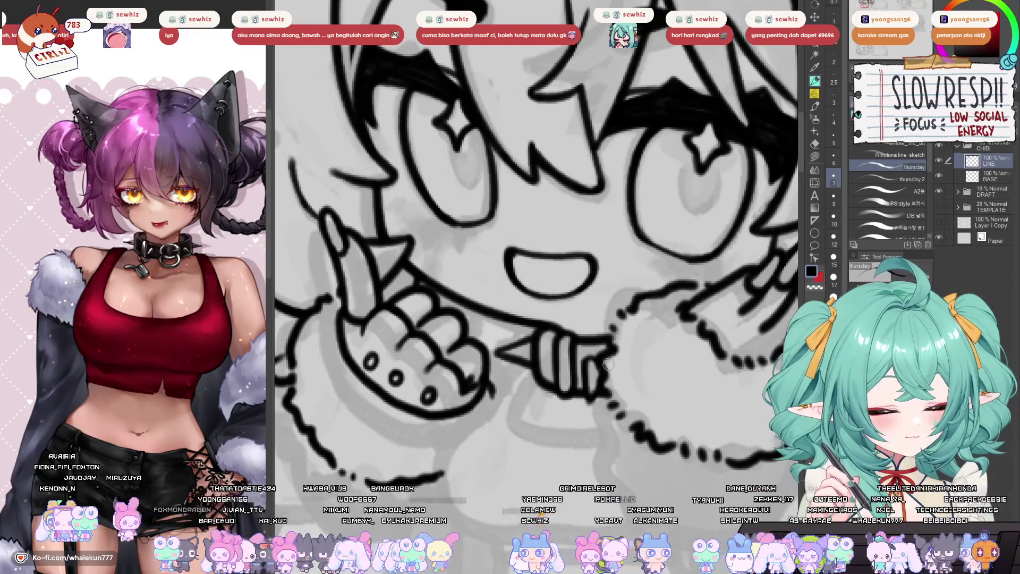
{"action": "mouse_move", "coordinate": [607, 339]}
{"action": "left_mouse_down"}
{"action": "mouse_move", "coordinate": [620, 357]}
{"action": "mouse_move", "coordinate": [575, 366]}
{"action": "mouse_move", "coordinate": [523, 355]}
{"action": "mouse_move", "coordinate": [604, 332]}
{"action": "mouse_move", "coordinate": [631, 391]}
{"action": "mouse_move", "coordinate": [594, 366]}
{"action": "mouse_move", "coordinate": [555, 379]}
{"action": "left_mouse_up"}
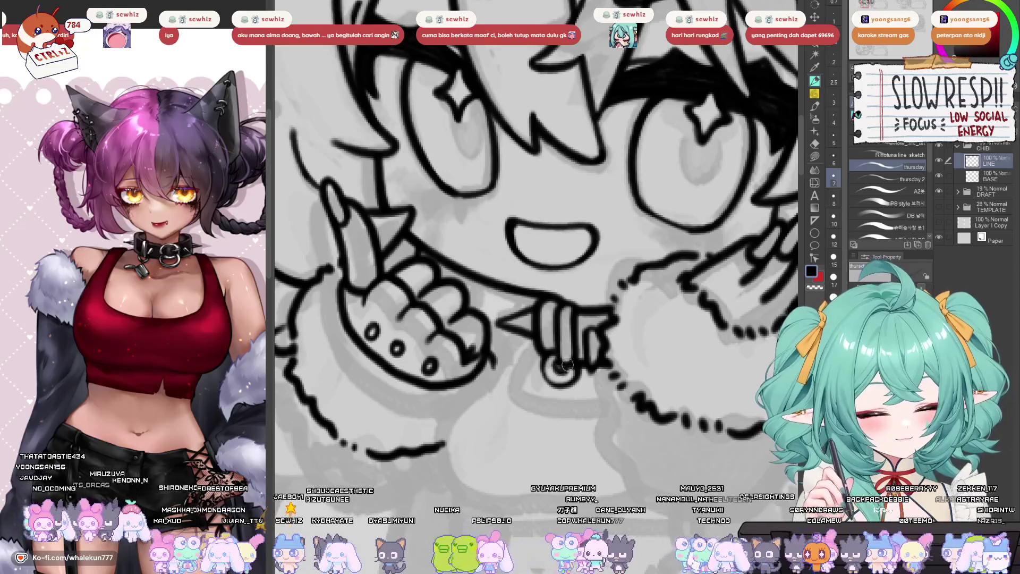
{"action": "mouse_move", "coordinate": [550, 351]}
{"action": "left_mouse_down"}
{"action": "mouse_move", "coordinate": [553, 390]}
{"action": "mouse_move", "coordinate": [577, 357]}
{"action": "left_mouse_up"}
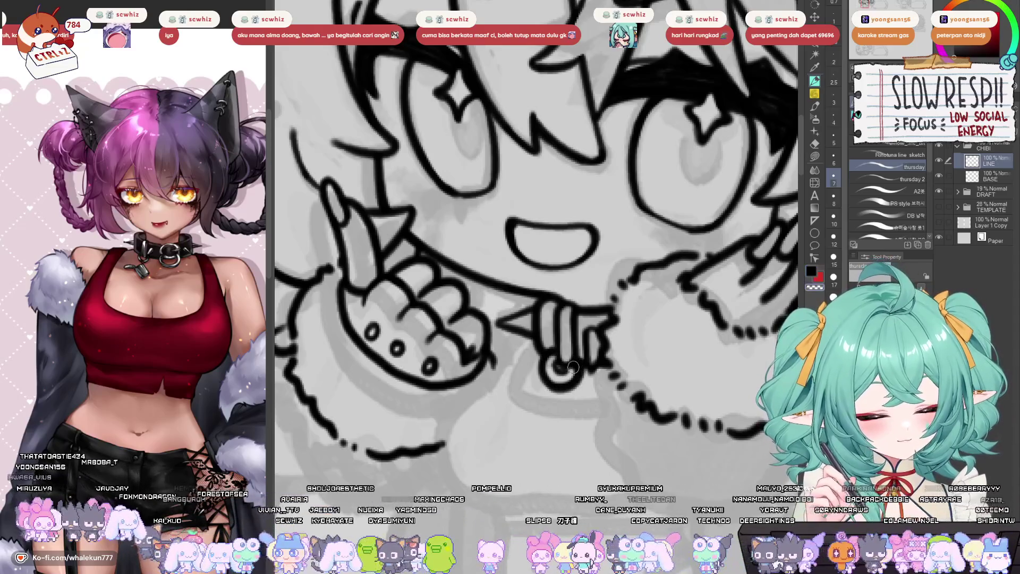
{"action": "key", "text": "e"}
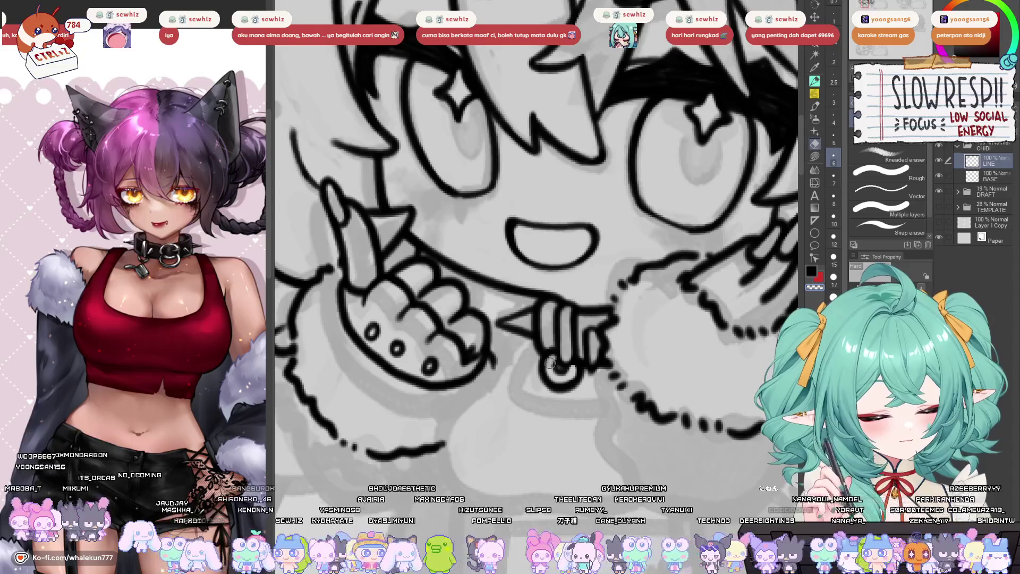
{"action": "key", "text": "p"}
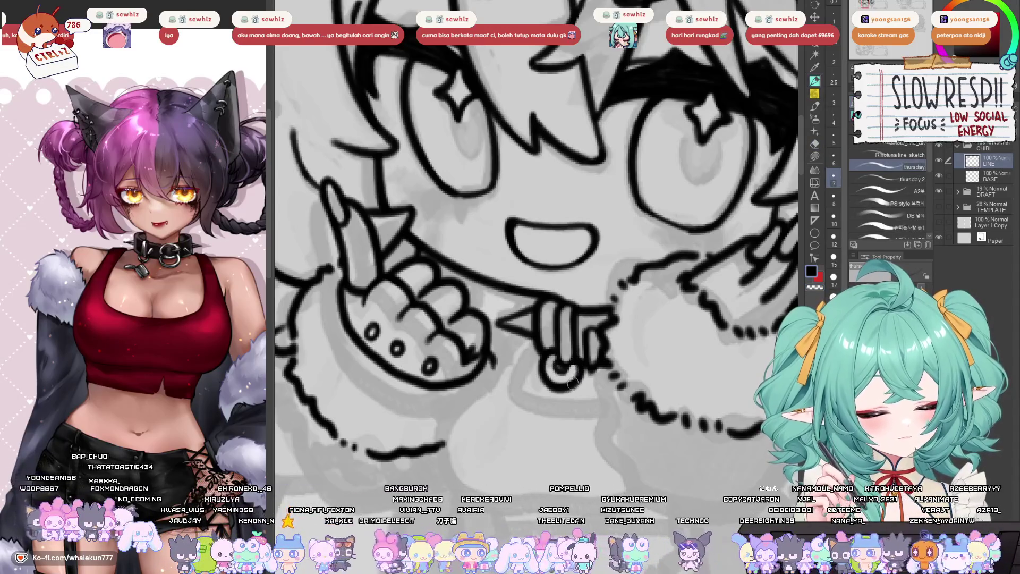
- Try short fur strokes below the ring, undoing the overlong ones
{"action": "left_click_drag", "start_coordinate": [572, 383], "coordinate": [592, 358]}
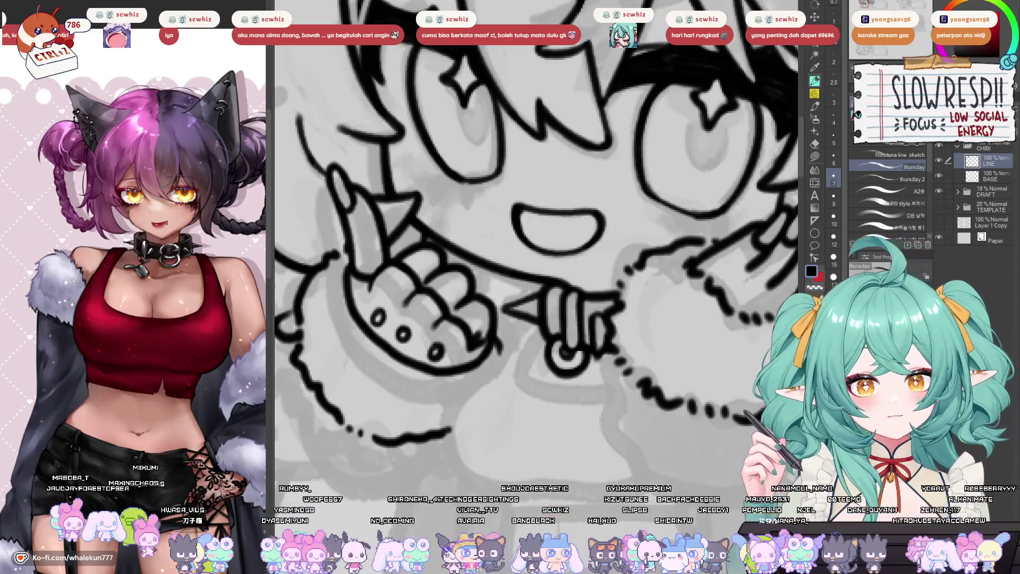
{"action": "left_click_drag", "start_coordinate": [581, 352], "coordinate": [602, 325]}
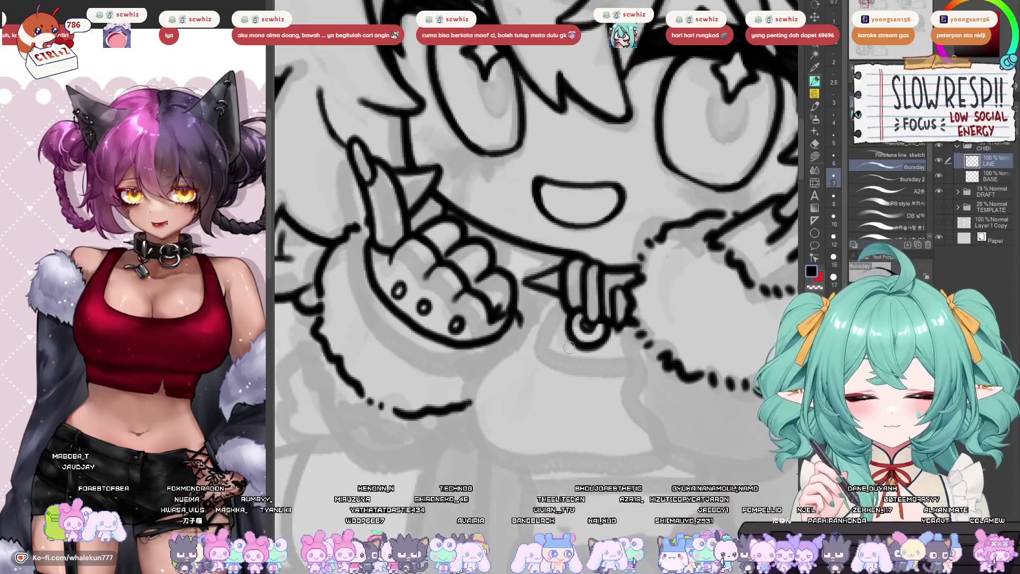
{"action": "mouse_move", "coordinate": [555, 360]}
{"action": "left_mouse_down"}
{"action": "mouse_move", "coordinate": [573, 351]}
{"action": "mouse_move", "coordinate": [567, 358]}
{"action": "left_mouse_up"}
{"action": "key", "text": "ctrl+z"}
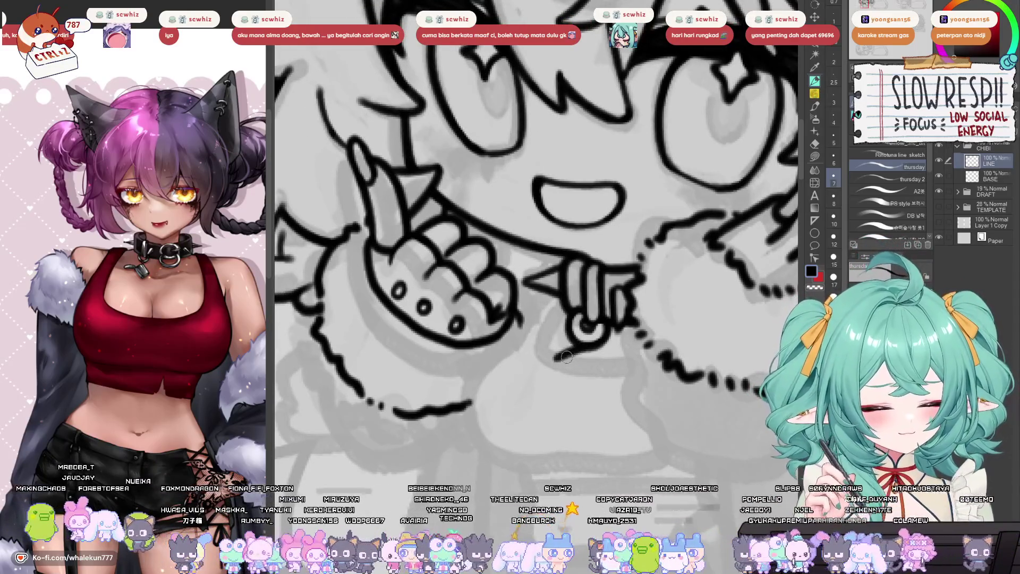
{"action": "scroll", "coordinate": [613, 334], "scroll_direction": "down", "scroll_amount": 5}
{"action": "scroll", "coordinate": [613, 334], "scroll_direction": "up", "scroll_amount": 6}
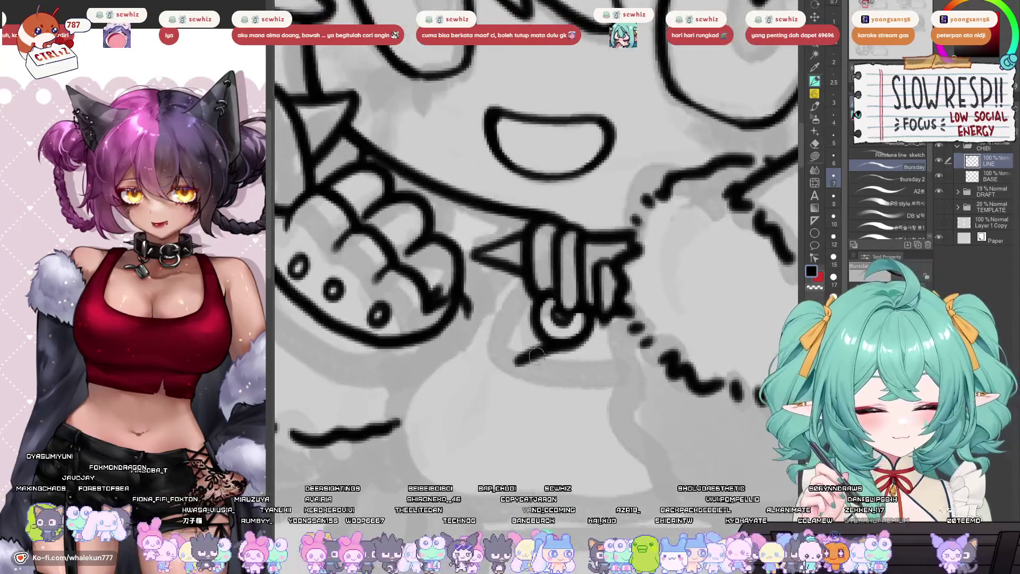
{"action": "mouse_move", "coordinate": [537, 355]}
{"action": "left_mouse_down"}
{"action": "mouse_move", "coordinate": [518, 375]}
{"action": "mouse_move", "coordinate": [520, 409]}
{"action": "mouse_move", "coordinate": [512, 370]}
{"action": "mouse_move", "coordinate": [529, 418]}
{"action": "mouse_move", "coordinate": [575, 393]}
{"action": "left_mouse_up"}
{"action": "key", "text": "ctrl+z"}
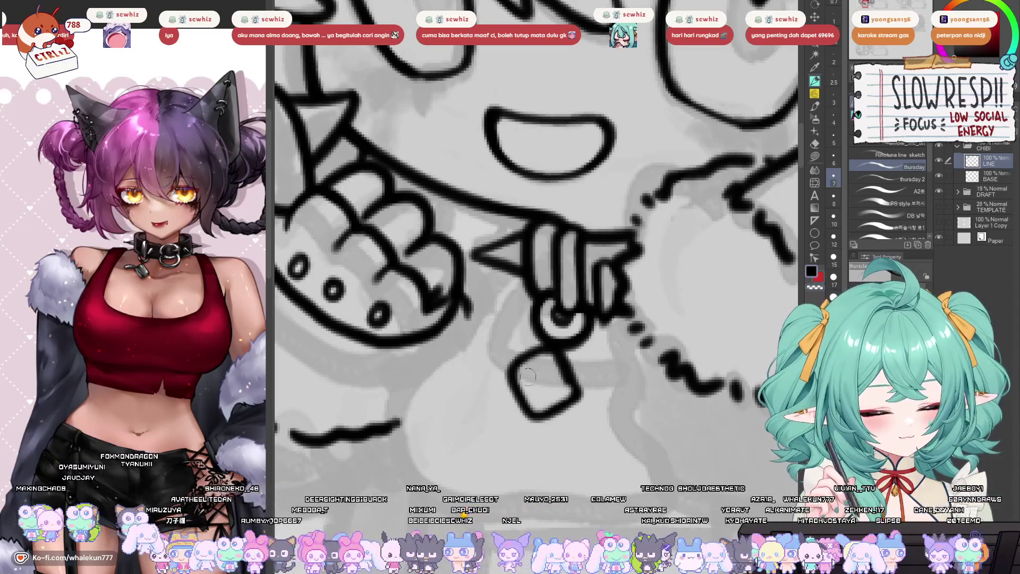
- Re-ink the left side of the tag shape below the ring and add a curve beside it
{"action": "mouse_move", "coordinate": [509, 365]}
{"action": "left_mouse_down"}
{"action": "mouse_move", "coordinate": [524, 406]}
{"action": "mouse_move", "coordinate": [569, 398]}
{"action": "mouse_move", "coordinate": [576, 372]}
{"action": "mouse_move", "coordinate": [563, 355]}
{"action": "left_mouse_up"}
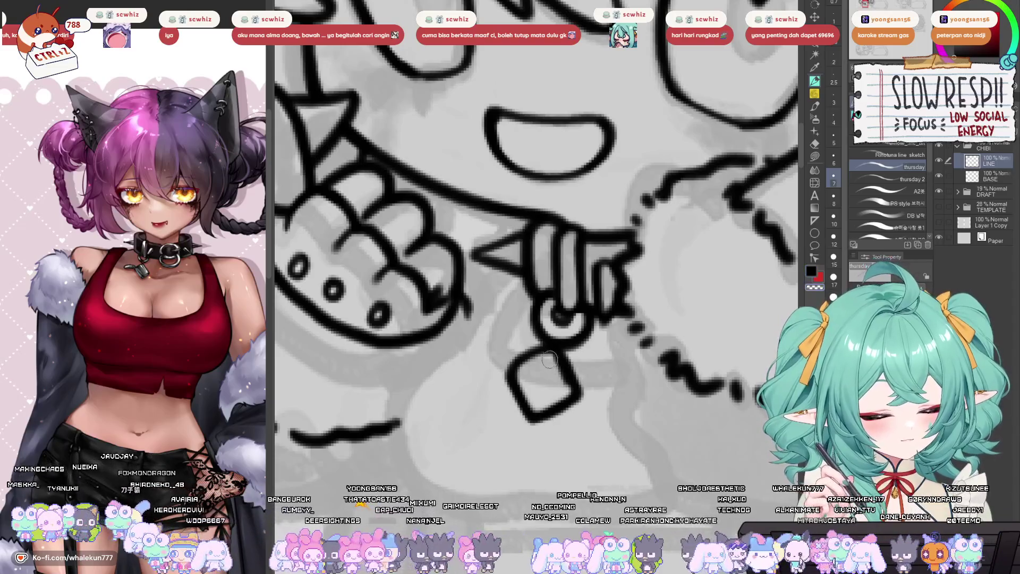
{"action": "mouse_move", "coordinate": [507, 376]}
{"action": "left_mouse_down"}
{"action": "mouse_move", "coordinate": [473, 372]}
{"action": "mouse_move", "coordinate": [492, 356]}
{"action": "mouse_move", "coordinate": [526, 370]}
{"action": "left_mouse_up"}
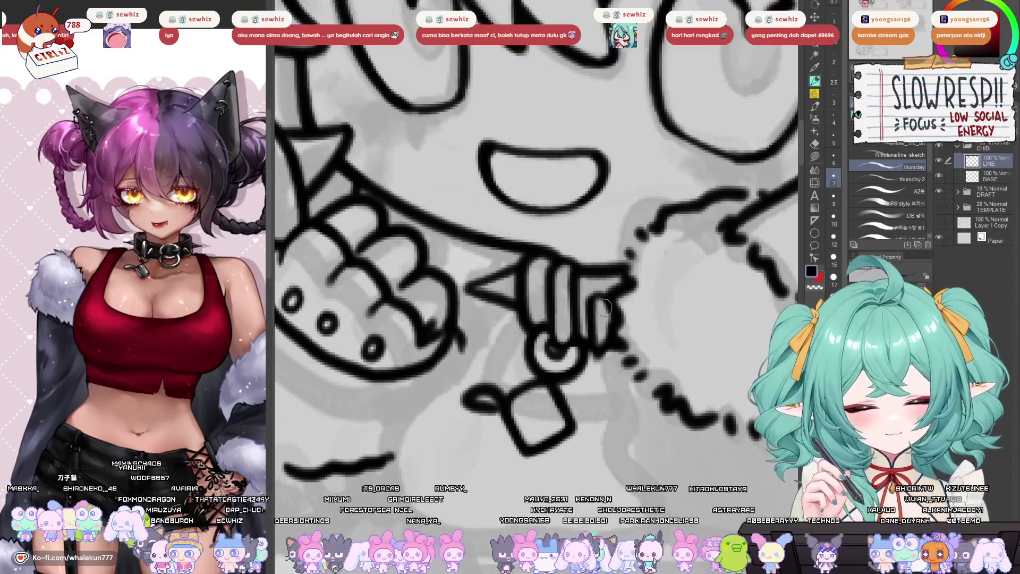
{"action": "scroll", "coordinate": [606, 351], "scroll_direction": "down", "scroll_amount": 5}
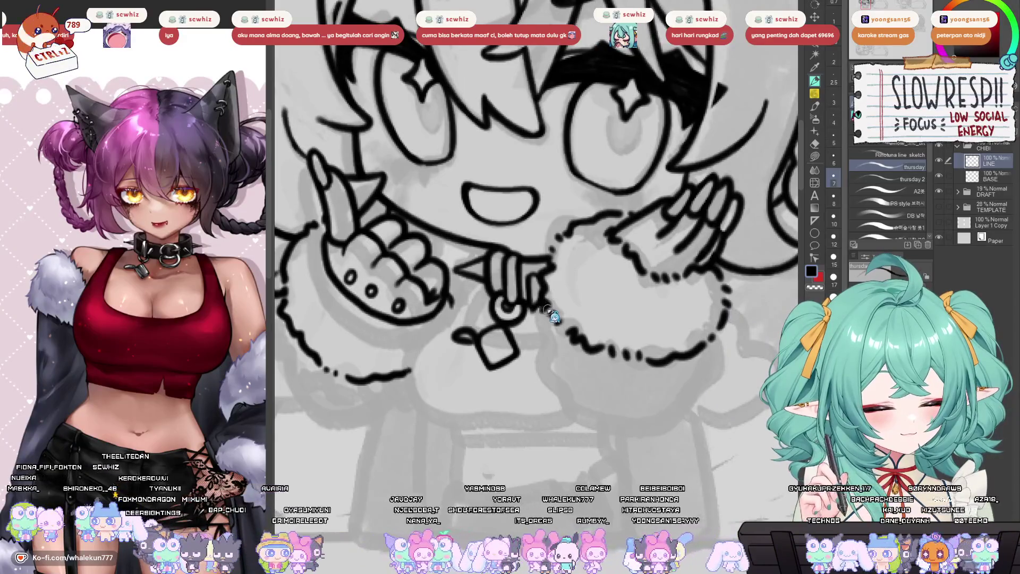
{"action": "mouse_move", "coordinate": [539, 319]}
{"action": "left_mouse_down"}
{"action": "mouse_move", "coordinate": [542, 367]}
{"action": "mouse_move", "coordinate": [577, 417]}
{"action": "mouse_move", "coordinate": [636, 430]}
{"action": "left_mouse_up"}
- Ink a line down from the fur cuff and a short stroke on its edge
{"action": "left_click_drag", "start_coordinate": [666, 366], "coordinate": [651, 361]}
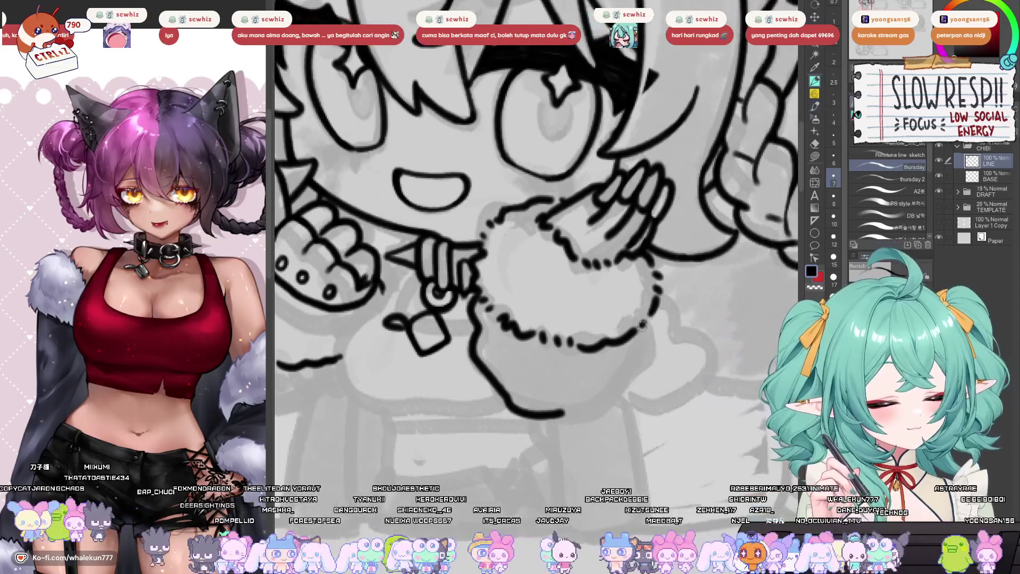
{"action": "mouse_move", "coordinate": [641, 321]}
{"action": "left_mouse_down"}
{"action": "mouse_move", "coordinate": [635, 379]}
{"action": "mouse_move", "coordinate": [582, 411]}
{"action": "mouse_move", "coordinate": [558, 412]}
{"action": "mouse_move", "coordinate": [614, 393]}
{"action": "left_mouse_up"}
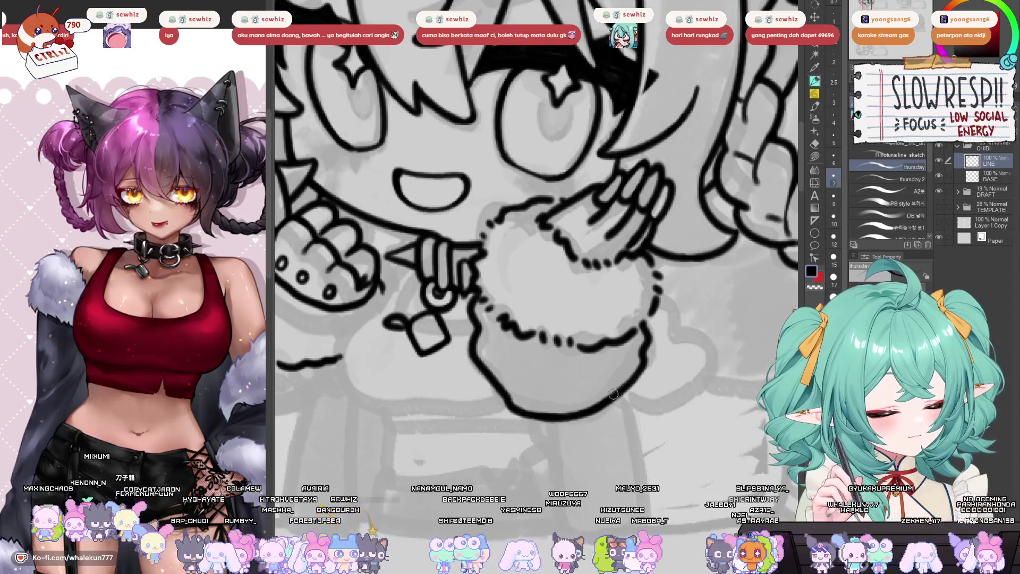
{"action": "scroll", "coordinate": [651, 353], "scroll_direction": "down", "scroll_amount": 3}
{"action": "scroll", "coordinate": [603, 355], "scroll_direction": "up", "scroll_amount": 4}
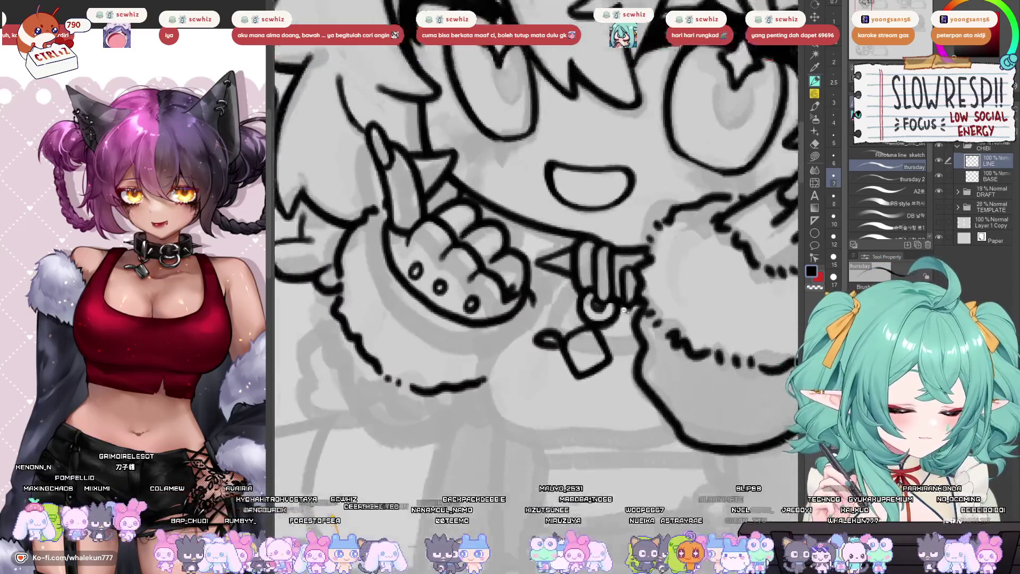
- Ink the keychain strap lines from the ring and the tag's lower-left edge, redoing missteps
{"action": "left_click_drag", "start_coordinate": [563, 271], "coordinate": [531, 325]}
{"action": "key", "text": "ctrl+z"}
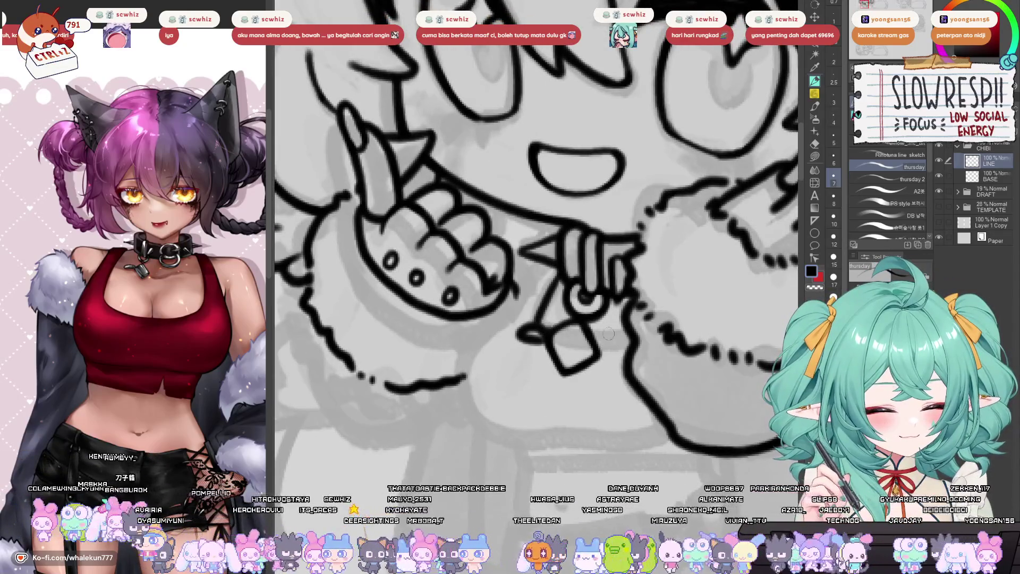
{"action": "key", "text": "ctrl+z"}
{"action": "left_click_drag", "start_coordinate": [589, 339], "coordinate": [637, 340]}
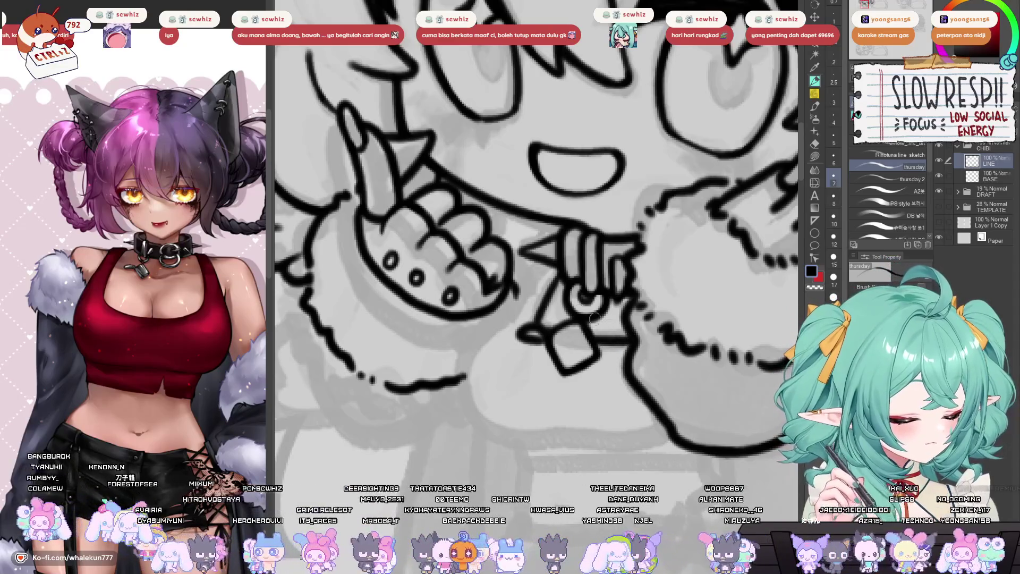
{"action": "mouse_move", "coordinate": [551, 262]}
{"action": "left_mouse_down"}
{"action": "mouse_move", "coordinate": [506, 332]}
{"action": "mouse_move", "coordinate": [481, 348]}
{"action": "mouse_move", "coordinate": [472, 419]}
{"action": "mouse_move", "coordinate": [481, 429]}
{"action": "left_mouse_up"}
{"action": "key", "text": "ctrl+z"}
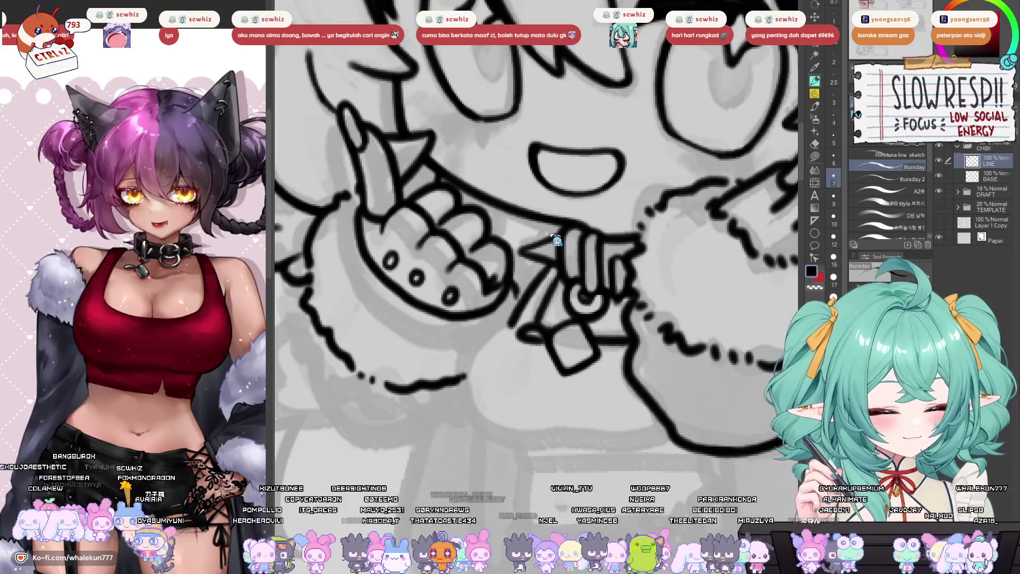
{"action": "left_click_drag", "start_coordinate": [535, 336], "coordinate": [547, 340]}
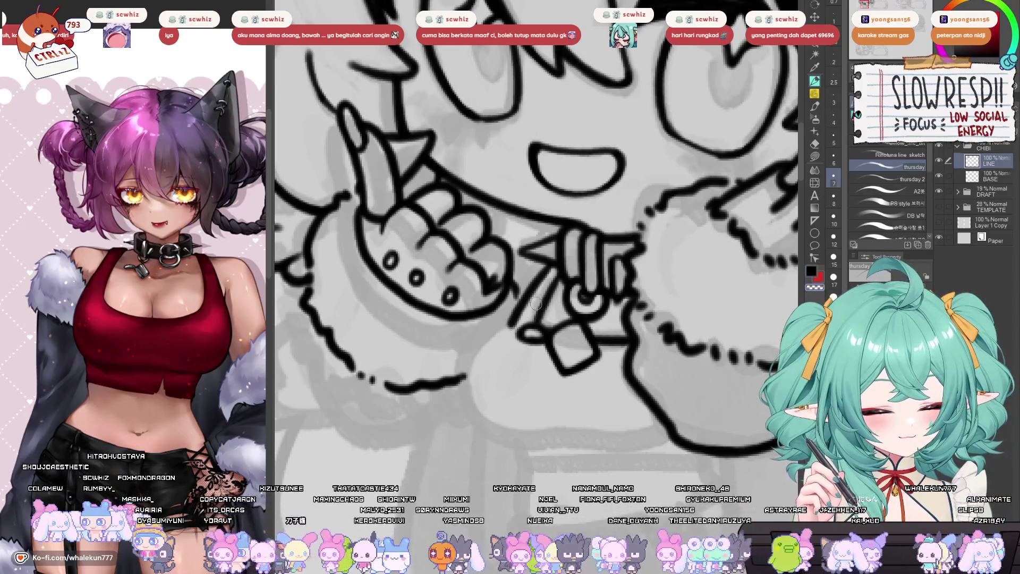
{"action": "key", "text": "ctrl+z"}
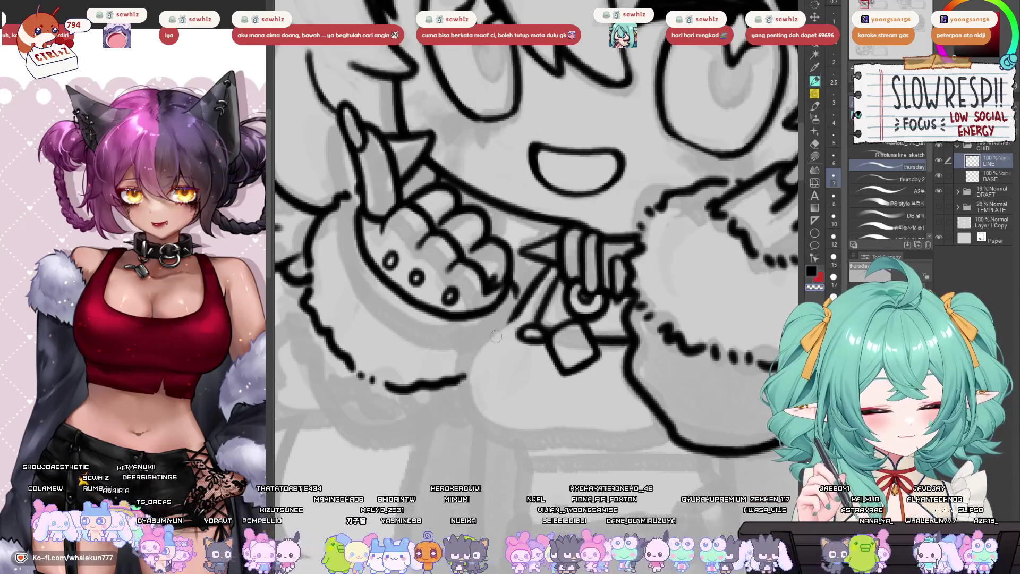
- Ink the left outline of the top, checking it in a mirrored view
{"action": "mouse_move", "coordinate": [518, 318]}
{"action": "left_mouse_down"}
{"action": "mouse_move", "coordinate": [468, 371]}
{"action": "mouse_move", "coordinate": [475, 430]}
{"action": "left_mouse_up"}
{"action": "key", "text": "h"}
{"action": "key", "text": "h"}
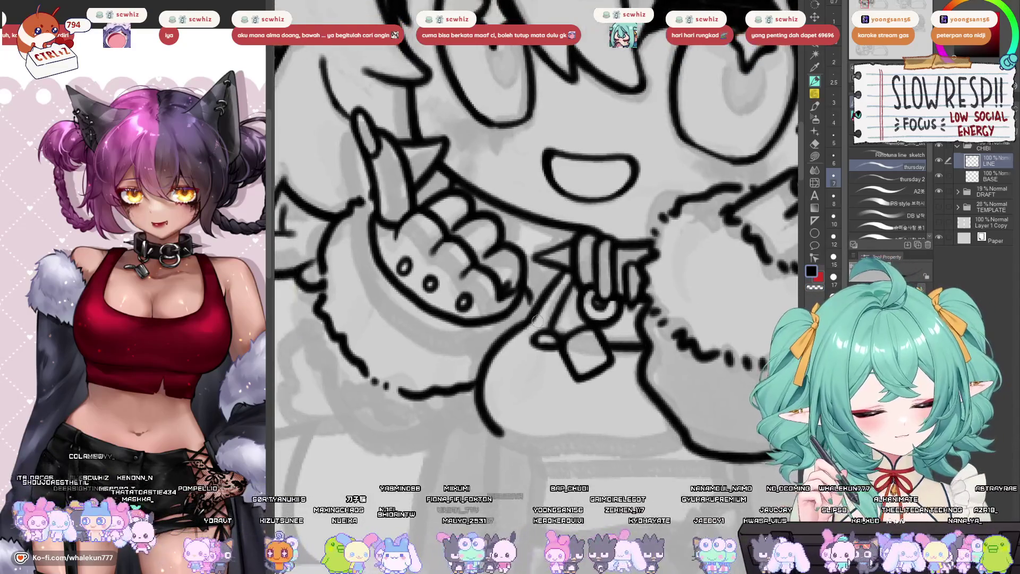
{"action": "key", "text": "ctrl+z"}
- Draw the lower-right curve of the top, redrawing it several times with mirrored checks
{"action": "key", "text": "h"}
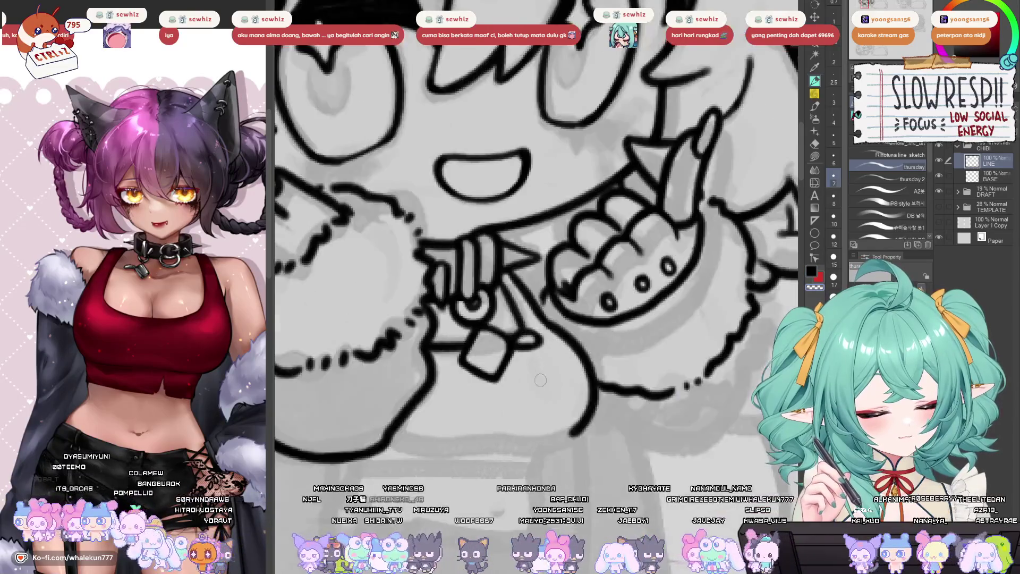
{"action": "key", "text": "h"}
{"action": "left_click_drag", "start_coordinate": [545, 335], "coordinate": [622, 221]}
{"action": "left_click_drag", "start_coordinate": [563, 303], "coordinate": [615, 328]}
{"action": "key", "text": "ctrl+z"}
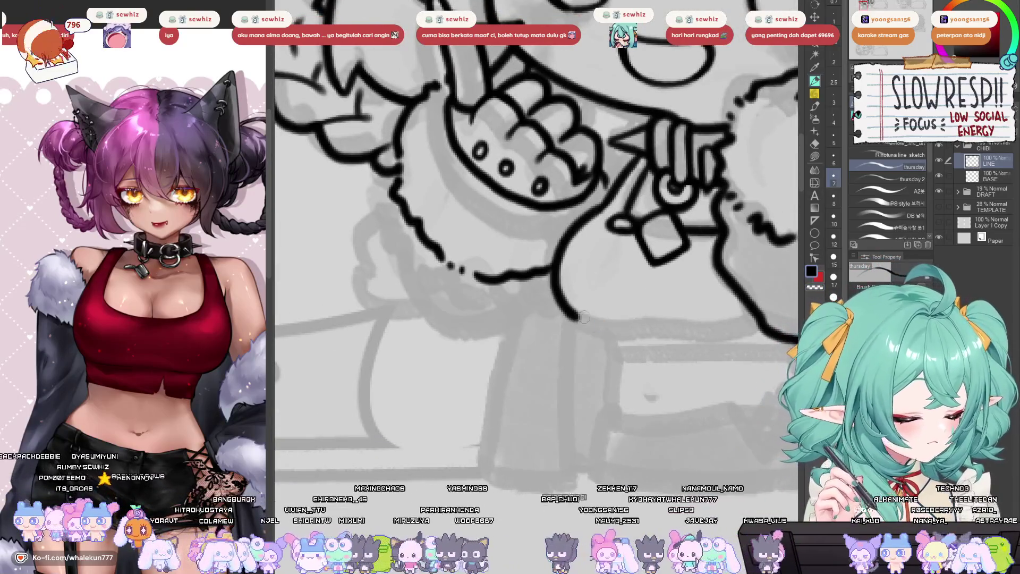
{"action": "mouse_move", "coordinate": [562, 303]}
{"action": "left_mouse_down"}
{"action": "mouse_move", "coordinate": [587, 322]}
{"action": "mouse_move", "coordinate": [643, 331]}
{"action": "mouse_move", "coordinate": [579, 318]}
{"action": "mouse_move", "coordinate": [645, 331]}
{"action": "mouse_move", "coordinate": [599, 336]}
{"action": "mouse_move", "coordinate": [640, 341]}
{"action": "left_mouse_up"}
{"action": "key", "text": "ctrl+z"}
{"action": "key", "text": "ctrl+z"}
{"action": "key", "text": "h"}
{"action": "key", "text": "ctrl+z"}
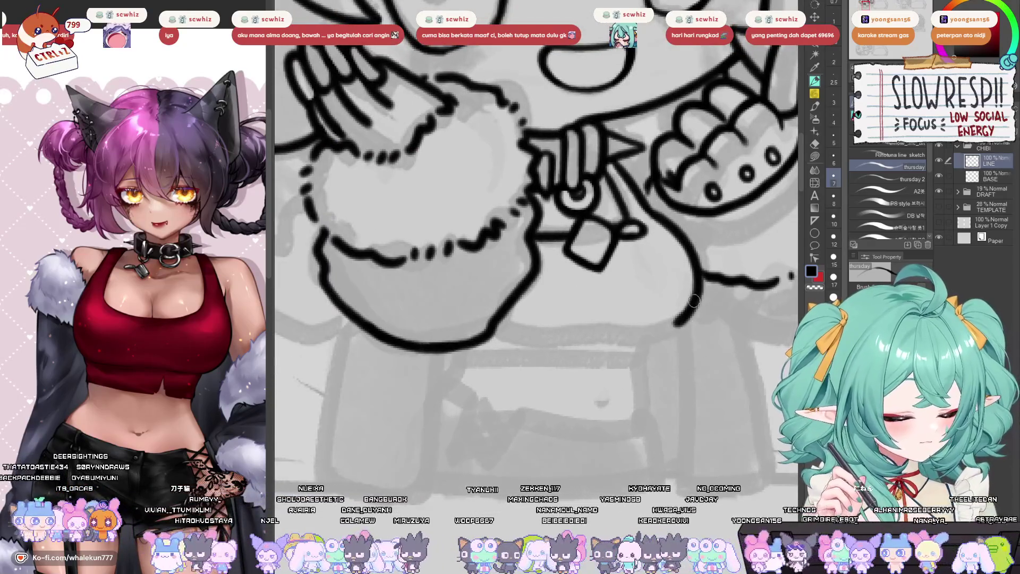
{"action": "mouse_move", "coordinate": [695, 295]}
{"action": "left_mouse_down"}
{"action": "mouse_move", "coordinate": [680, 327]}
{"action": "mouse_move", "coordinate": [640, 345]}
{"action": "mouse_move", "coordinate": [636, 336]}
{"action": "left_mouse_up"}
{"action": "key", "text": "ctrl+z"}
{"action": "key", "text": "h"}
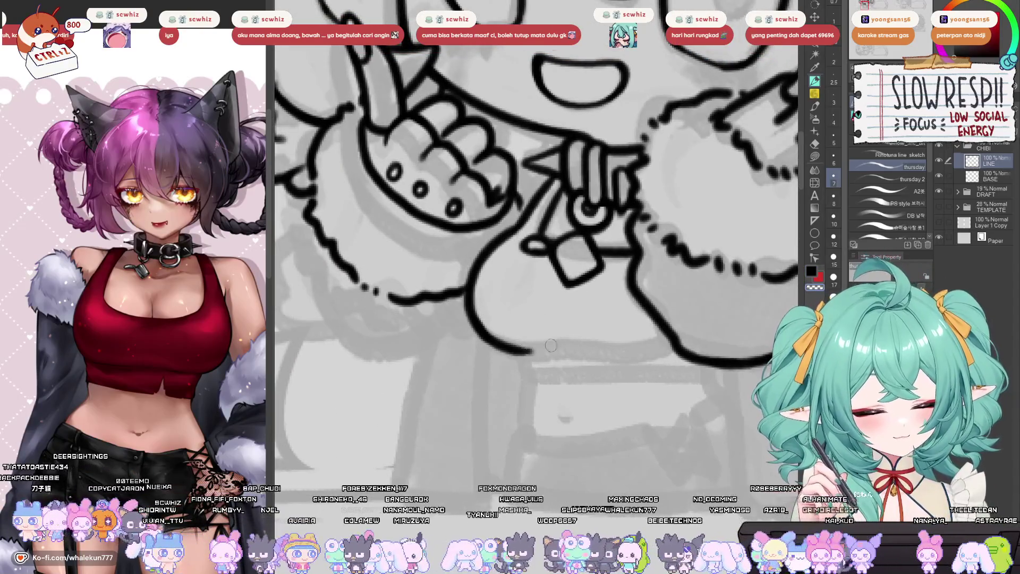
- Extend the lower hem curve to the right and add a short line running down from it
{"action": "mouse_move", "coordinate": [524, 350]}
{"action": "left_mouse_down"}
{"action": "mouse_move", "coordinate": [659, 346]}
{"action": "mouse_move", "coordinate": [639, 335]}
{"action": "left_mouse_up"}
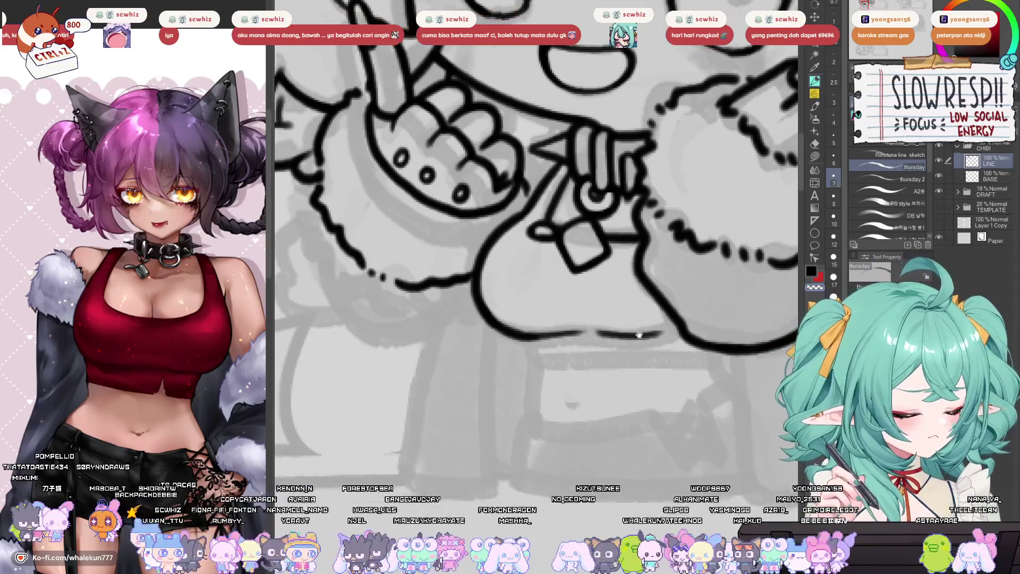
{"action": "mouse_move", "coordinate": [521, 337]}
{"action": "left_mouse_down"}
{"action": "mouse_move", "coordinate": [532, 359]}
{"action": "mouse_move", "coordinate": [719, 357]}
{"action": "mouse_move", "coordinate": [598, 328]}
{"action": "mouse_move", "coordinate": [589, 314]}
{"action": "mouse_move", "coordinate": [643, 323]}
{"action": "left_mouse_up"}
{"action": "left_click_drag", "start_coordinate": [456, 319], "coordinate": [460, 383]}
{"action": "key", "text": "ctrl+z"}
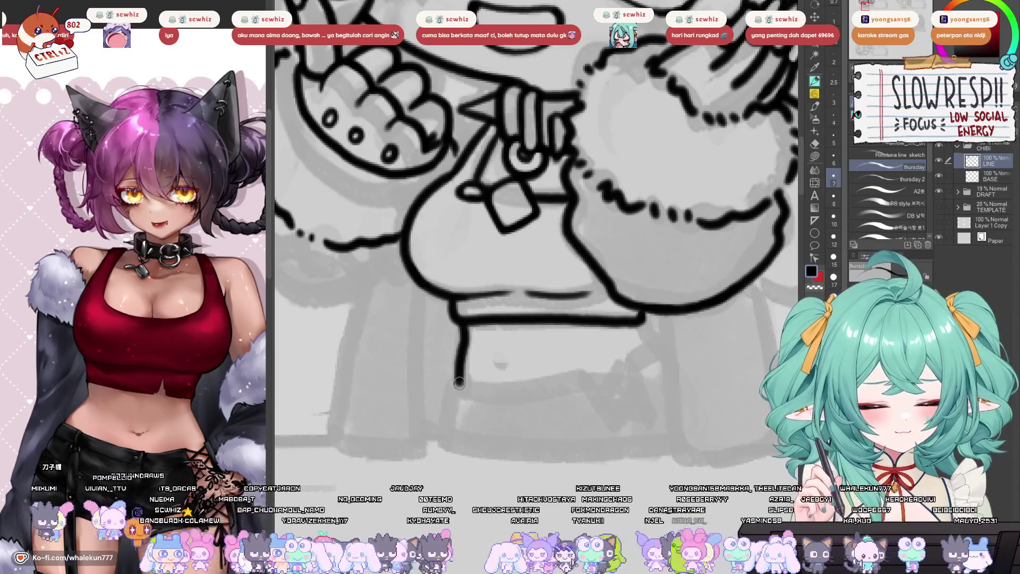
{"action": "key", "text": "ctrl+z"}
{"action": "left_click_drag", "start_coordinate": [462, 321], "coordinate": [457, 375]}
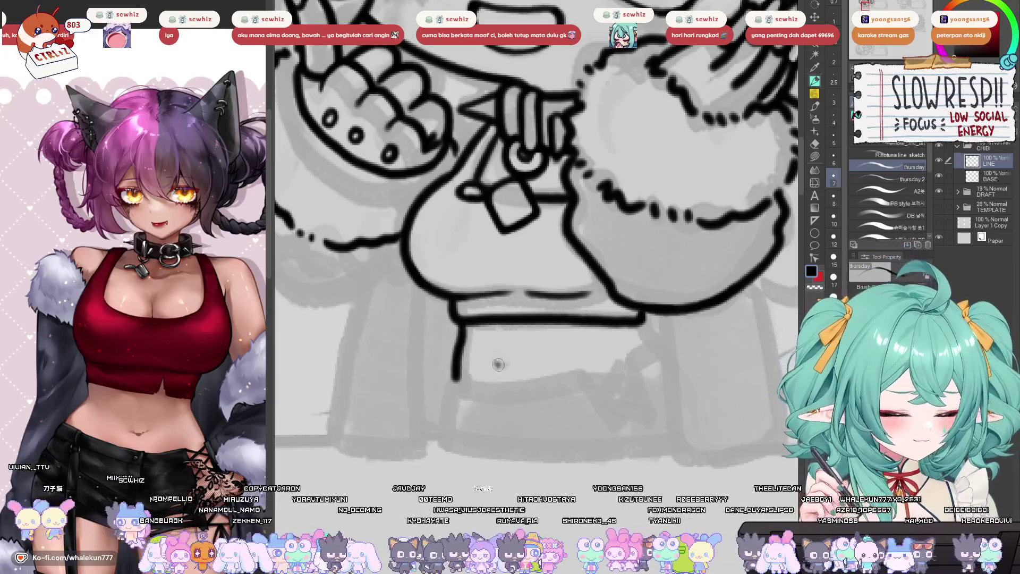
{"action": "scroll", "coordinate": [499, 365], "scroll_direction": "down", "scroll_amount": 1}
{"action": "mouse_move", "coordinate": [348, 383]}
{"action": "left_mouse_down"}
{"action": "mouse_move", "coordinate": [366, 417]}
{"action": "mouse_move", "coordinate": [392, 411]}
{"action": "left_mouse_up"}
{"action": "key", "text": "ctrl+z"}
{"action": "key", "text": "ctrl+z"}
{"action": "key", "text": "ctrl+z"}
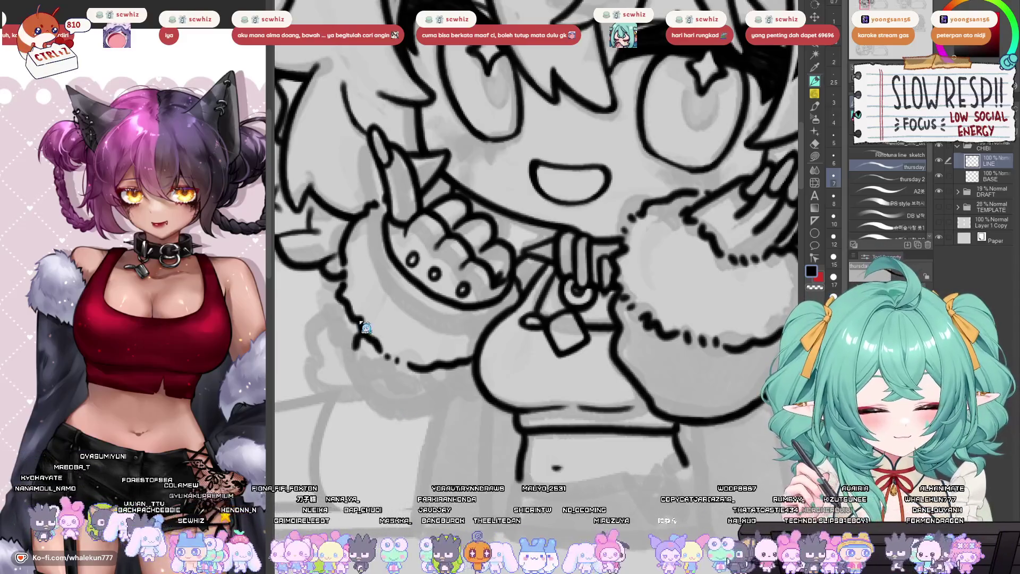
{"action": "key", "text": "ctrl+z"}
{"action": "key", "text": "ctrl+z"}
{"action": "mouse_move", "coordinate": [344, 306]}
{"action": "left_mouse_down"}
{"action": "mouse_move", "coordinate": [350, 352]}
{"action": "mouse_move", "coordinate": [375, 407]}
{"action": "mouse_move", "coordinate": [443, 425]}
{"action": "mouse_move", "coordinate": [484, 395]}
{"action": "left_mouse_up"}
{"action": "scroll", "coordinate": [489, 388], "scroll_direction": "down", "scroll_amount": 3}
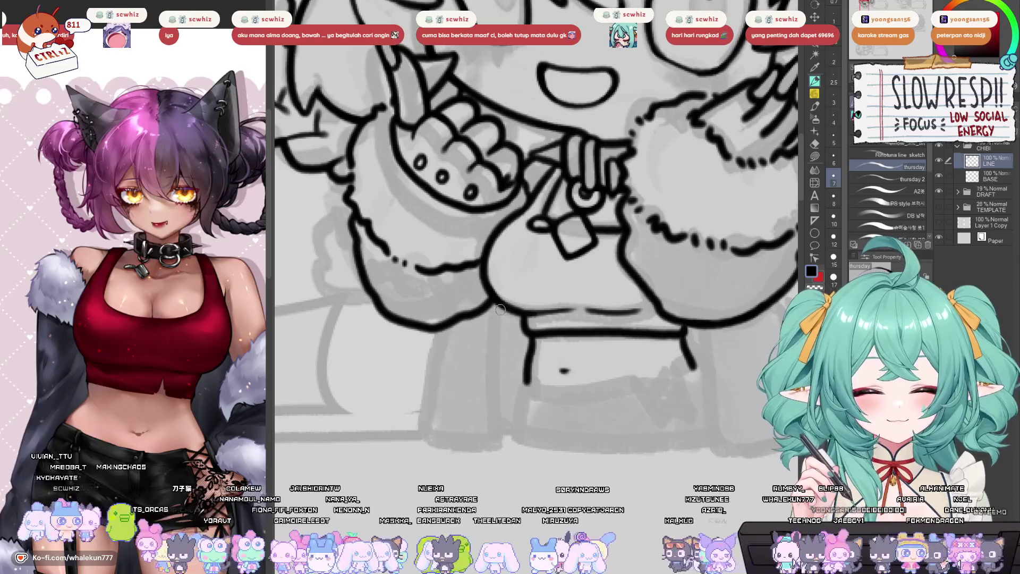
{"action": "left_click_drag", "start_coordinate": [500, 308], "coordinate": [500, 445]}
{"action": "key", "text": "ctrl+z"}
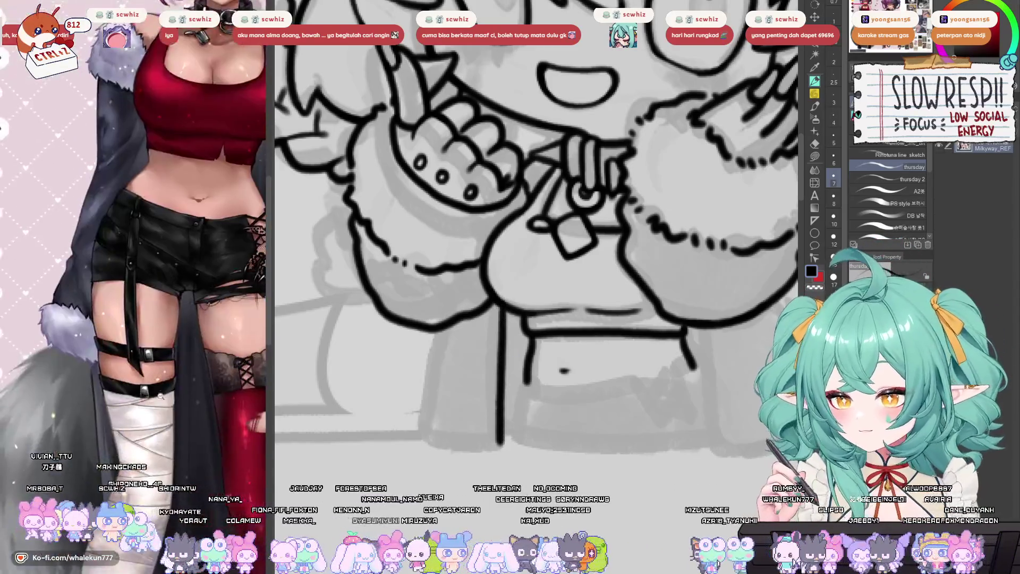
{"action": "scroll", "coordinate": [501, 362], "scroll_direction": "up", "scroll_amount": 2}
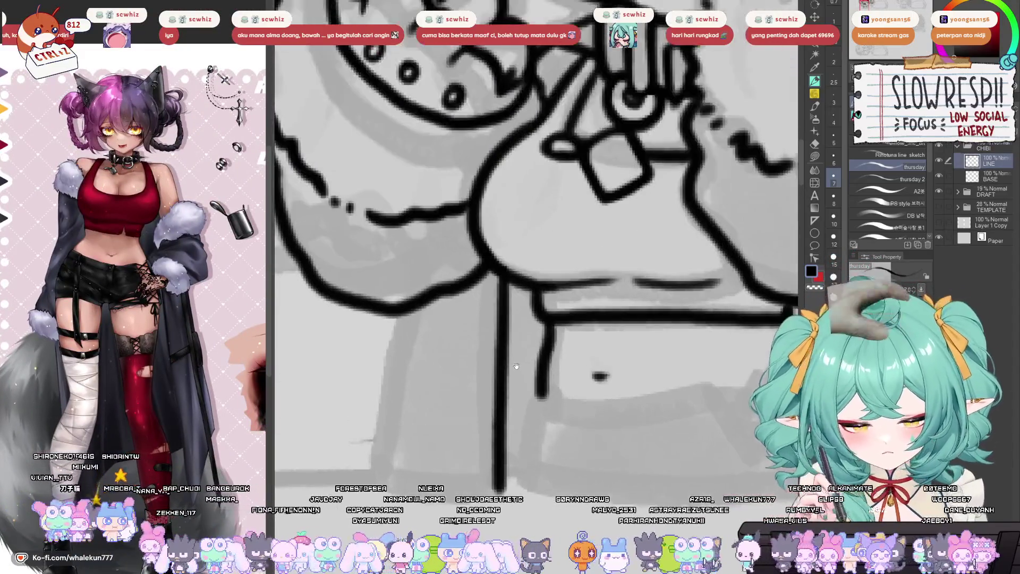
{"action": "scroll", "coordinate": [187, 406], "scroll_direction": "up", "scroll_amount": 5}
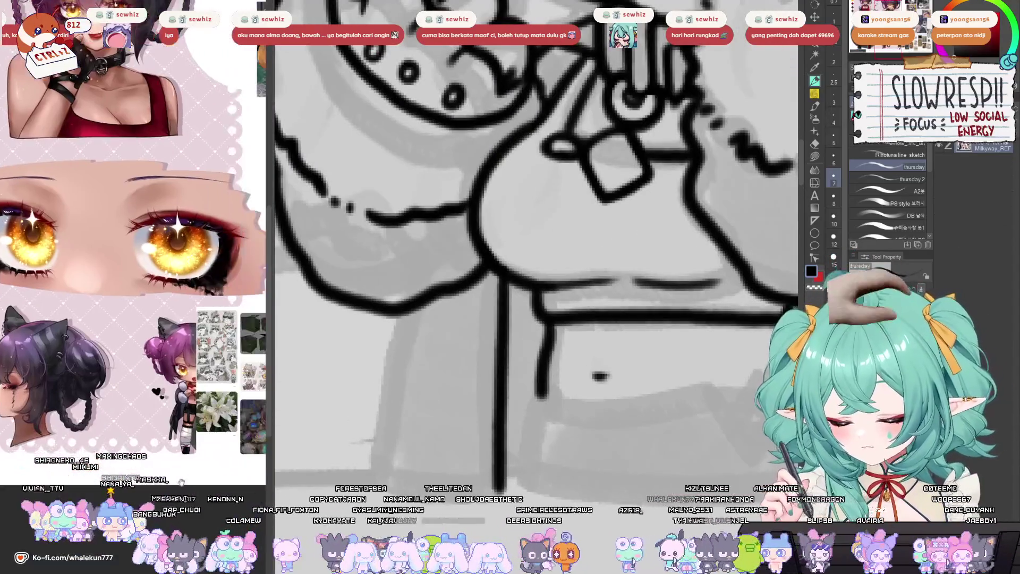
{"action": "scroll", "coordinate": [187, 406], "scroll_direction": "up", "scroll_amount": 5}
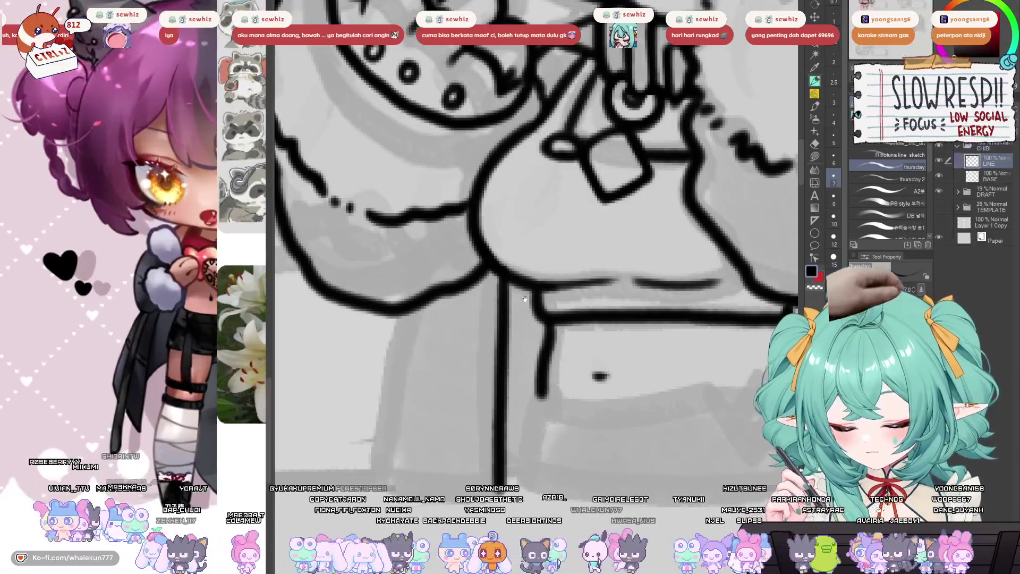
{"action": "left_click_drag", "start_coordinate": [440, 298], "coordinate": [413, 460]}
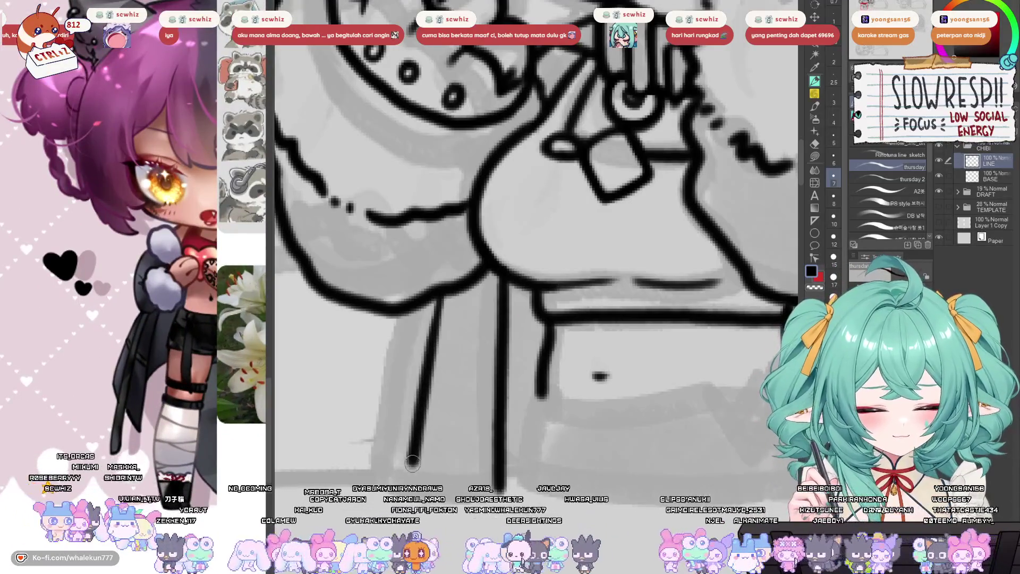
{"action": "left_click_drag", "start_coordinate": [413, 301], "coordinate": [375, 459]}
{"action": "key", "text": "ctrl+z"}
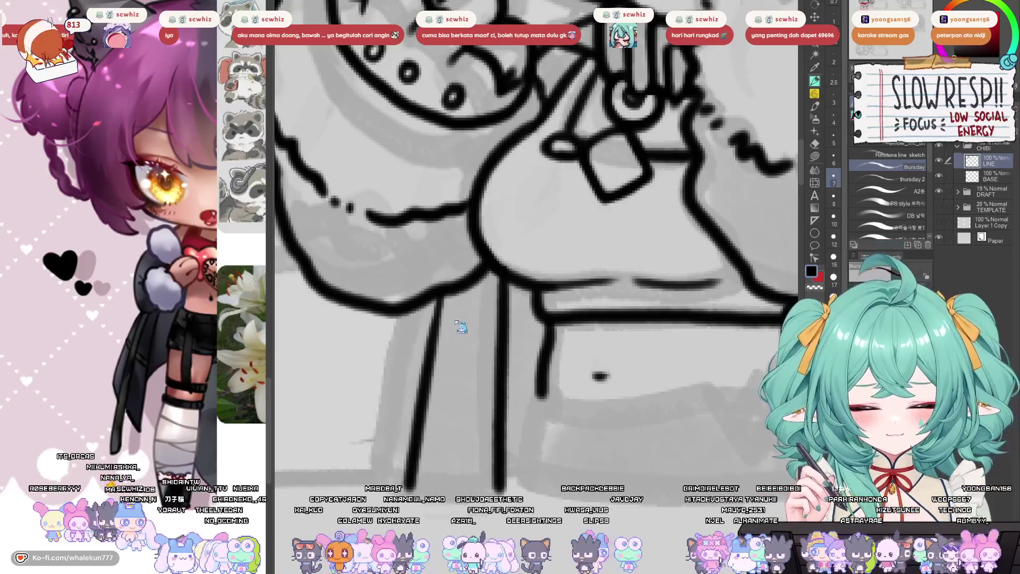
{"action": "key", "text": "ctrl+z"}
{"action": "left_click_drag", "start_coordinate": [433, 295], "coordinate": [394, 464]}
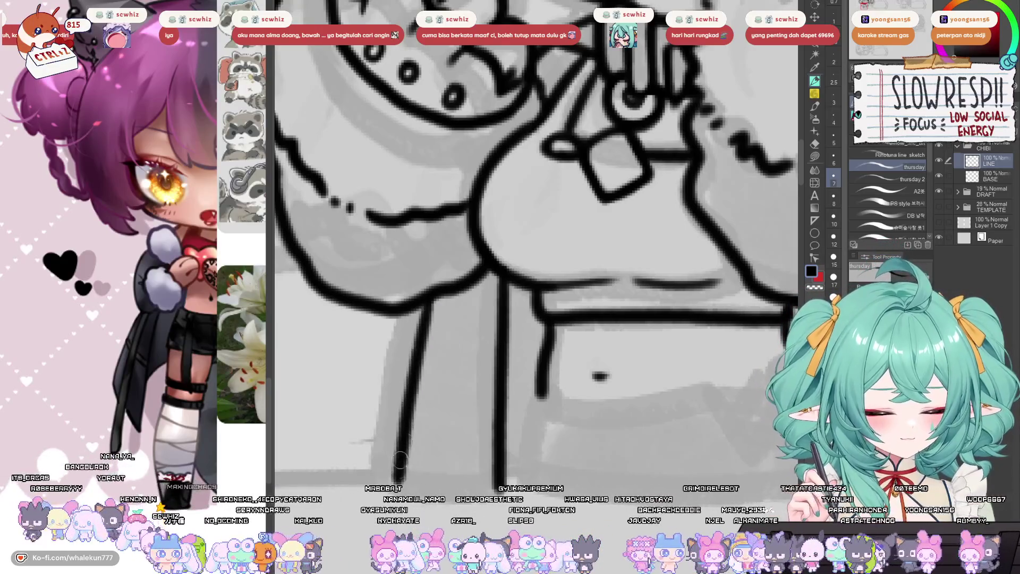
{"action": "mouse_move", "coordinate": [459, 297]}
{"action": "left_mouse_down"}
{"action": "mouse_move", "coordinate": [431, 459]}
{"action": "mouse_move", "coordinate": [515, 399]}
{"action": "left_mouse_up"}
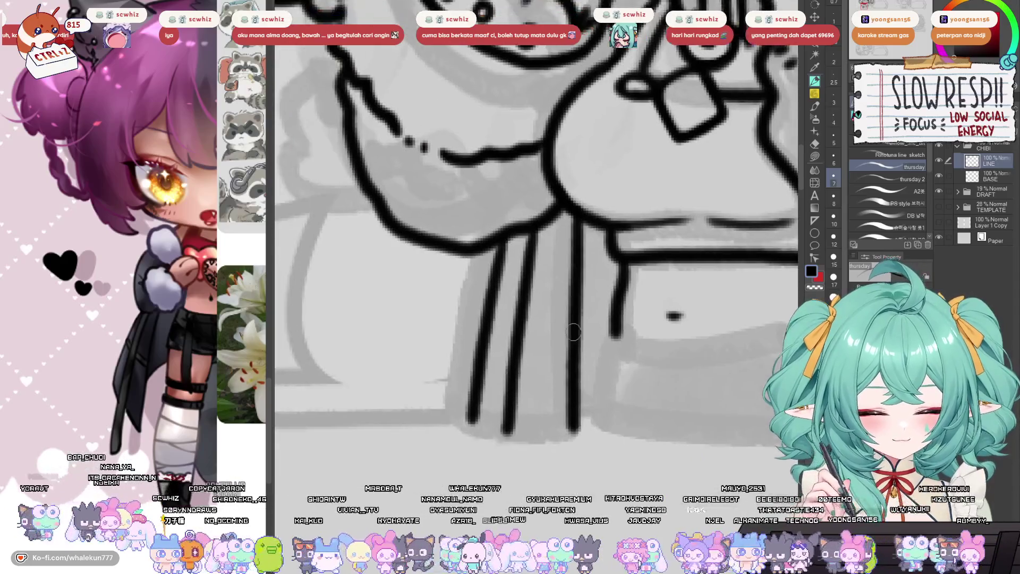
{"action": "mouse_move", "coordinate": [478, 250]}
{"action": "left_mouse_down"}
{"action": "mouse_move", "coordinate": [446, 367]}
{"action": "mouse_move", "coordinate": [449, 425]}
{"action": "mouse_move", "coordinate": [473, 424]}
{"action": "left_mouse_up"}
{"action": "mouse_move", "coordinate": [505, 429]}
{"action": "left_mouse_down"}
{"action": "mouse_move", "coordinate": [573, 433]}
{"action": "mouse_move", "coordinate": [524, 434]}
{"action": "mouse_move", "coordinate": [572, 433]}
{"action": "mouse_move", "coordinate": [543, 409]}
{"action": "left_mouse_up"}
{"action": "key", "text": "ctrl+z"}
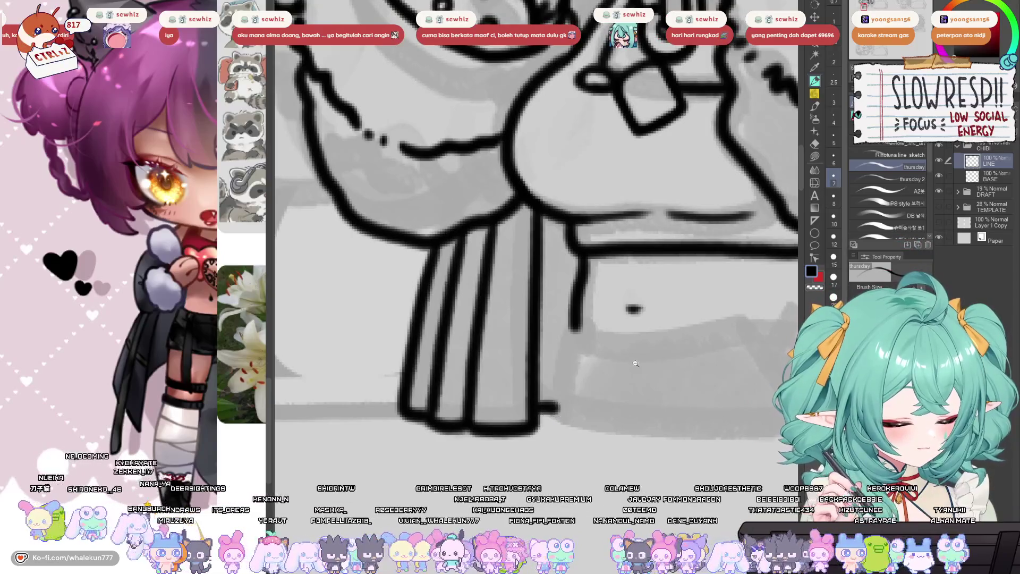
{"action": "scroll", "coordinate": [543, 408], "scroll_direction": "down", "scroll_amount": 3}
{"action": "scroll", "coordinate": [571, 343], "scroll_direction": "up", "scroll_amount": 2}
{"action": "scroll", "coordinate": [571, 344], "scroll_direction": "down", "scroll_amount": 2}
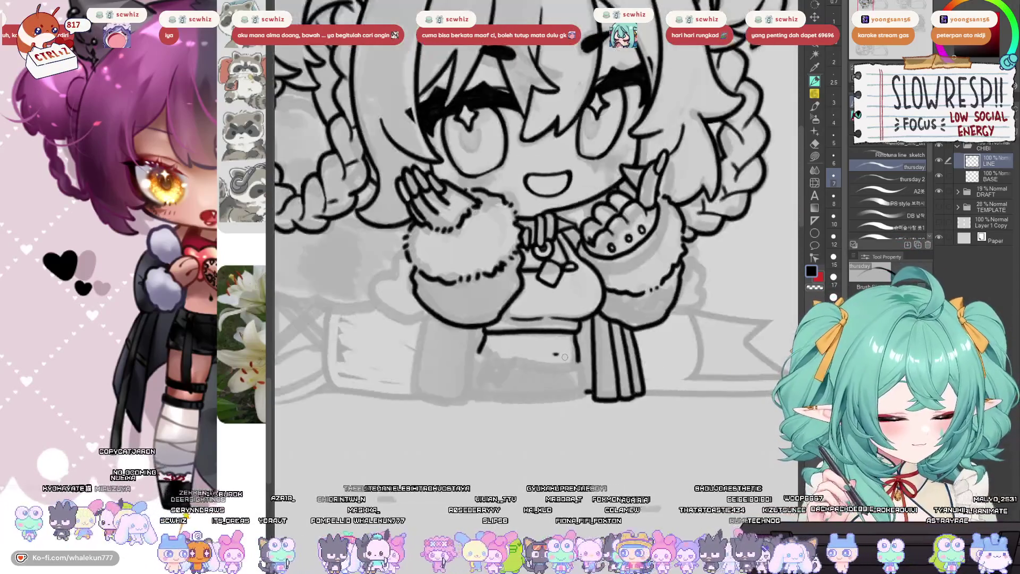
{"action": "scroll", "coordinate": [563, 359], "scroll_direction": "up", "scroll_amount": 2}
{"action": "scroll", "coordinate": [477, 319], "scroll_direction": "up", "scroll_amount": 3}
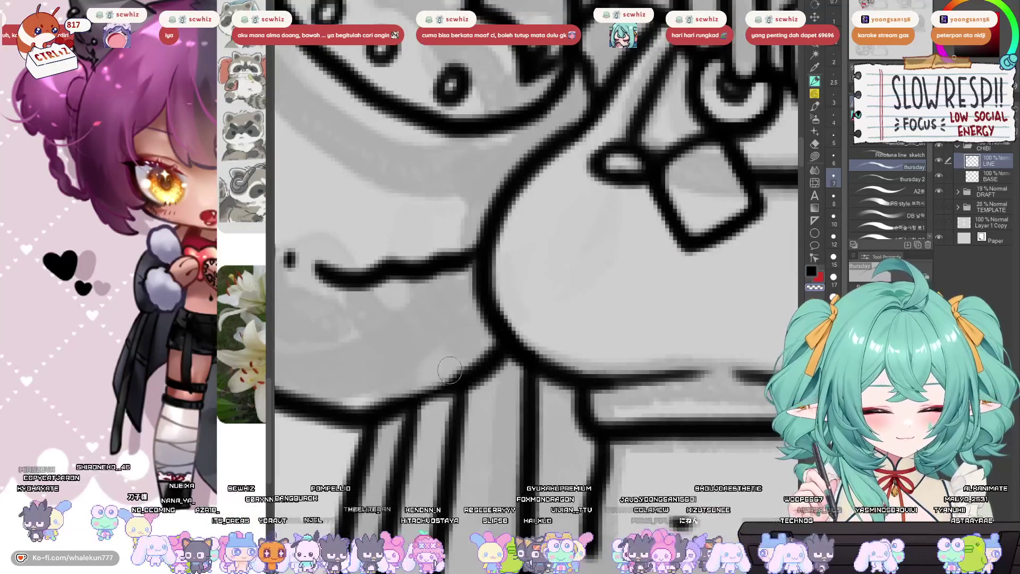
{"action": "scroll", "coordinate": [501, 313], "scroll_direction": "down", "scroll_amount": 1}
{"action": "scroll", "coordinate": [501, 313], "scroll_direction": "down", "scroll_amount": 3}
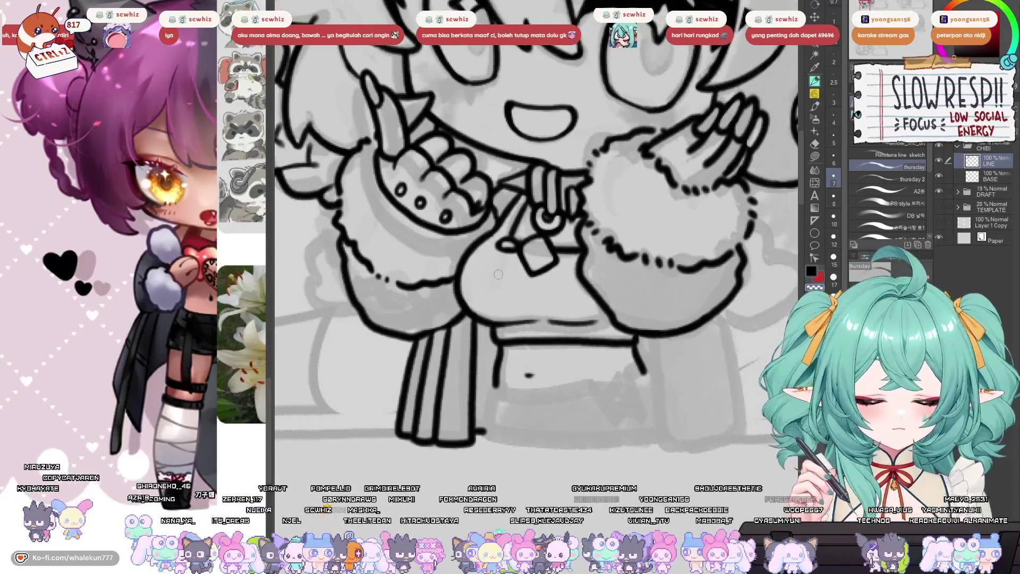
{"action": "left_click_drag", "start_coordinate": [498, 274], "coordinate": [450, 360]}
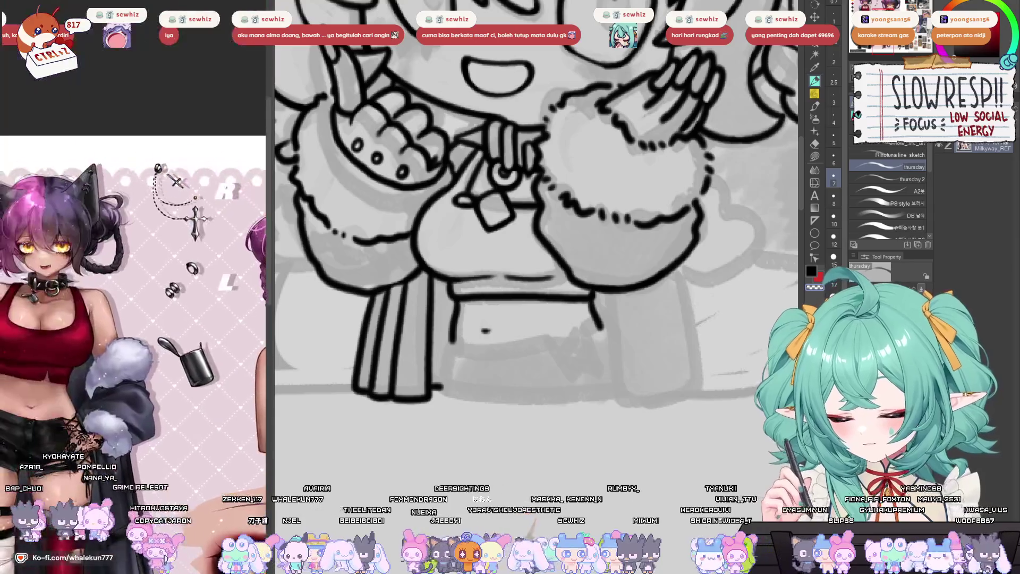
- Zoom in on the lower body and ink the shorts' hip line, side outlines and bottom edge
{"action": "left_click", "coordinate": [525, 348]}
{"action": "left_click_drag", "start_coordinate": [541, 406], "coordinate": [570, 401]}
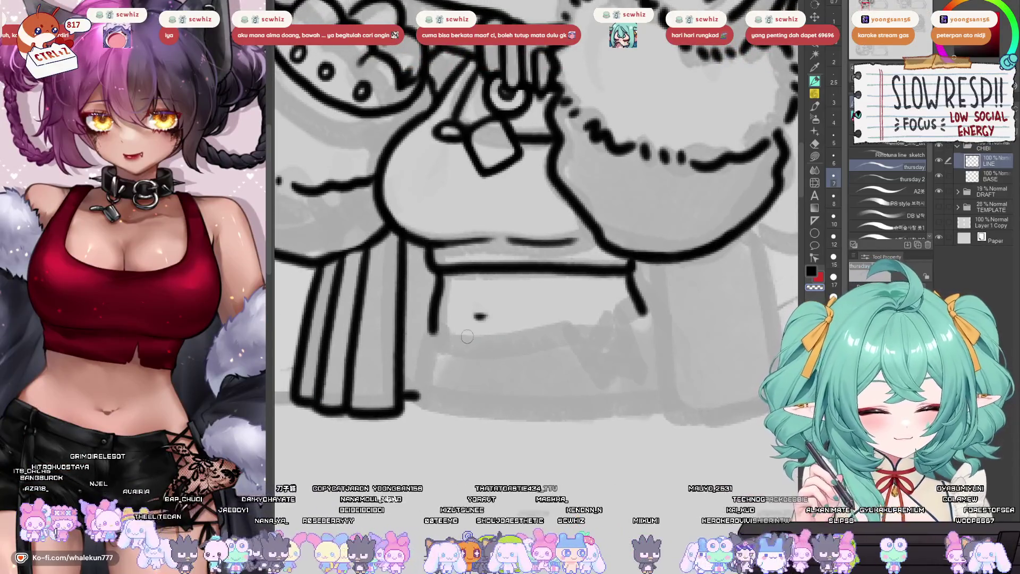
{"action": "mouse_move", "coordinate": [460, 337]}
{"action": "left_mouse_down"}
{"action": "mouse_move", "coordinate": [481, 338]}
{"action": "mouse_move", "coordinate": [490, 410]}
{"action": "left_mouse_up"}
{"action": "mouse_move", "coordinate": [467, 343]}
{"action": "left_mouse_down"}
{"action": "mouse_move", "coordinate": [475, 413]}
{"action": "mouse_move", "coordinate": [468, 344]}
{"action": "mouse_move", "coordinate": [449, 337]}
{"action": "mouse_move", "coordinate": [420, 372]}
{"action": "mouse_move", "coordinate": [415, 403]}
{"action": "left_mouse_up"}
{"action": "left_click_drag", "start_coordinate": [518, 387], "coordinate": [519, 377]}
{"action": "mouse_move", "coordinate": [422, 392]}
{"action": "left_mouse_down"}
{"action": "mouse_move", "coordinate": [481, 410]}
{"action": "mouse_move", "coordinate": [642, 401]}
{"action": "left_mouse_up"}
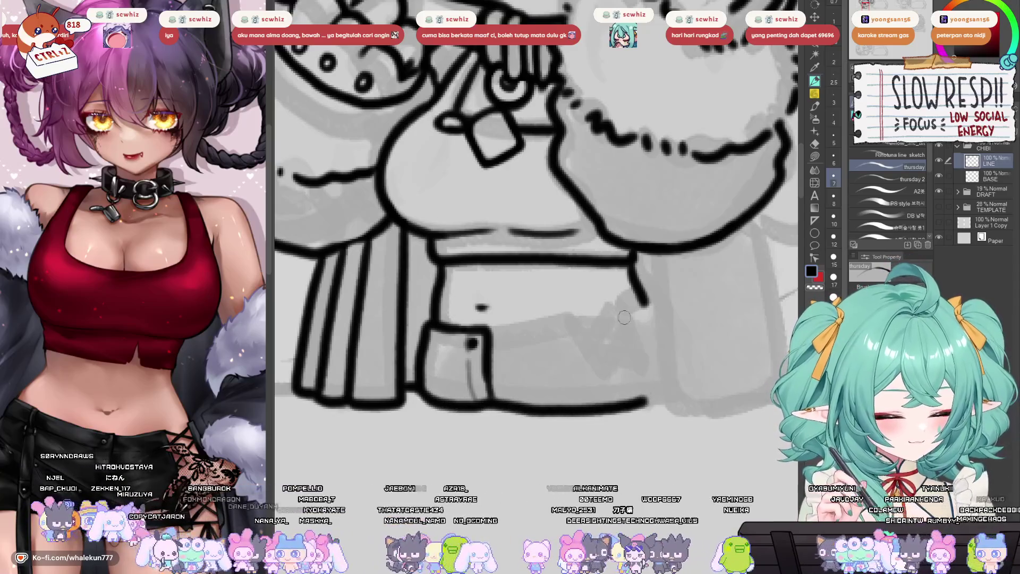
{"action": "key", "text": "ctrl+z"}
{"action": "mouse_move", "coordinate": [419, 387]}
{"action": "left_mouse_down"}
{"action": "mouse_move", "coordinate": [433, 399]}
{"action": "mouse_move", "coordinate": [579, 408]}
{"action": "mouse_move", "coordinate": [649, 390]}
{"action": "left_mouse_up"}
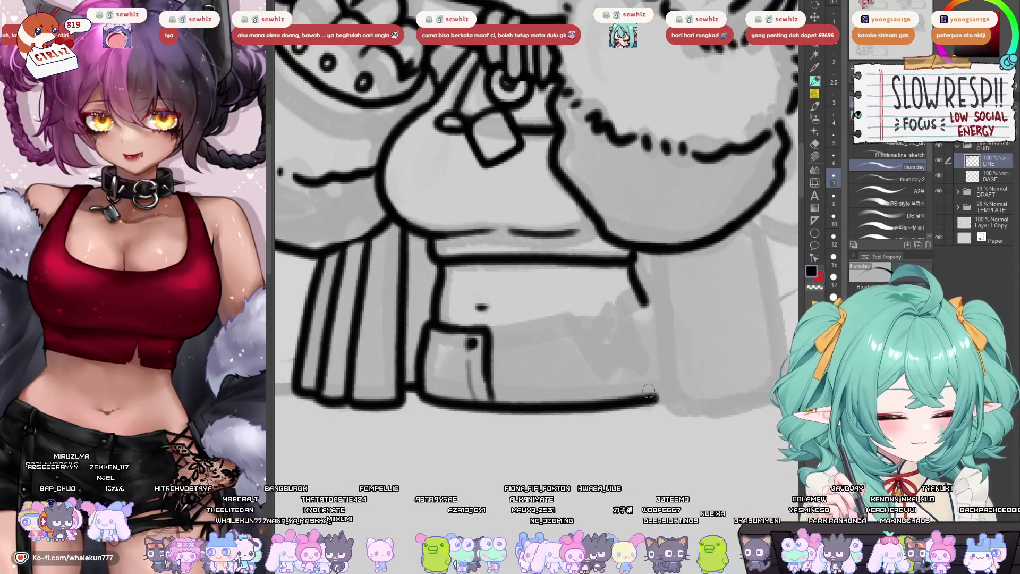
- Ink the waistband across the hips and the right side of the shorts
{"action": "left_click_drag", "start_coordinate": [493, 334], "coordinate": [592, 330]}
{"action": "key", "text": "ctrl+z"}
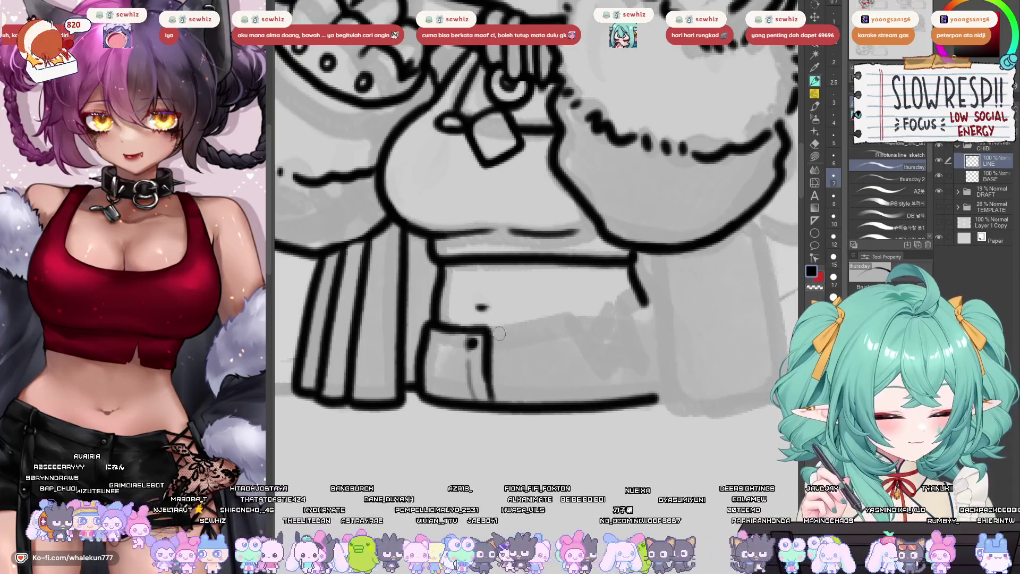
{"action": "left_click_drag", "start_coordinate": [485, 334], "coordinate": [587, 330]}
{"action": "key", "text": "ctrl+z"}
{"action": "key", "text": "ctrl+z"}
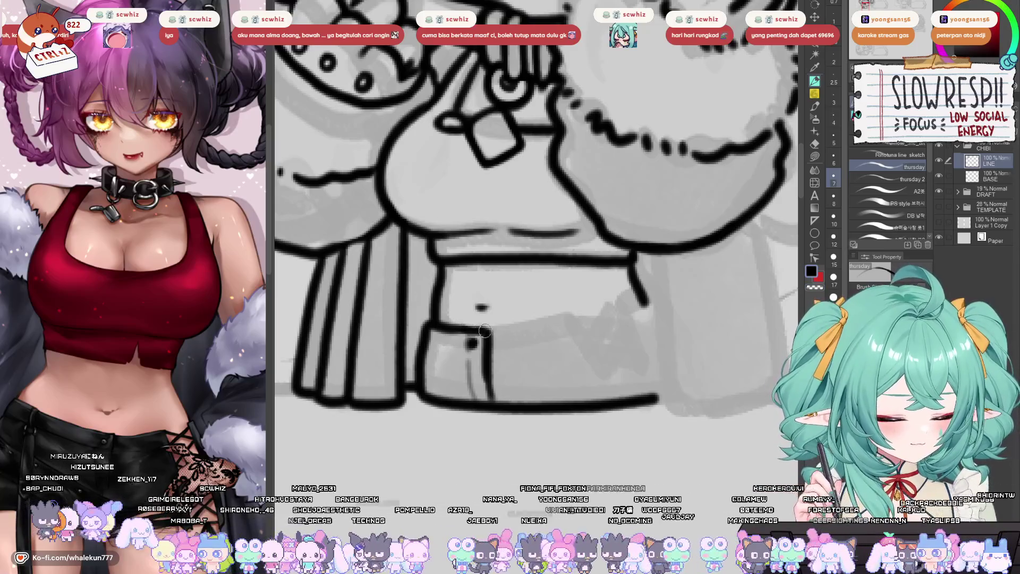
{"action": "mouse_move", "coordinate": [485, 334]}
{"action": "left_mouse_down"}
{"action": "mouse_move", "coordinate": [586, 332]}
{"action": "mouse_move", "coordinate": [589, 402]}
{"action": "left_mouse_up"}
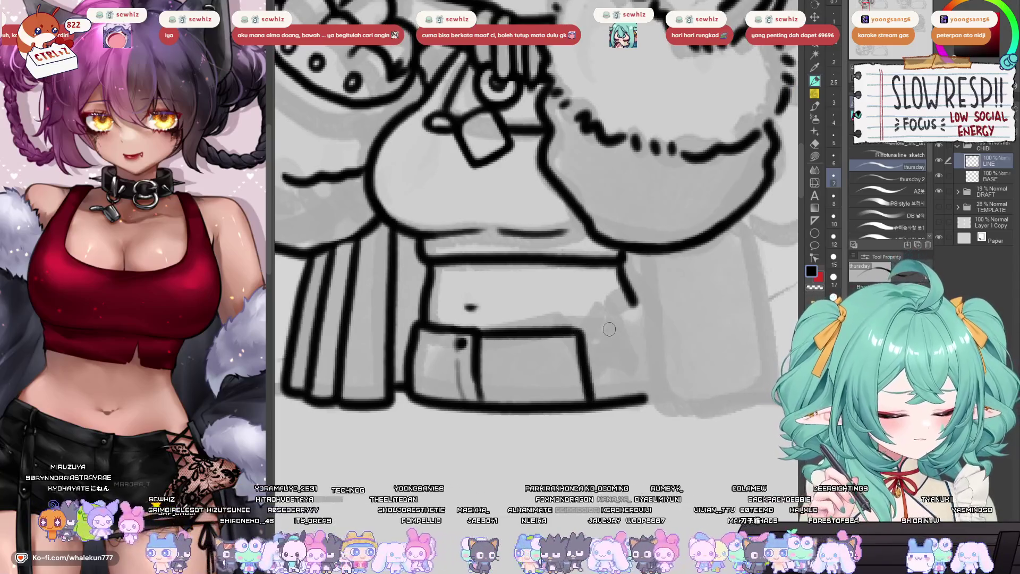
{"action": "left_click_drag", "start_coordinate": [610, 329], "coordinate": [622, 398]}
{"action": "left_click_drag", "start_coordinate": [610, 332], "coordinate": [645, 318]}
{"action": "key", "text": "ctrl+z"}
- Extend the shorts' outline in a mirrored view, then re-ink their lower outer edge
{"action": "key", "text": "h"}
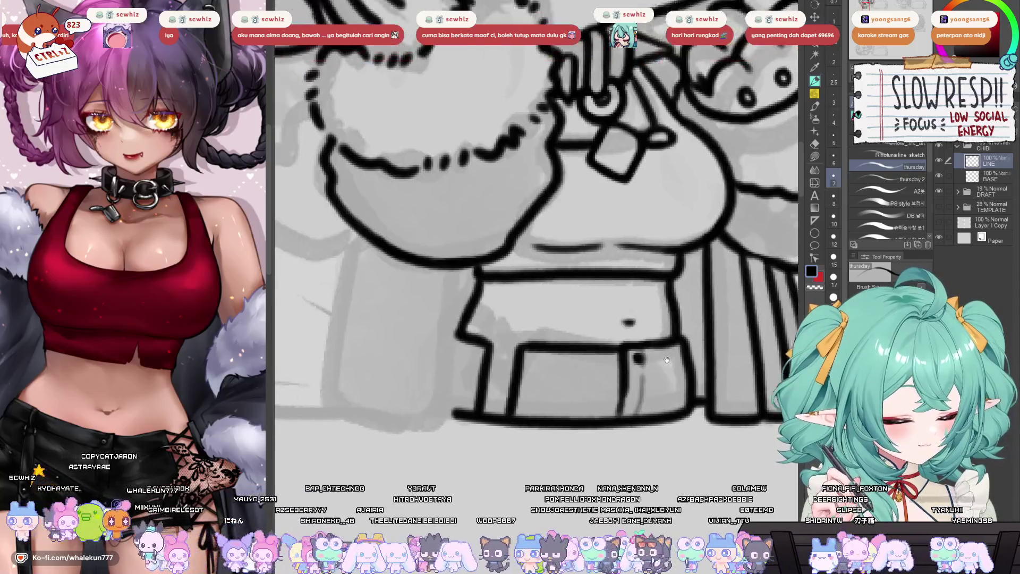
{"action": "mouse_move", "coordinate": [497, 313]}
{"action": "left_mouse_down"}
{"action": "mouse_move", "coordinate": [456, 399]}
{"action": "mouse_move", "coordinate": [452, 434]}
{"action": "mouse_move", "coordinate": [486, 432]}
{"action": "left_mouse_up"}
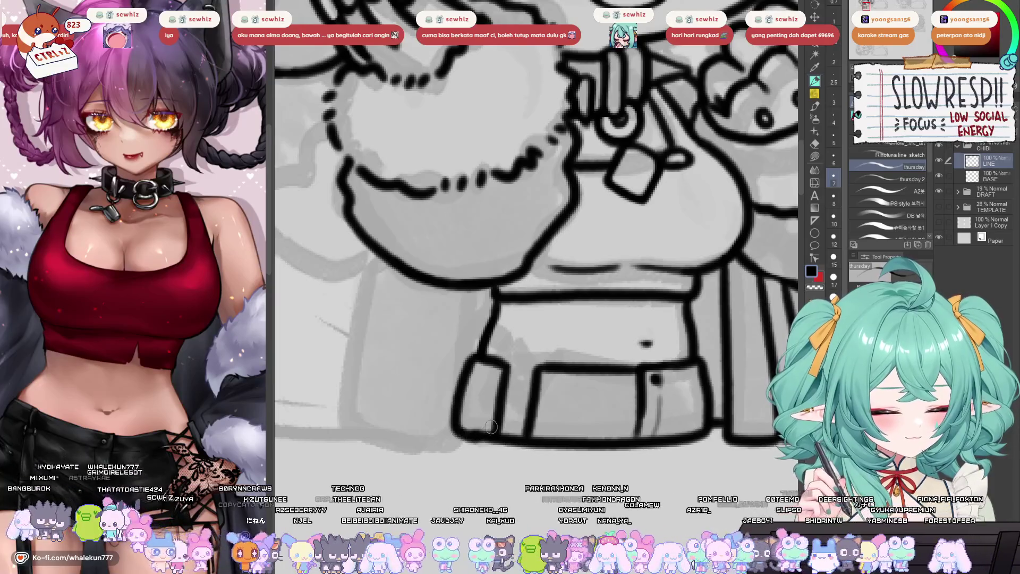
{"action": "key", "text": "h"}
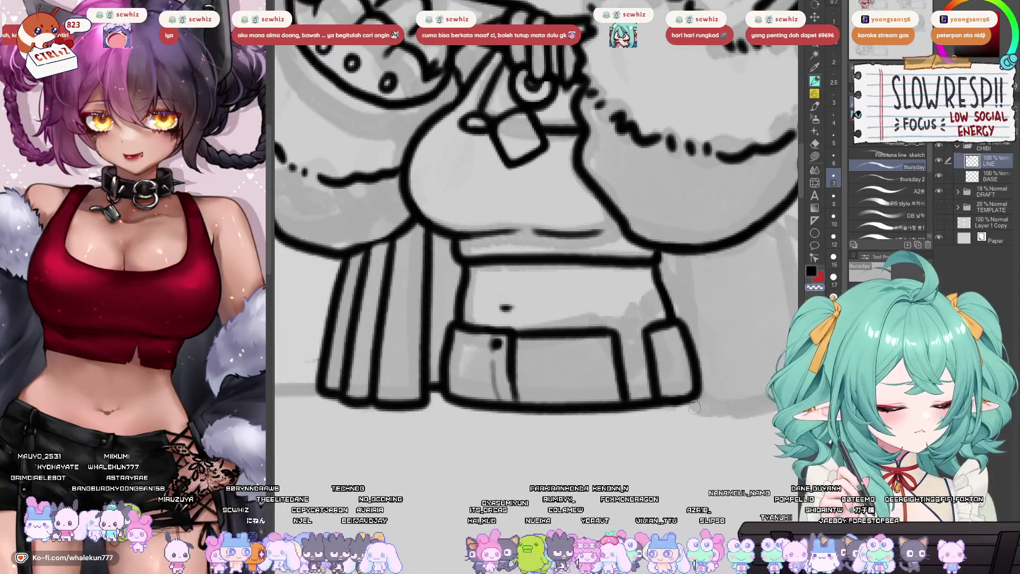
{"action": "mouse_move", "coordinate": [659, 397]}
{"action": "left_mouse_down"}
{"action": "mouse_move", "coordinate": [695, 392]}
{"action": "mouse_move", "coordinate": [668, 374]}
{"action": "mouse_move", "coordinate": [692, 386]}
{"action": "left_mouse_up"}
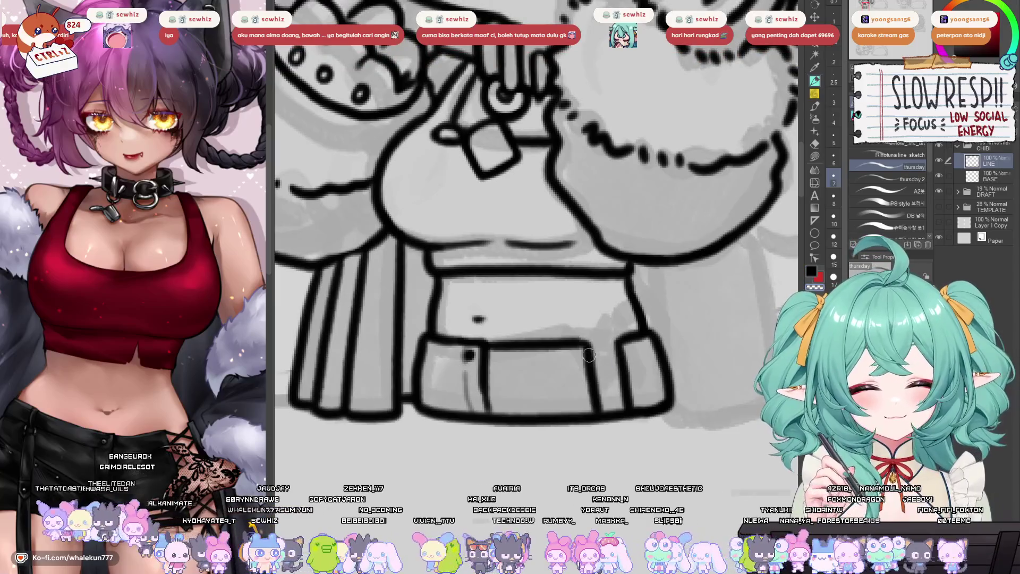
- Draw crossed lacing strokes on the right side of the shorts
{"action": "mouse_move", "coordinate": [584, 357]}
{"action": "left_mouse_down"}
{"action": "mouse_move", "coordinate": [630, 381]}
{"action": "mouse_move", "coordinate": [598, 380]}
{"action": "left_mouse_up"}
{"action": "mouse_move", "coordinate": [626, 348]}
{"action": "left_mouse_down"}
{"action": "mouse_move", "coordinate": [582, 388]}
{"action": "mouse_move", "coordinate": [627, 396]}
{"action": "mouse_move", "coordinate": [611, 366]}
{"action": "mouse_move", "coordinate": [590, 393]}
{"action": "mouse_move", "coordinate": [632, 405]}
{"action": "mouse_move", "coordinate": [590, 412]}
{"action": "mouse_move", "coordinate": [635, 372]}
{"action": "left_mouse_up"}
{"action": "key", "text": "ctrl+z"}
{"action": "left_click_drag", "start_coordinate": [564, 370], "coordinate": [585, 365]}
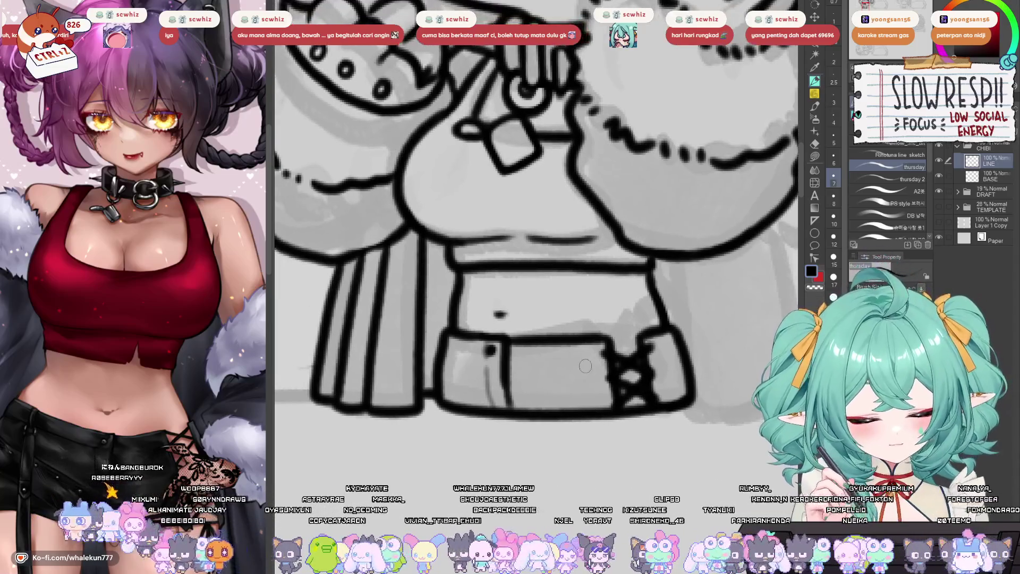
- With a thinner pen, ink a horizontal seam across the pocket using a mirrored view
{"action": "left_click_drag", "start_coordinate": [517, 363], "coordinate": [600, 362]}
{"action": "key", "text": "ctrl+z"}
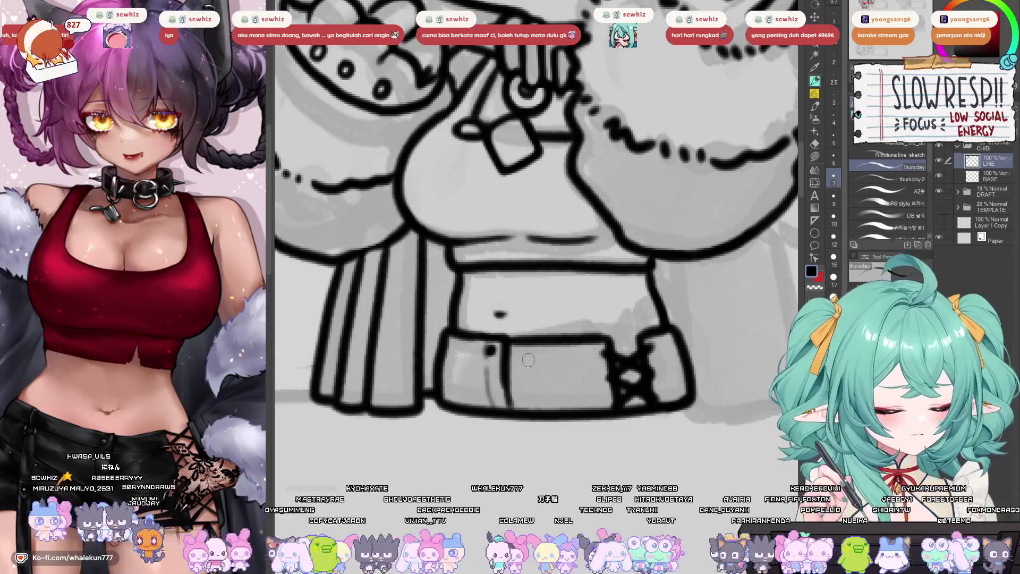
{"action": "key", "text": "bracketleft"}
{"action": "key", "text": "bracketleft"}
{"action": "left_click_drag", "start_coordinate": [515, 361], "coordinate": [605, 362]}
{"action": "key", "text": "h"}
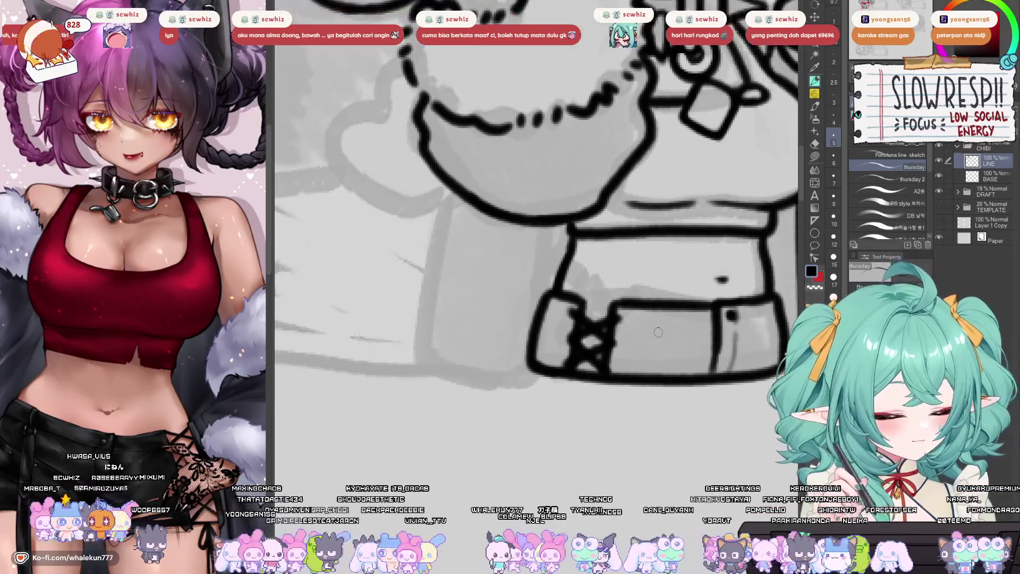
{"action": "key", "text": "ctrl+z"}
{"action": "left_click_drag", "start_coordinate": [625, 328], "coordinate": [711, 329]}
{"action": "key", "text": "ctrl+z"}
{"action": "left_click_drag", "start_coordinate": [618, 330], "coordinate": [701, 331]}
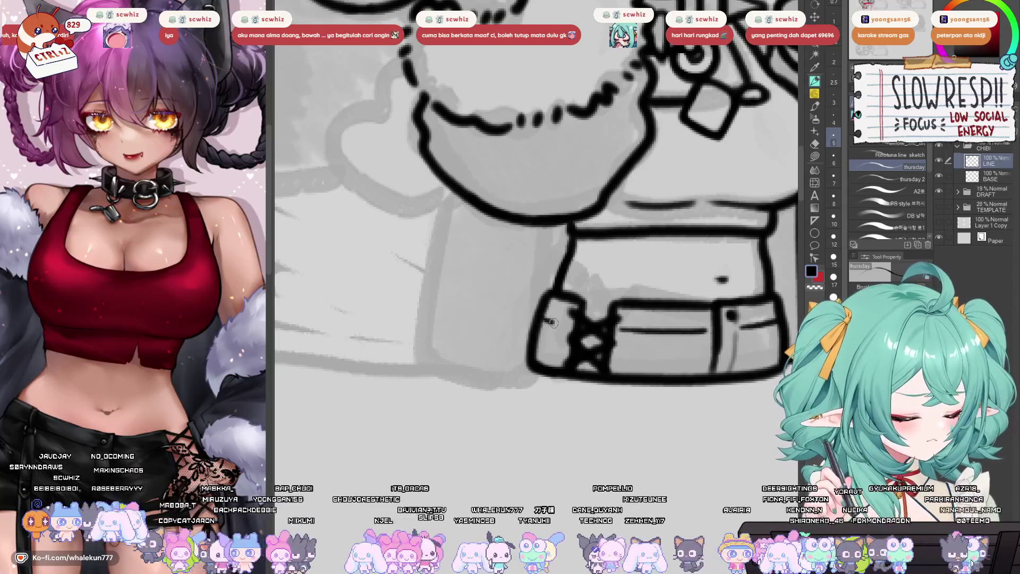
{"action": "key", "text": "h"}
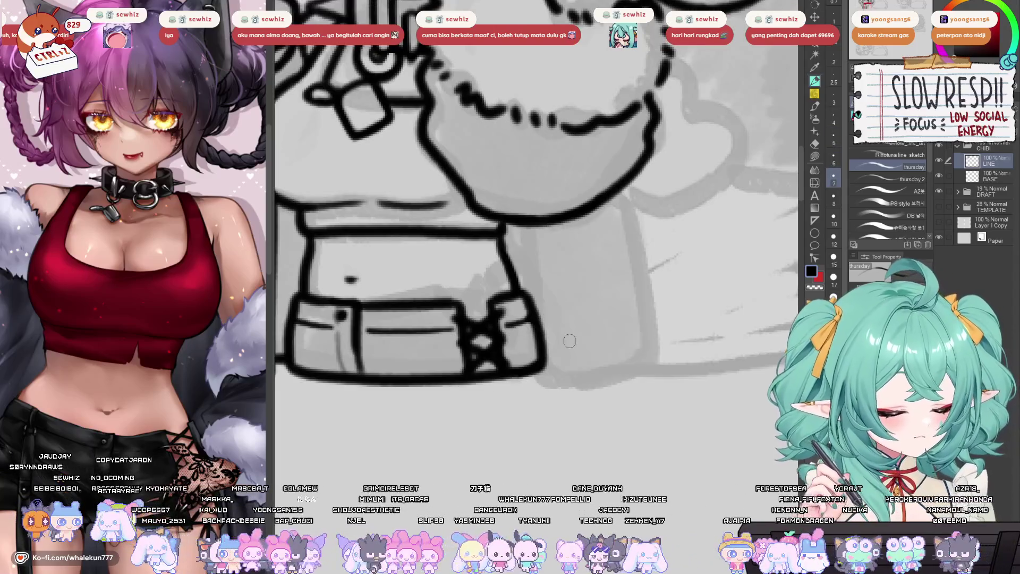
- Add a small mark at the pocket's edge and centre the waistband
{"action": "scroll", "coordinate": [570, 365], "scroll_direction": "down", "scroll_amount": 3}
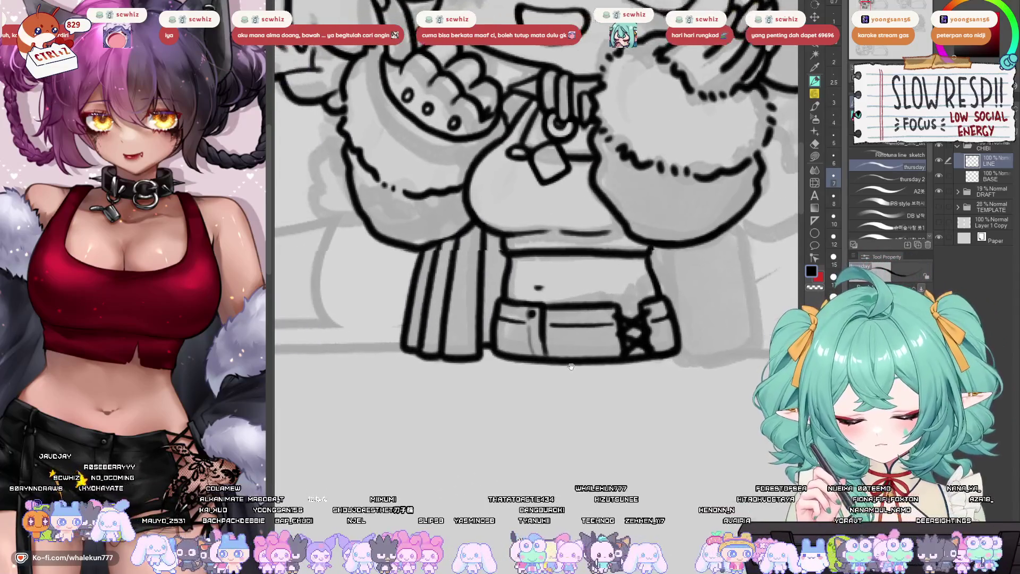
{"action": "scroll", "coordinate": [501, 297], "scroll_direction": "up", "scroll_amount": 3}
{"action": "scroll", "coordinate": [501, 297], "scroll_direction": "down", "scroll_amount": 1}
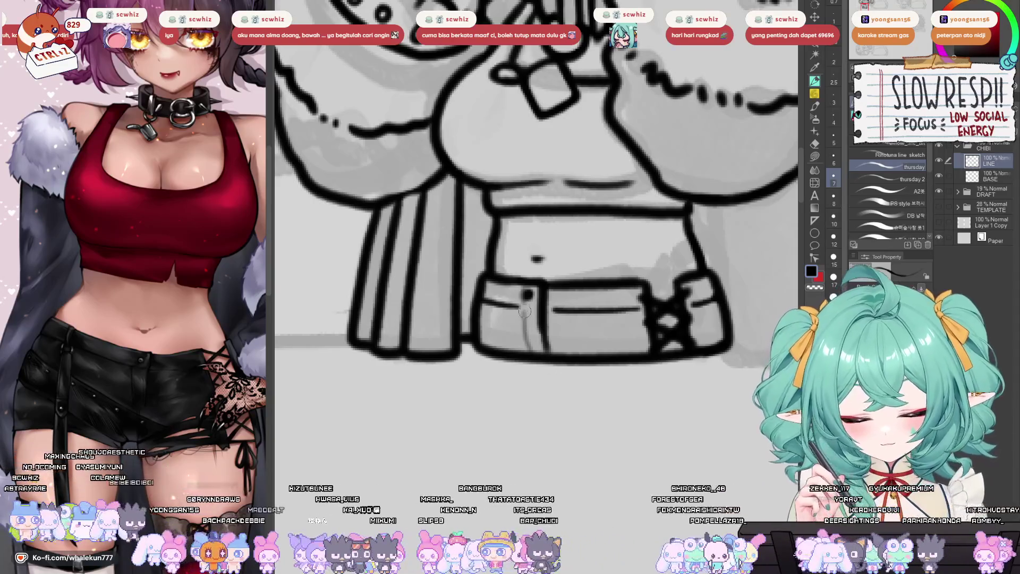
{"action": "mouse_move", "coordinate": [493, 303]}
{"action": "left_mouse_down"}
{"action": "mouse_move", "coordinate": [481, 307]}
{"action": "mouse_move", "coordinate": [498, 296]}
{"action": "left_mouse_up"}
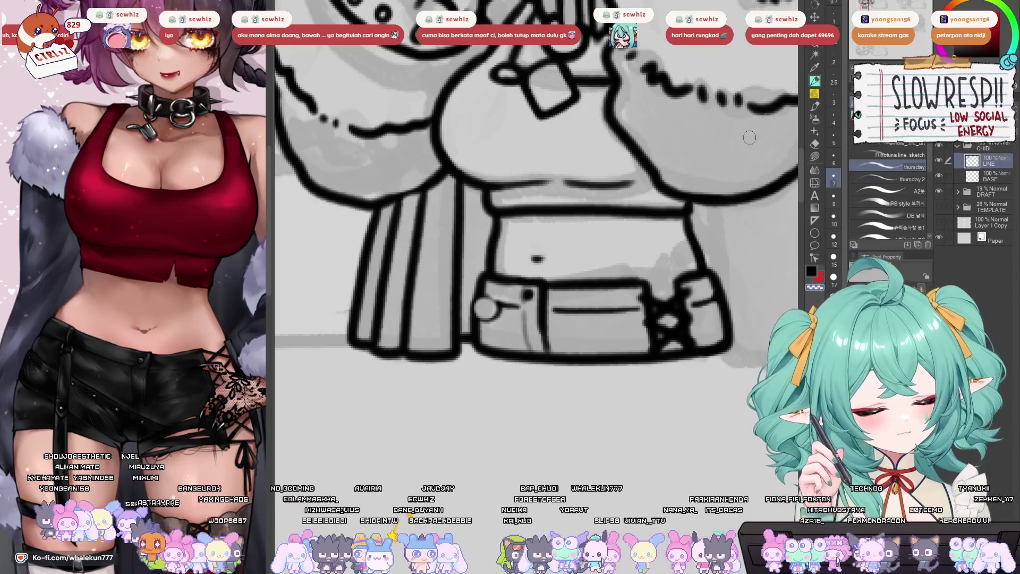
{"action": "left_click_drag", "start_coordinate": [484, 311], "coordinate": [494, 346]}
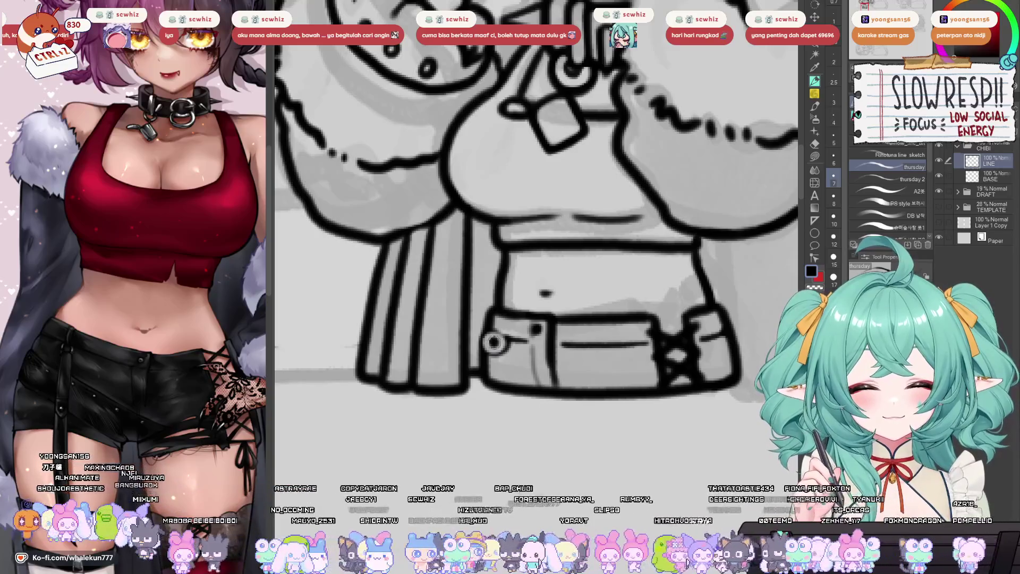
- Ink vertical seam lines below the pocket and thicken the pocket corner and waistband
{"action": "left_click_drag", "start_coordinate": [483, 351], "coordinate": [481, 397]}
{"action": "key", "text": "ctrl+z"}
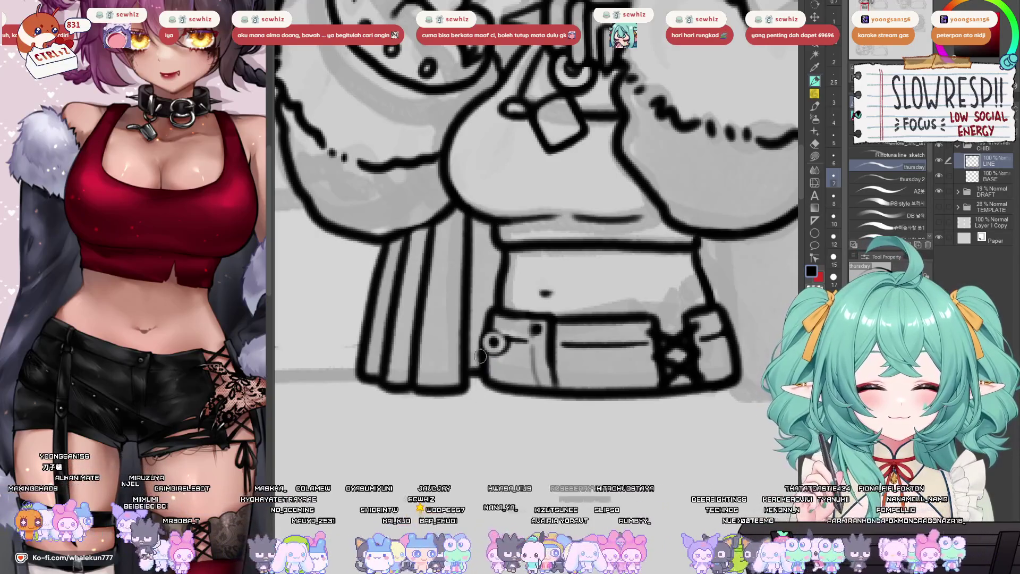
{"action": "left_click_drag", "start_coordinate": [482, 350], "coordinate": [480, 398]}
{"action": "key", "text": "ctrl+z"}
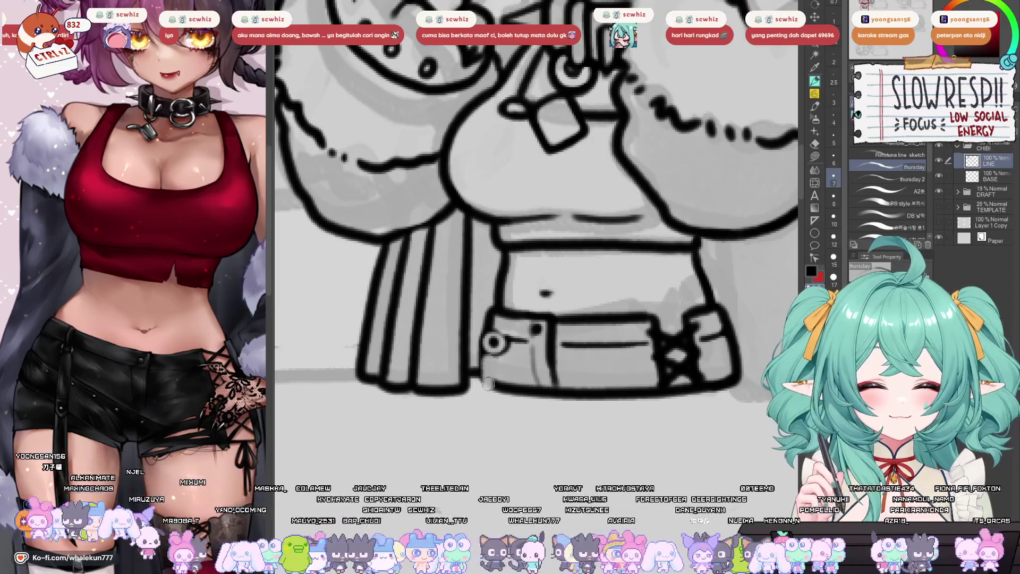
{"action": "left_click_drag", "start_coordinate": [483, 348], "coordinate": [481, 397]}
{"action": "left_click_drag", "start_coordinate": [503, 357], "coordinate": [500, 399]}
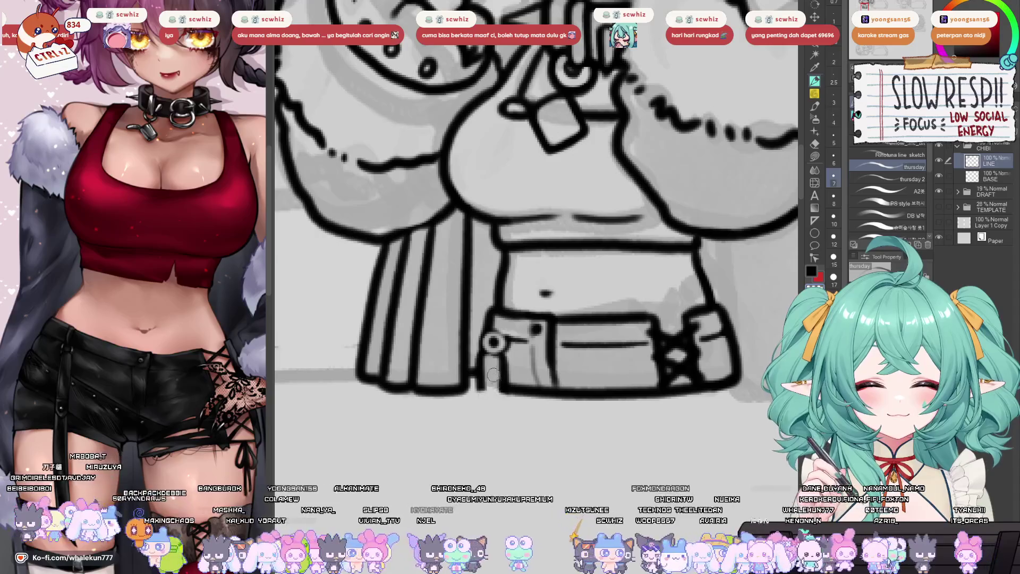
{"action": "mouse_move", "coordinate": [482, 386]}
{"action": "left_mouse_down"}
{"action": "mouse_move", "coordinate": [500, 392]}
{"action": "mouse_move", "coordinate": [484, 390]}
{"action": "mouse_move", "coordinate": [505, 381]}
{"action": "mouse_move", "coordinate": [479, 386]}
{"action": "left_mouse_up"}
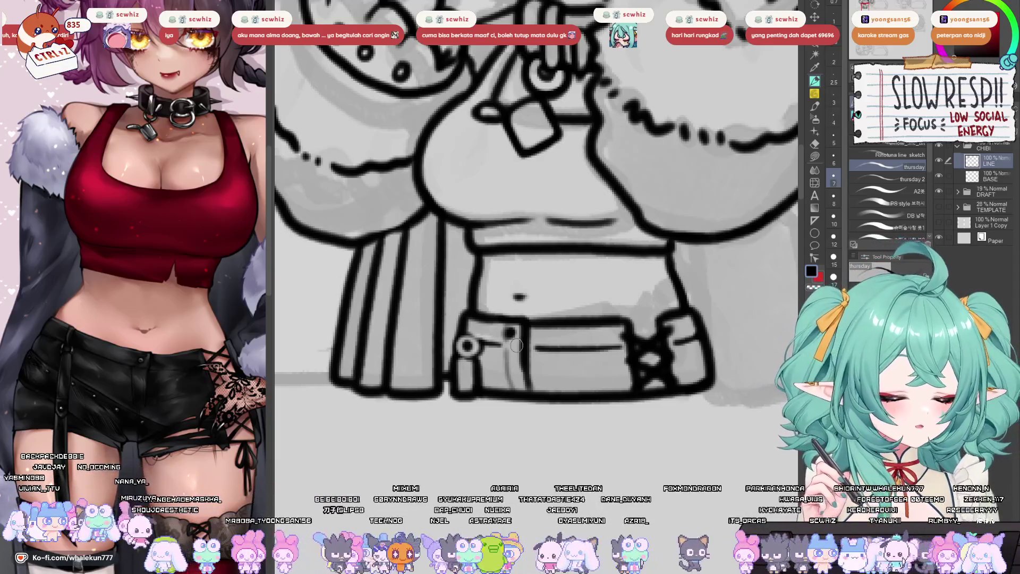
{"action": "scroll", "coordinate": [517, 346], "scroll_direction": "down", "scroll_amount": 5}
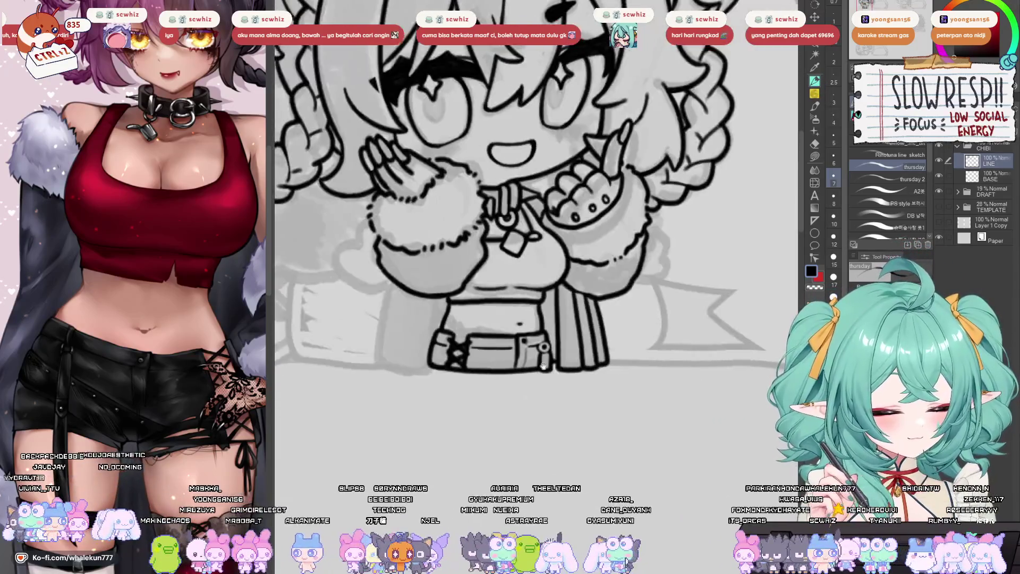
- In a mirrored view, ink the cuff edge and a side line beside the shorts
{"action": "scroll", "coordinate": [543, 366], "scroll_direction": "up", "scroll_amount": 3}
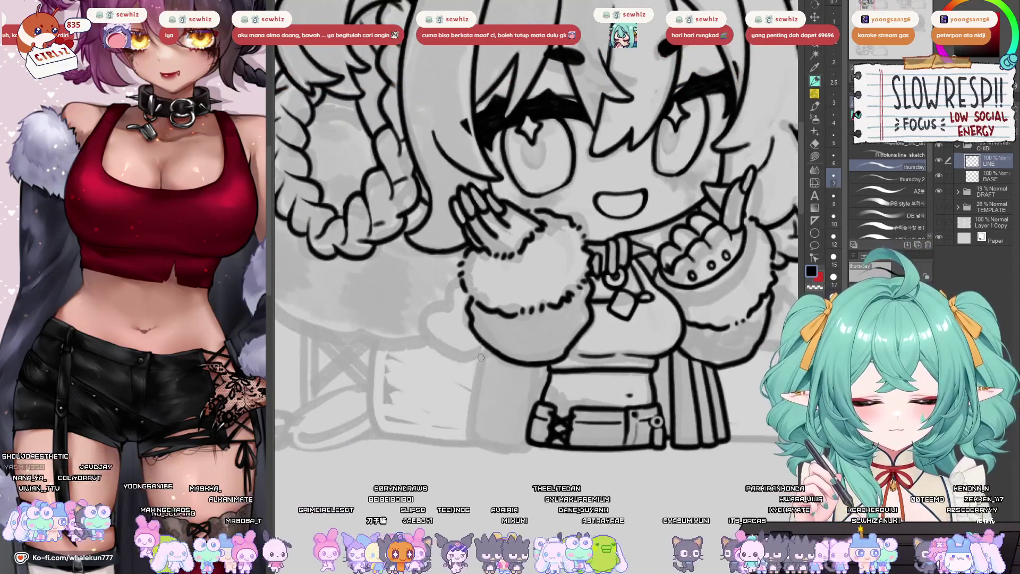
{"action": "key", "text": "h"}
{"action": "key", "text": "h"}
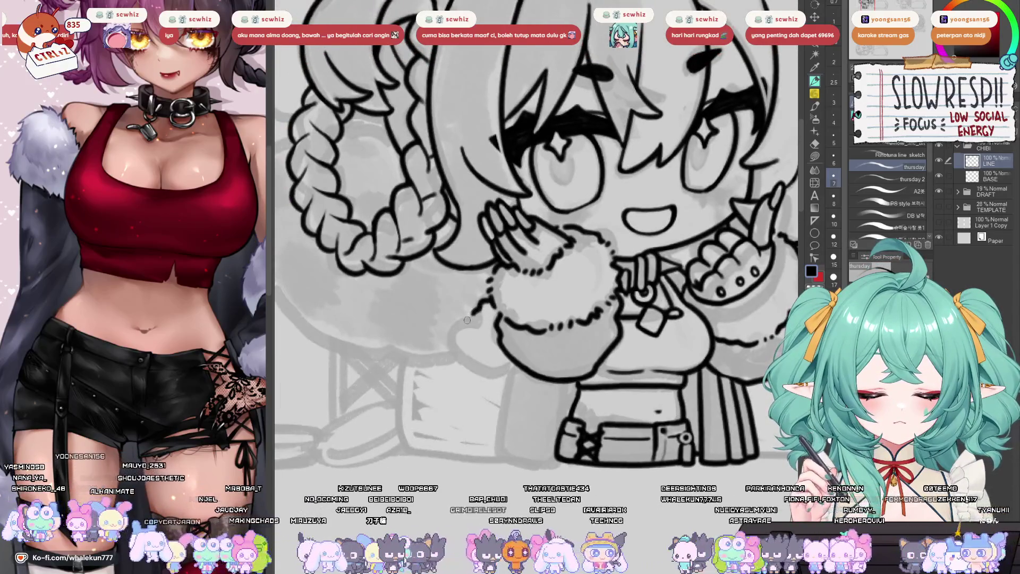
{"action": "mouse_move", "coordinate": [460, 332]}
{"action": "left_mouse_down"}
{"action": "mouse_move", "coordinate": [458, 354]}
{"action": "mouse_move", "coordinate": [483, 375]}
{"action": "left_mouse_up"}
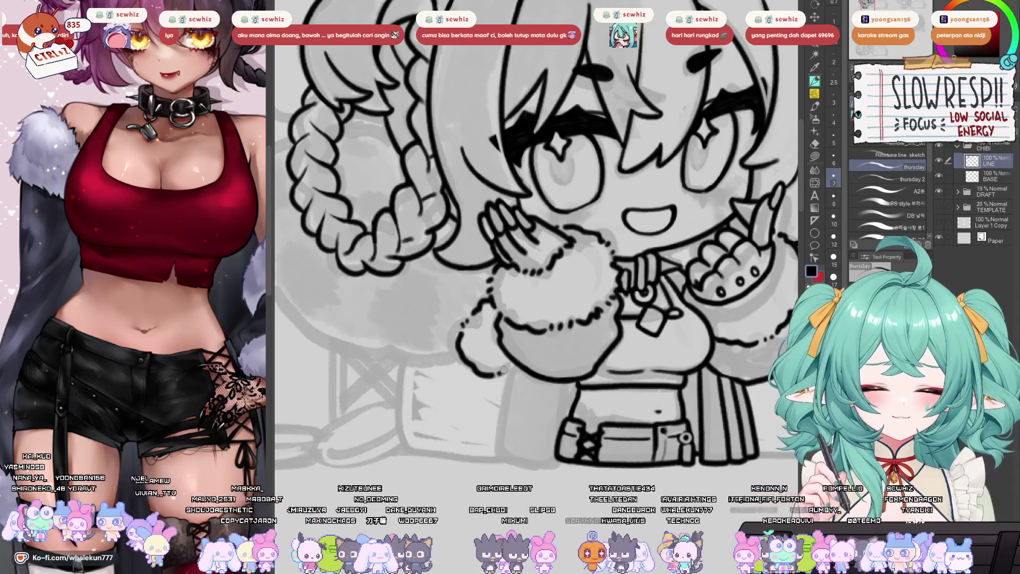
{"action": "key", "text": "h"}
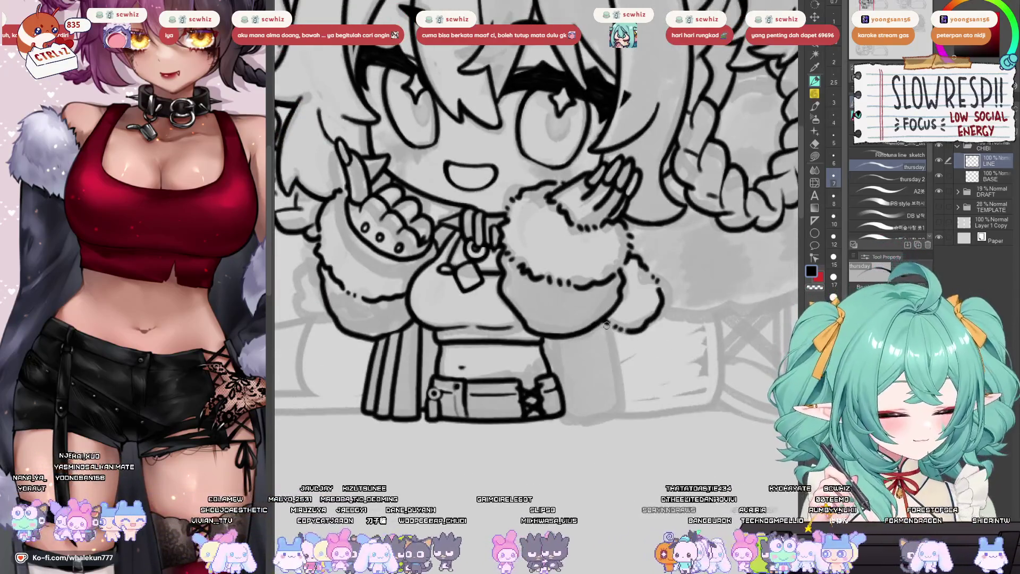
{"action": "mouse_move", "coordinate": [607, 325]}
{"action": "left_mouse_down"}
{"action": "mouse_move", "coordinate": [611, 393]}
{"action": "mouse_move", "coordinate": [627, 414]}
{"action": "mouse_move", "coordinate": [612, 360]}
{"action": "mouse_move", "coordinate": [626, 416]}
{"action": "left_mouse_up"}
{"action": "key", "text": "ctrl+z"}
{"action": "key", "text": "ctrl+z"}
{"action": "key", "text": "h"}
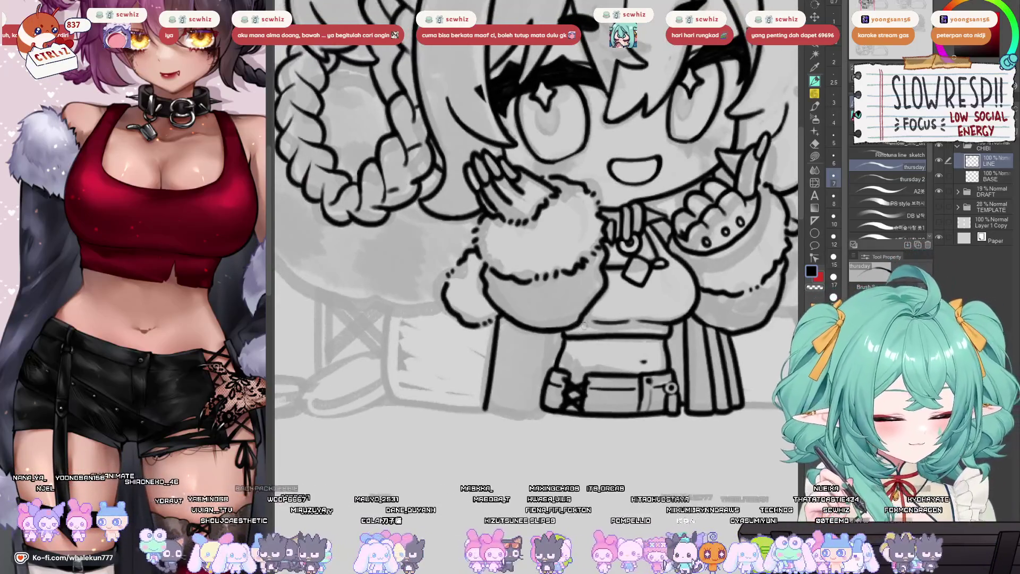
- Redraw the shorts' left and right side lines, compare them mirrored, and erase part of the left one
{"action": "mouse_move", "coordinate": [575, 325]}
{"action": "left_mouse_down"}
{"action": "mouse_move", "coordinate": [570, 413]}
{"action": "mouse_move", "coordinate": [662, 372]}
{"action": "left_mouse_up"}
{"action": "key", "text": "h"}
{"action": "key", "text": "ctrl+z"}
{"action": "key", "text": "ctrl+z"}
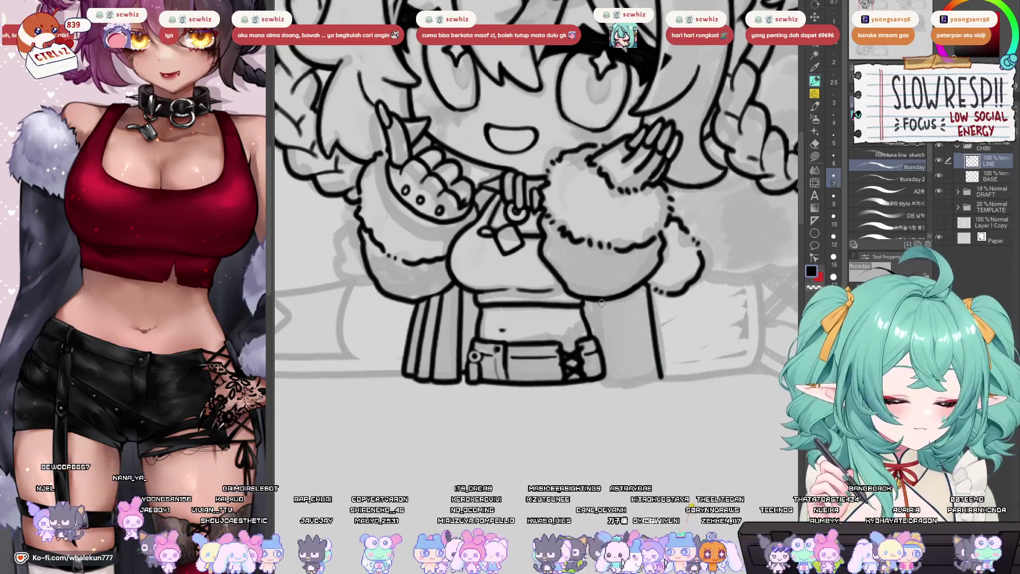
{"action": "left_click_drag", "start_coordinate": [577, 299], "coordinate": [580, 361]}
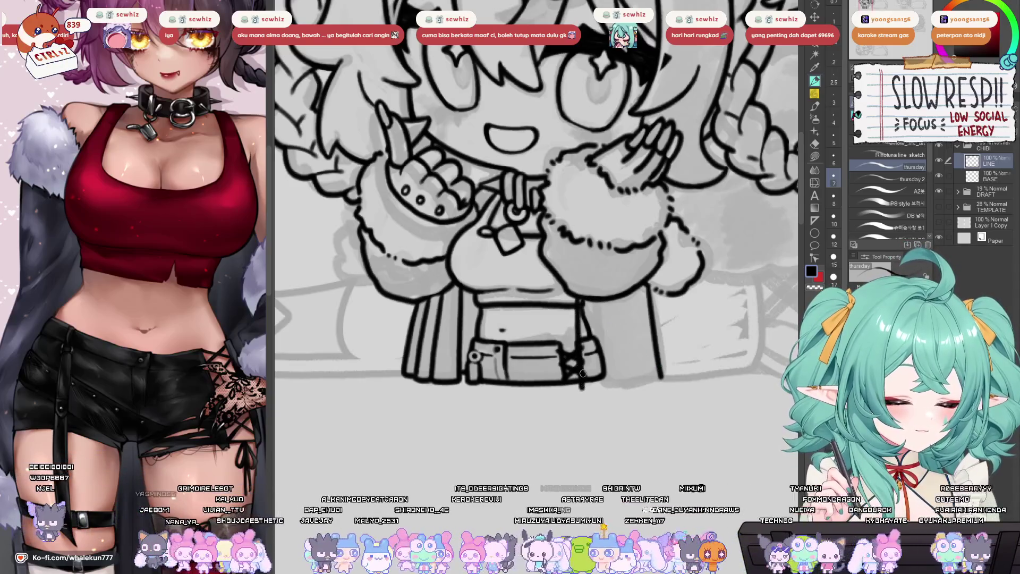
{"action": "key", "text": "h"}
{"action": "key", "text": "e"}
{"action": "left_click_drag", "start_coordinate": [547, 326], "coordinate": [550, 365]}
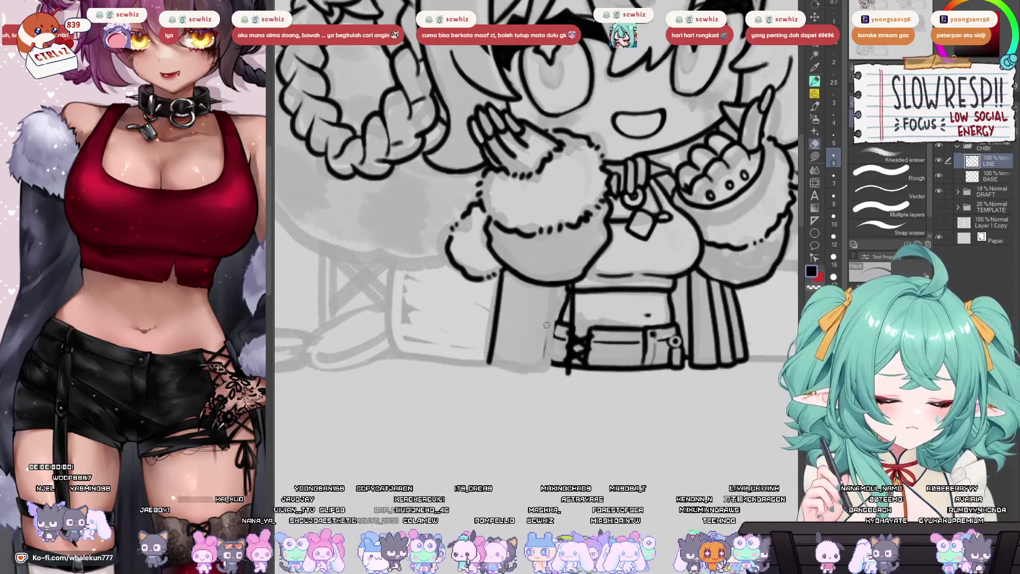
- With a larger eraser, clean stray bits of the shorts' side line and the box's left edge
{"action": "key", "text": "bracketright"}
{"action": "key", "text": "bracketright"}
{"action": "key", "text": "bracketright"}
{"action": "mouse_move", "coordinate": [550, 312]}
{"action": "left_mouse_down"}
{"action": "mouse_move", "coordinate": [558, 329]}
{"action": "mouse_move", "coordinate": [566, 318]}
{"action": "left_mouse_up"}
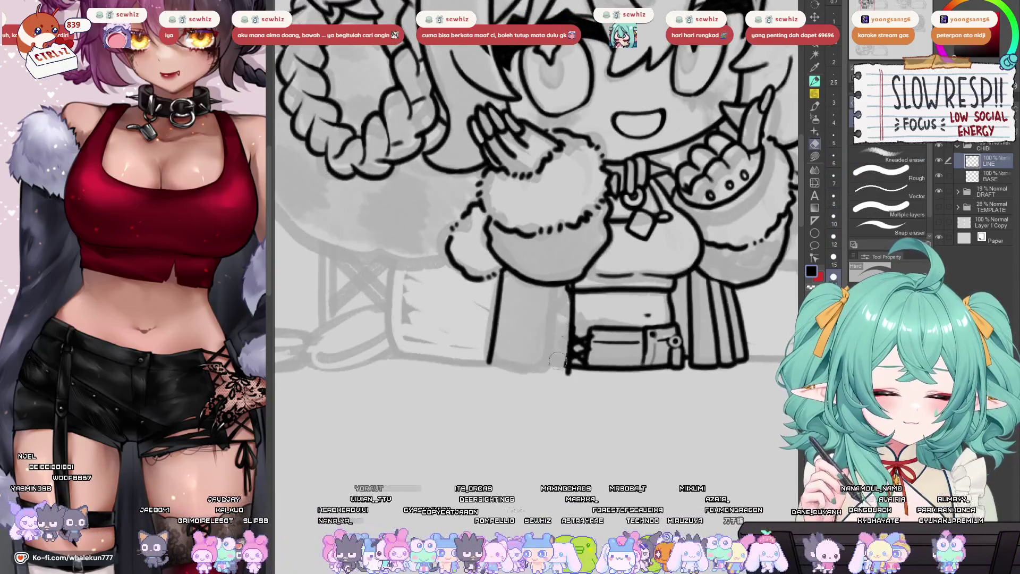
{"action": "key", "text": "h"}
{"action": "scroll", "coordinate": [519, 295], "scroll_direction": "up", "scroll_amount": 2}
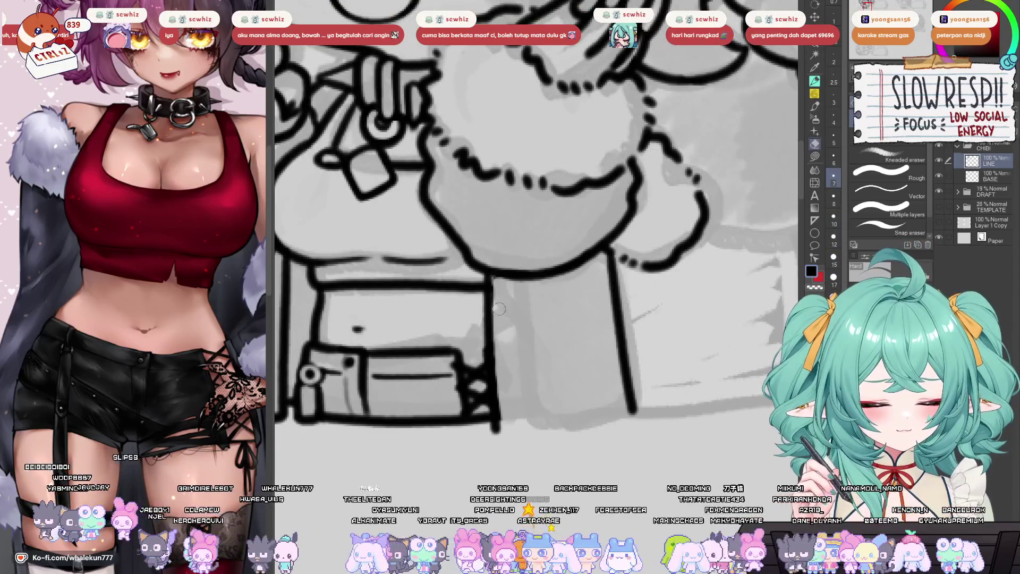
{"action": "left_click_drag", "start_coordinate": [497, 279], "coordinate": [499, 324]}
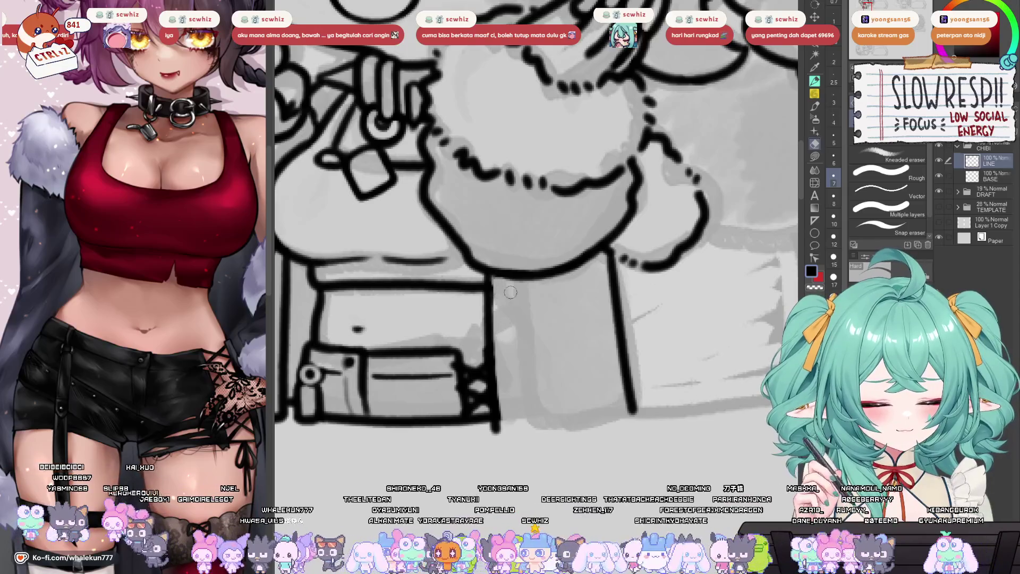
{"action": "key", "text": "h"}
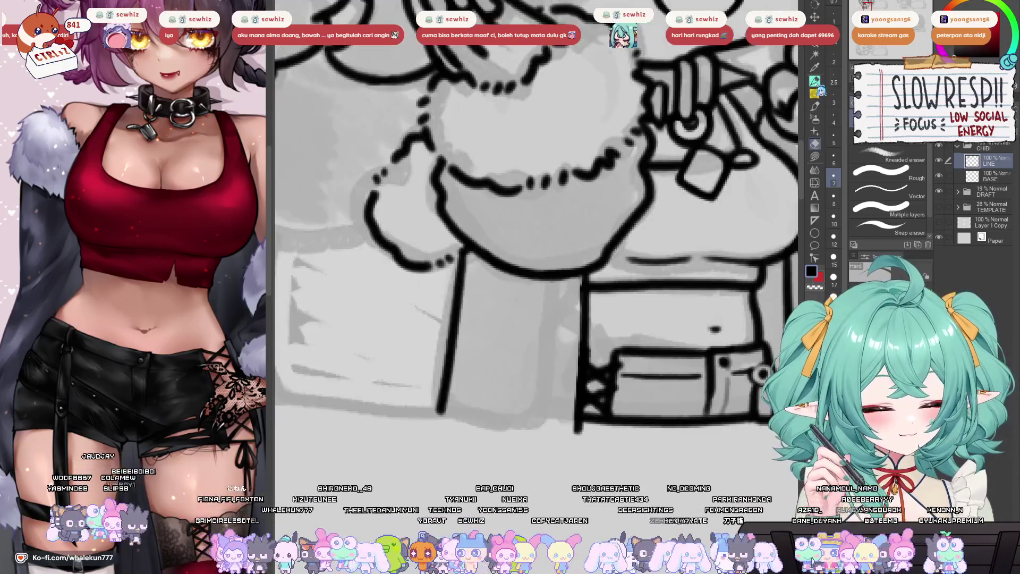
{"action": "key", "text": "p"}
{"action": "key", "text": "h"}
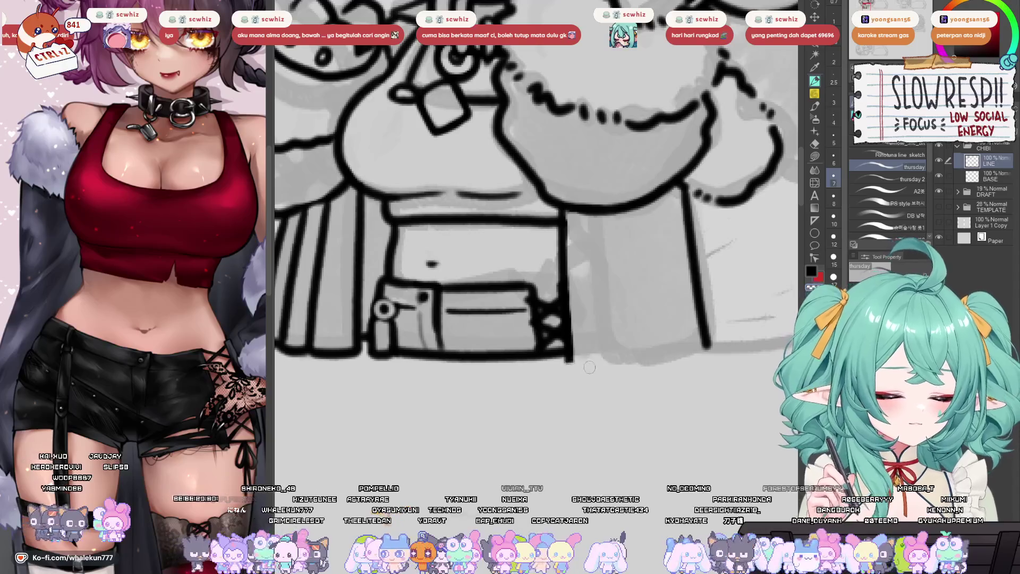
- Ink the bottom edge of the box and try a vertical line under the torso
{"action": "mouse_move", "coordinate": [564, 355]}
{"action": "left_mouse_down"}
{"action": "mouse_move", "coordinate": [669, 357]}
{"action": "mouse_move", "coordinate": [717, 341]}
{"action": "left_mouse_up"}
{"action": "scroll", "coordinate": [692, 319], "scroll_direction": "down", "scroll_amount": 3}
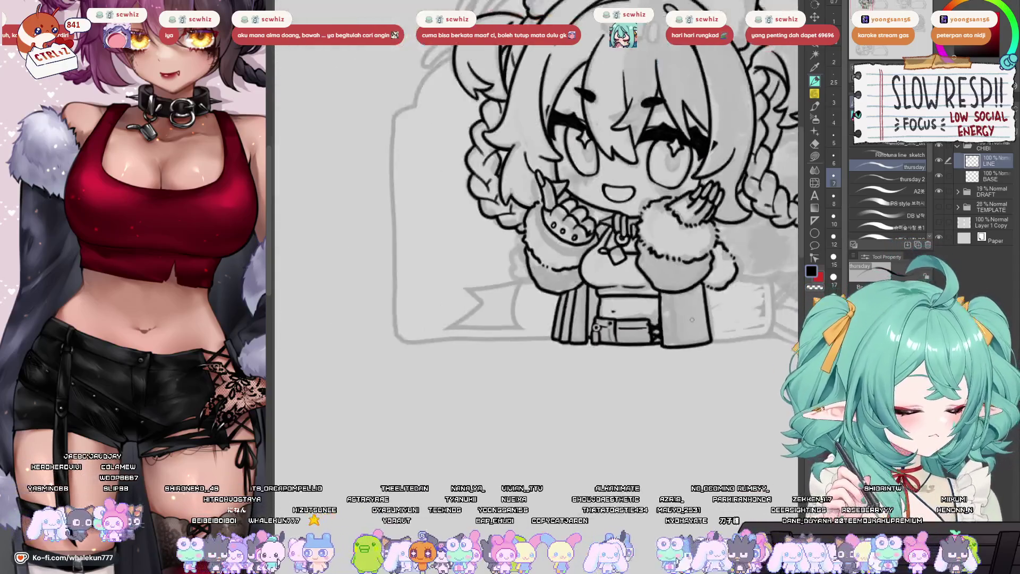
{"action": "scroll", "coordinate": [691, 319], "scroll_direction": "up", "scroll_amount": 1}
{"action": "scroll", "coordinate": [636, 318], "scroll_direction": "up", "scroll_amount": 3}
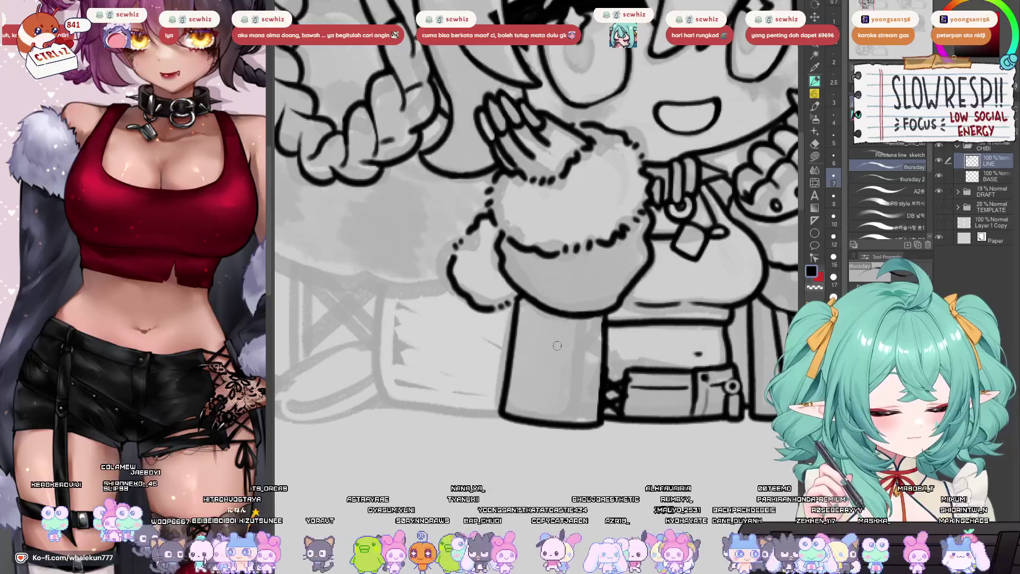
{"action": "left_click_drag", "start_coordinate": [566, 320], "coordinate": [562, 425]}
{"action": "key", "text": "ctrl+z"}
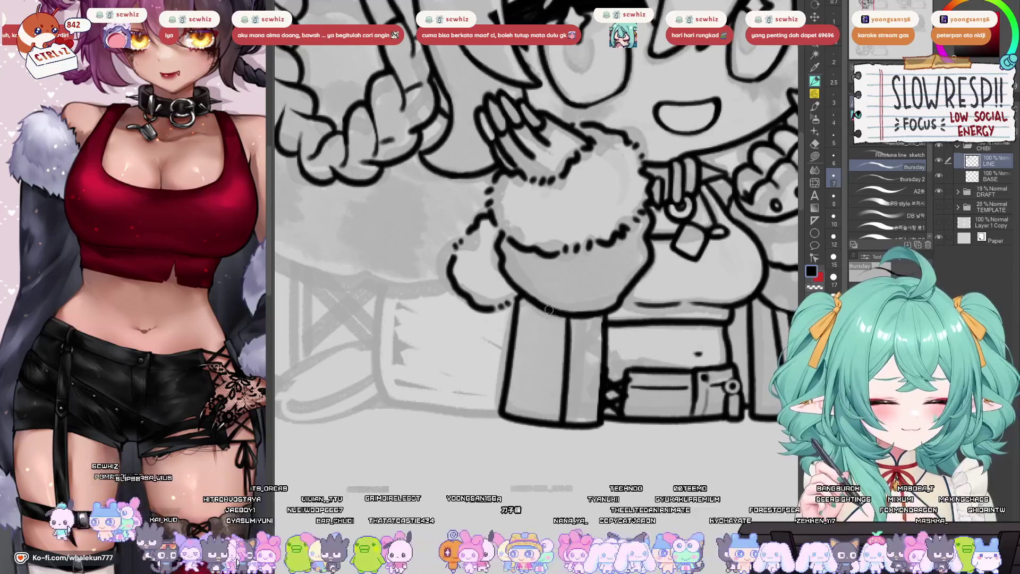
{"action": "left_click_drag", "start_coordinate": [549, 310], "coordinate": [541, 421]}
{"action": "key", "text": "ctrl+z"}
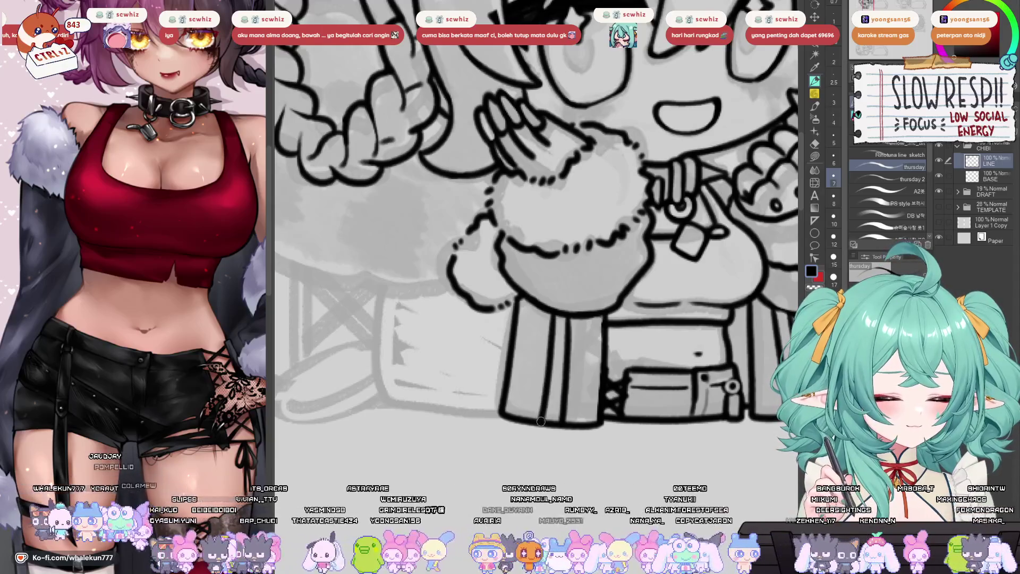
{"action": "key", "text": "h"}
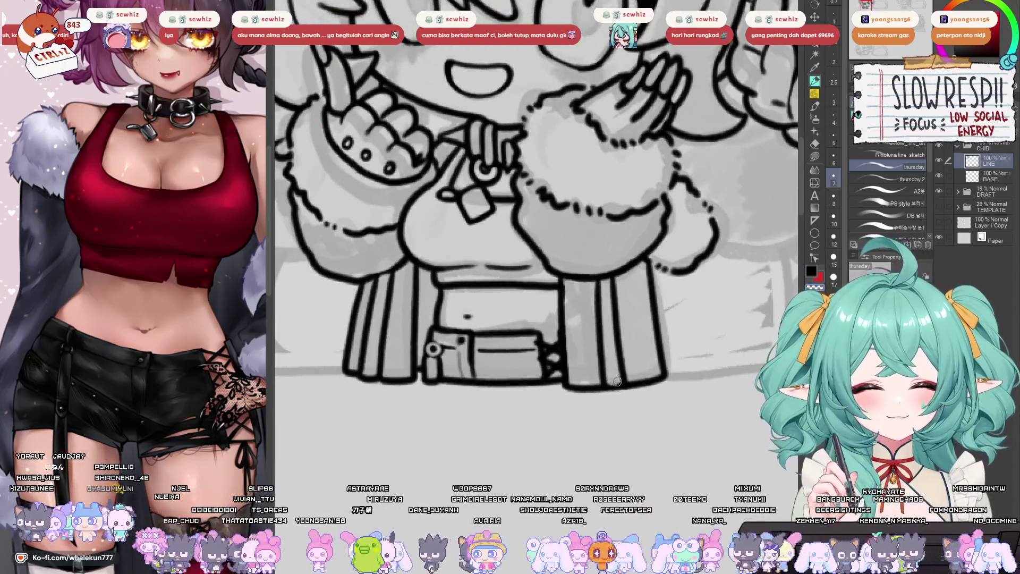
- Pan and zoom around the figure, checking the drawing in a mirrored view
{"action": "scroll", "coordinate": [621, 372], "scroll_direction": "up", "scroll_amount": 1}
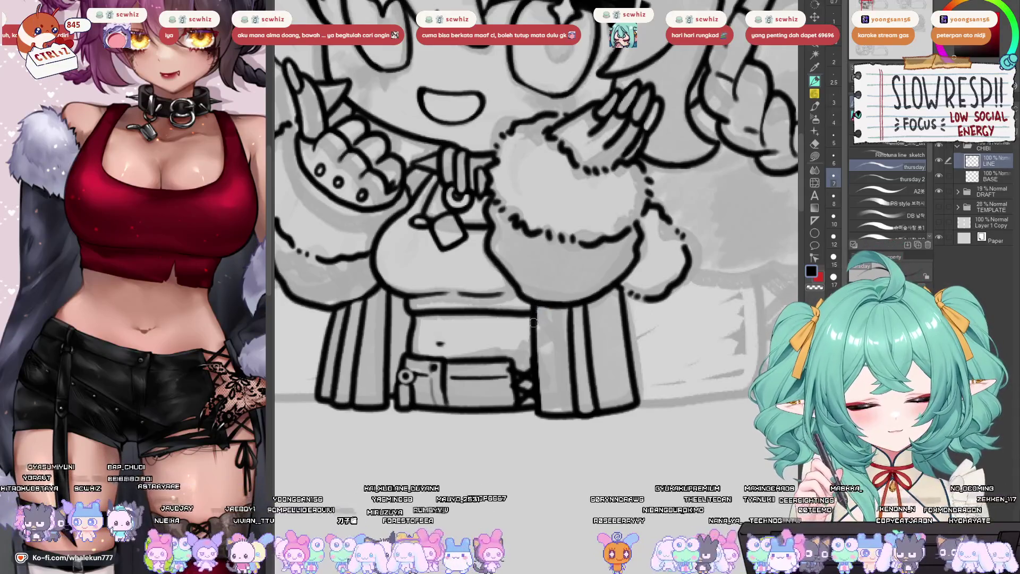
{"action": "scroll", "coordinate": [567, 302], "scroll_direction": "down", "scroll_amount": 2}
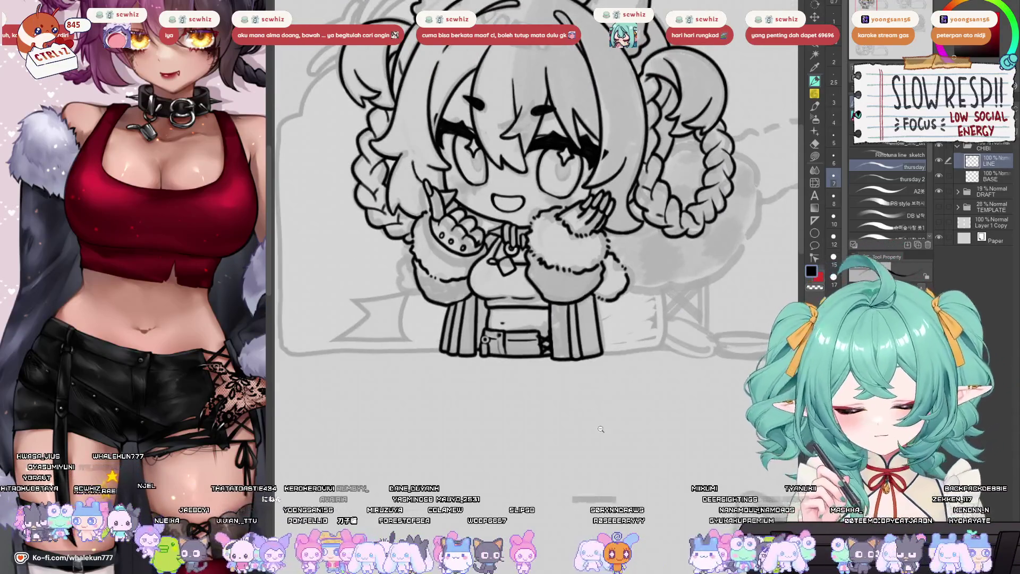
{"action": "scroll", "coordinate": [600, 428], "scroll_direction": "down", "scroll_amount": 1}
{"action": "scroll", "coordinate": [593, 376], "scroll_direction": "up", "scroll_amount": 4}
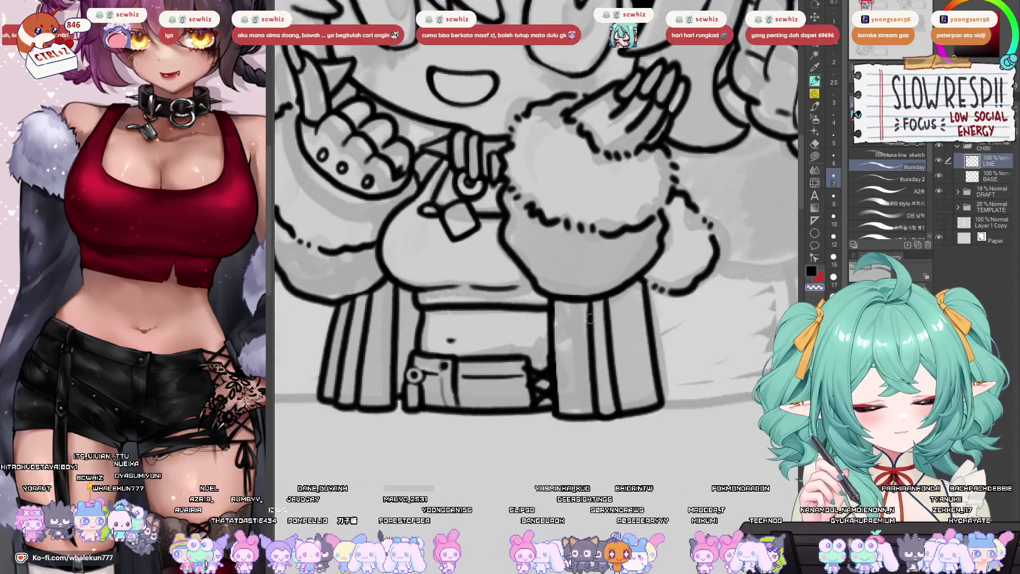
{"action": "left_click_drag", "start_coordinate": [616, 318], "coordinate": [562, 377]}
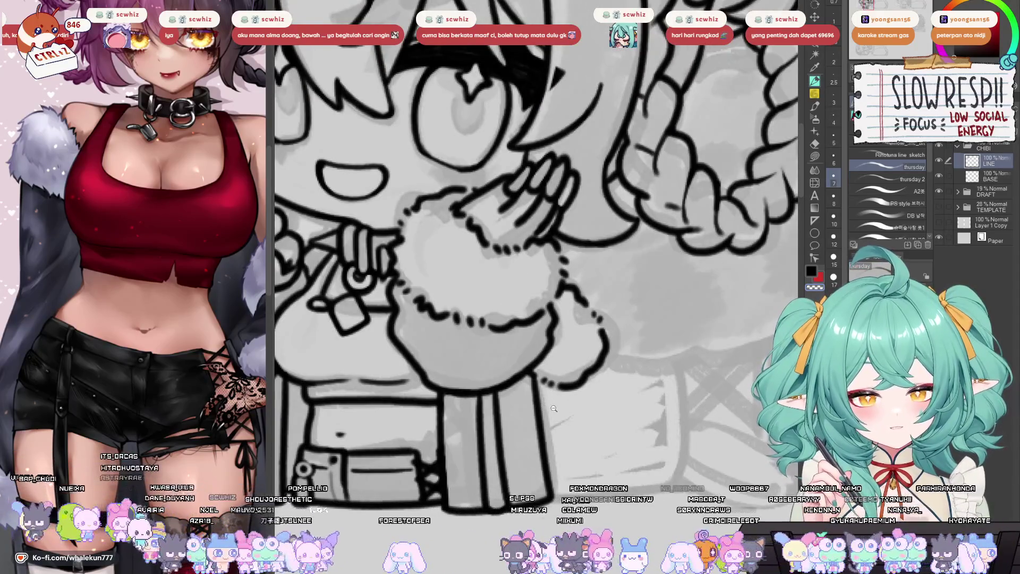
{"action": "scroll", "coordinate": [554, 408], "scroll_direction": "down", "scroll_amount": 2}
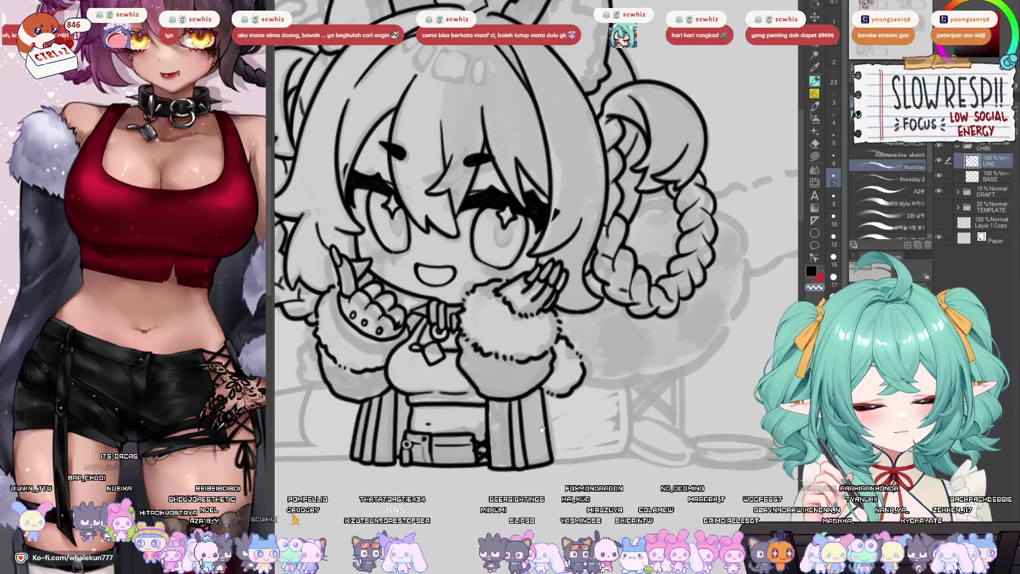
{"action": "mouse_move", "coordinate": [524, 456]}
{"action": "left_mouse_down"}
{"action": "mouse_move", "coordinate": [549, 424]}
{"action": "mouse_move", "coordinate": [646, 393]}
{"action": "mouse_move", "coordinate": [663, 406]}
{"action": "left_mouse_up"}
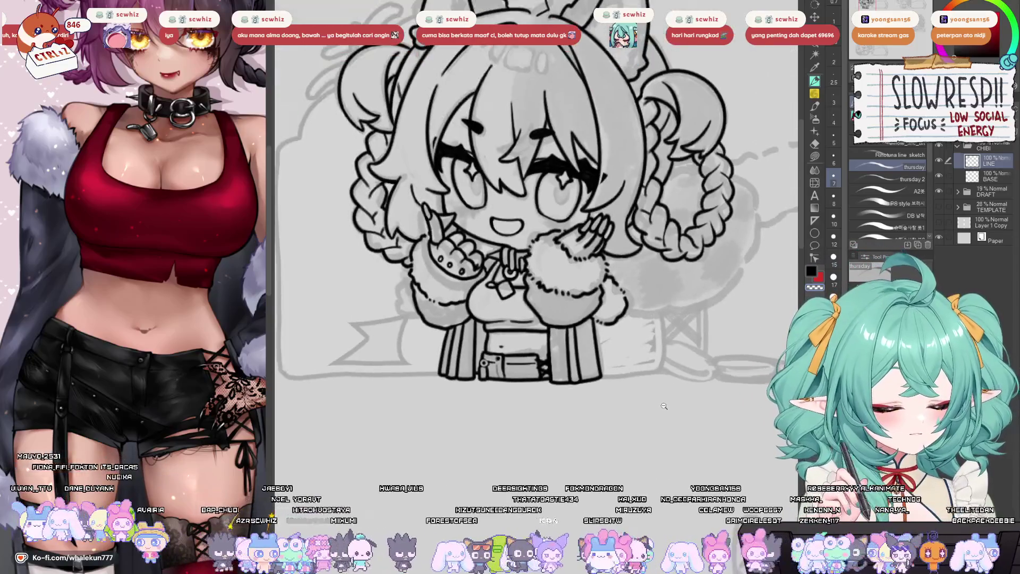
{"action": "key", "text": "h"}
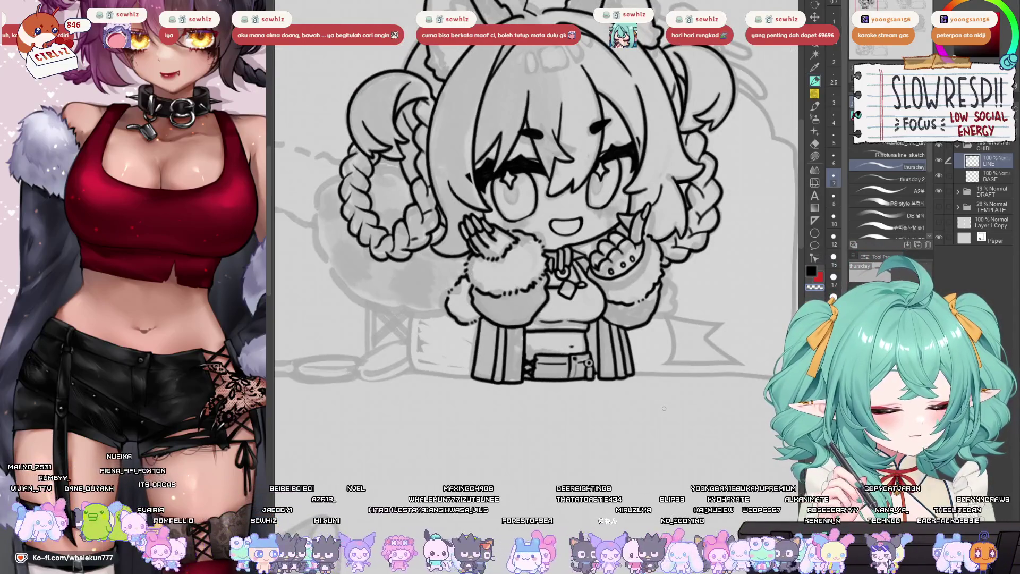
{"action": "key", "text": "h"}
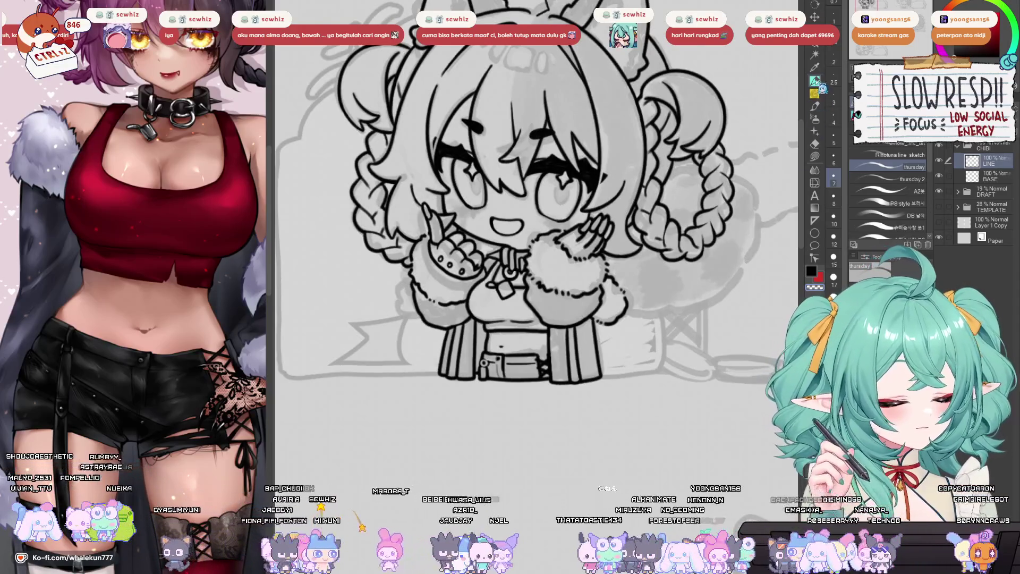
- Fit the character in the window and ink a long curved line around the right braid
{"action": "left_click_drag", "start_coordinate": [662, 408], "coordinate": [647, 411]}
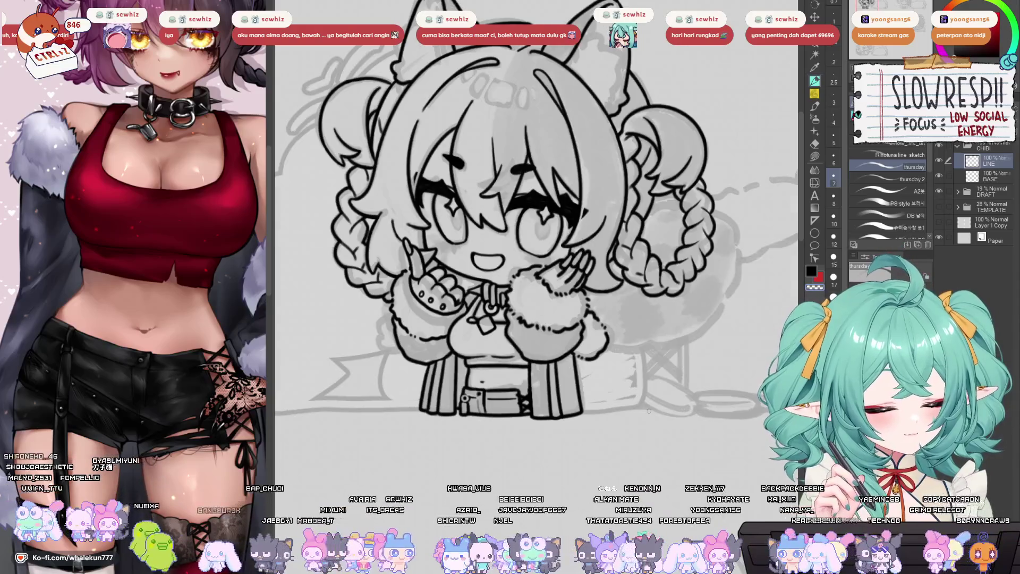
{"action": "scroll", "coordinate": [547, 284], "scroll_direction": "up", "scroll_amount": 3}
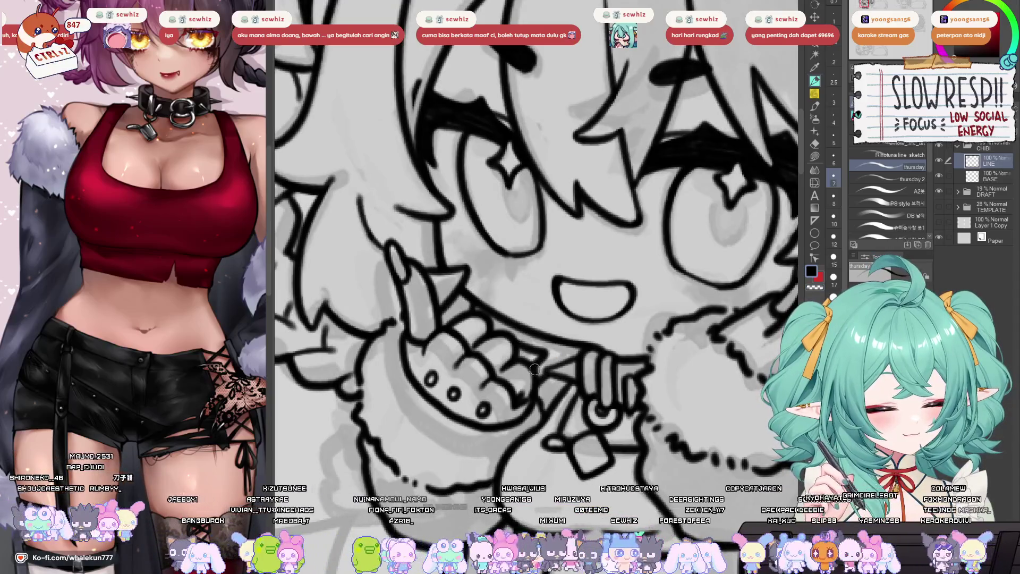
{"action": "key", "text": "ctrl+0"}
{"action": "scroll", "coordinate": [623, 283], "scroll_direction": "up", "scroll_amount": 5}
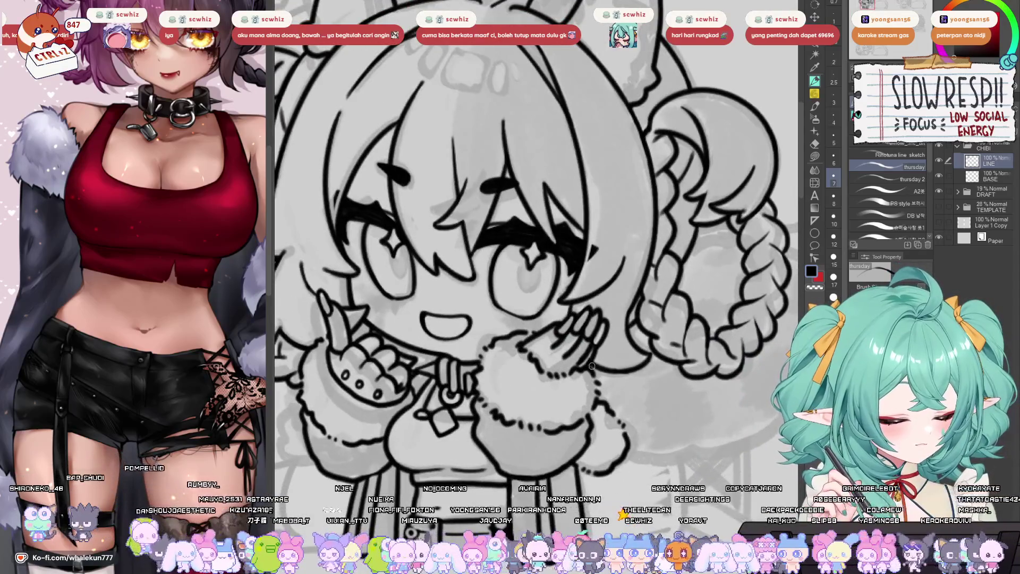
{"action": "key", "text": "ctrl+0"}
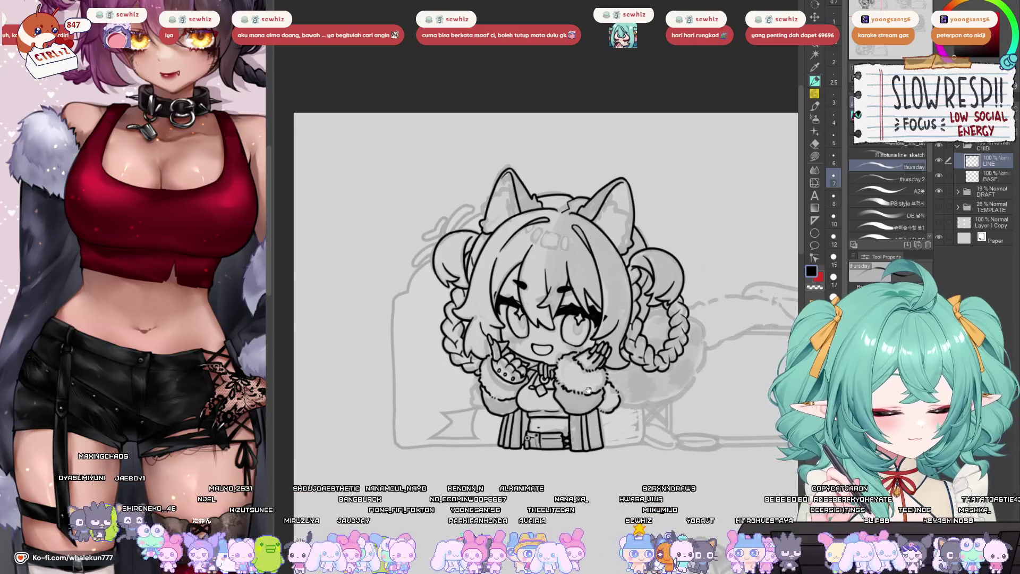
{"action": "left_click_drag", "start_coordinate": [594, 365], "coordinate": [506, 351]}
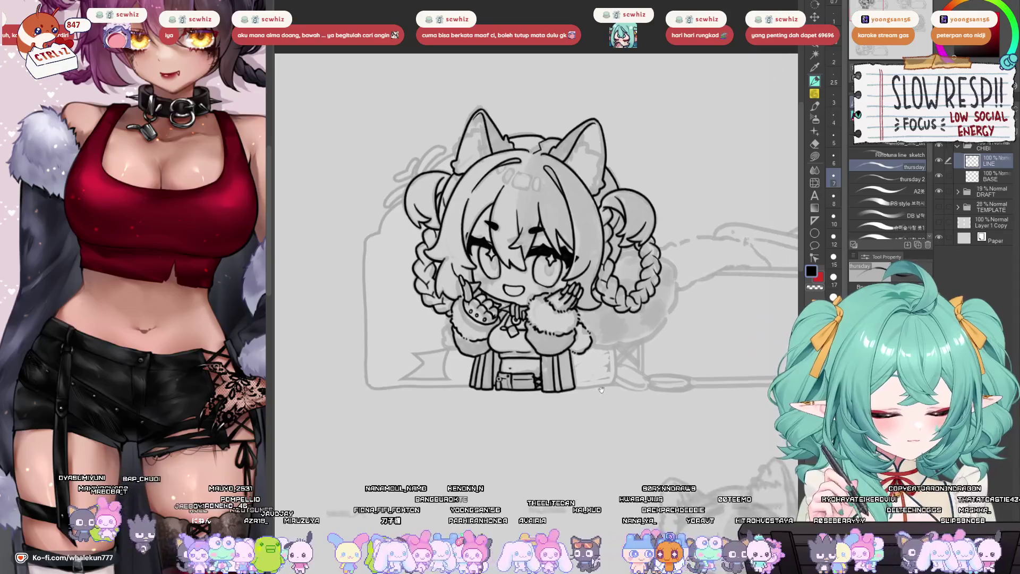
{"action": "scroll", "coordinate": [570, 396], "scroll_direction": "up", "scroll_amount": 4}
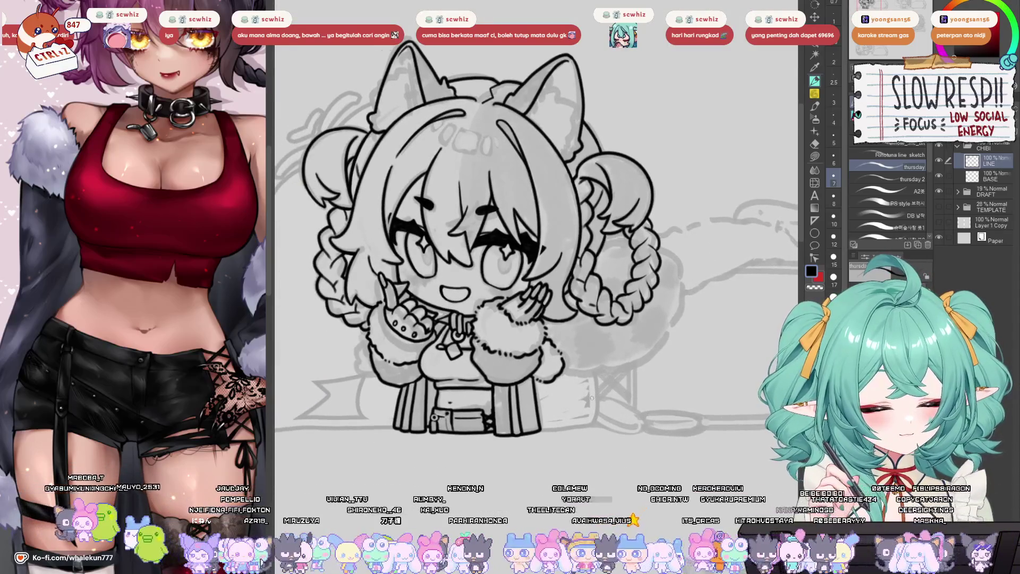
{"action": "left_click_drag", "start_coordinate": [592, 397], "coordinate": [586, 419]}
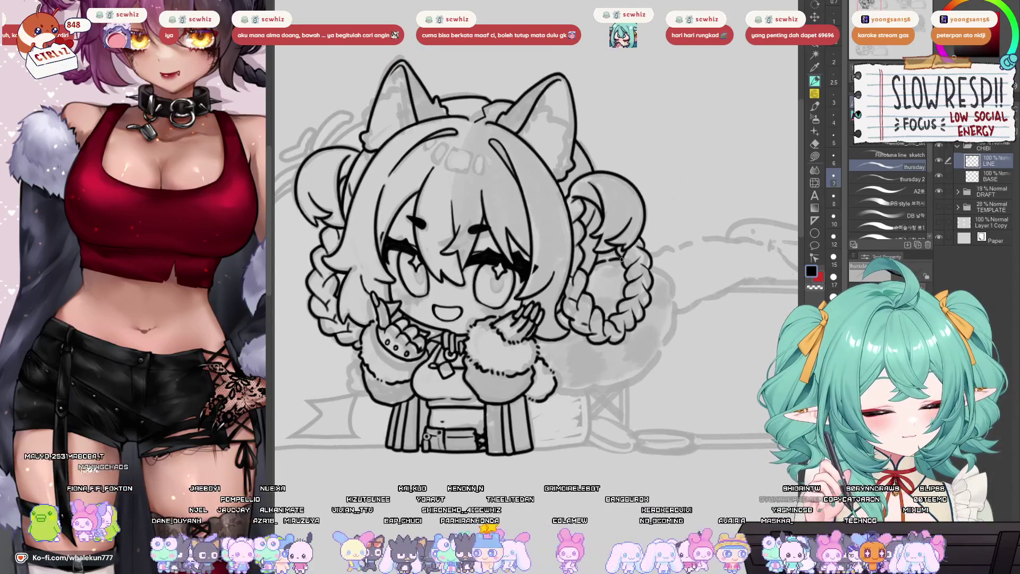
{"action": "mouse_move", "coordinate": [659, 267]}
{"action": "left_mouse_down"}
{"action": "mouse_move", "coordinate": [672, 334]}
{"action": "mouse_move", "coordinate": [632, 405]}
{"action": "mouse_move", "coordinate": [550, 443]}
{"action": "left_mouse_up"}
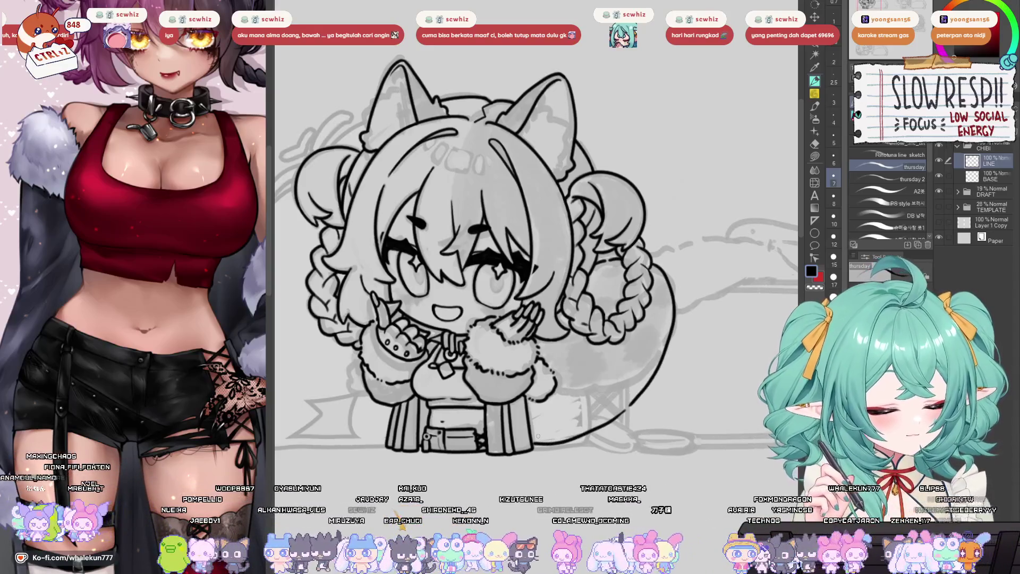
{"action": "key", "text": "ctrl+minus"}
{"action": "key", "text": "h"}
{"action": "key", "text": "h"}
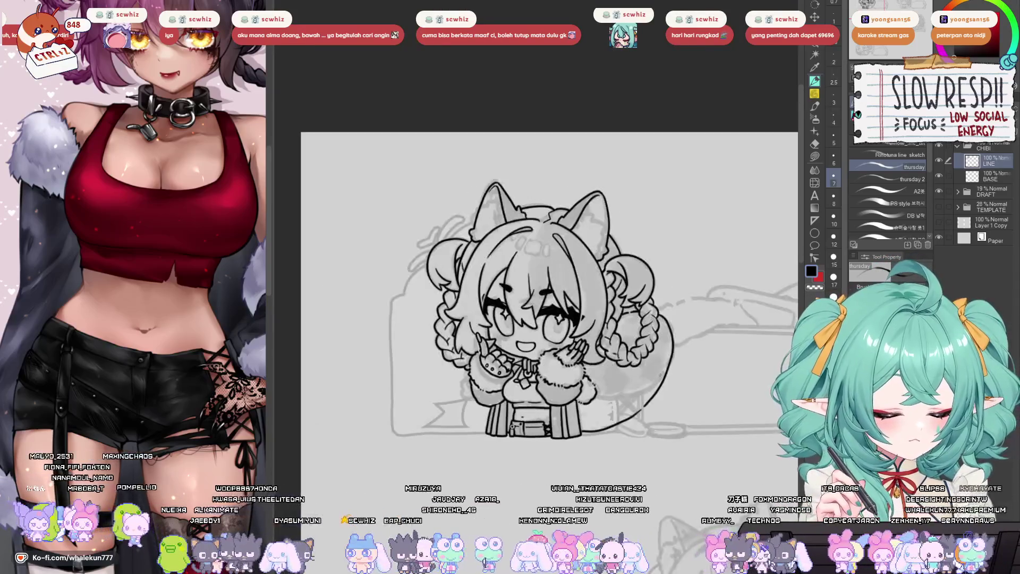
- Expand the DRAFT folder and reveal the hidden about ME banner sketches
{"action": "left_click", "coordinate": [958, 191]}
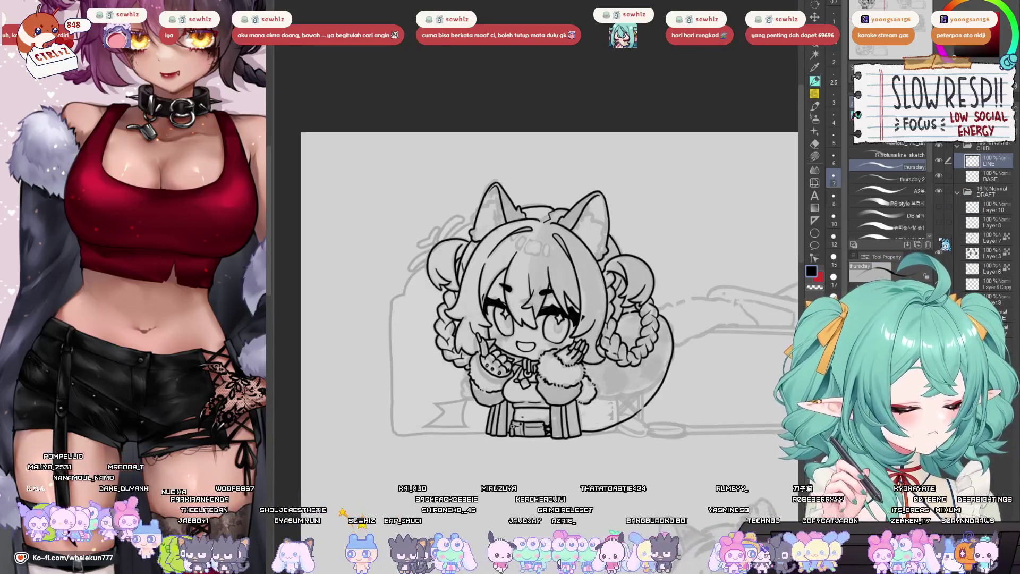
{"action": "left_click", "coordinate": [940, 209]}
{"action": "left_click_drag", "start_coordinate": [672, 417], "coordinate": [569, 432]}
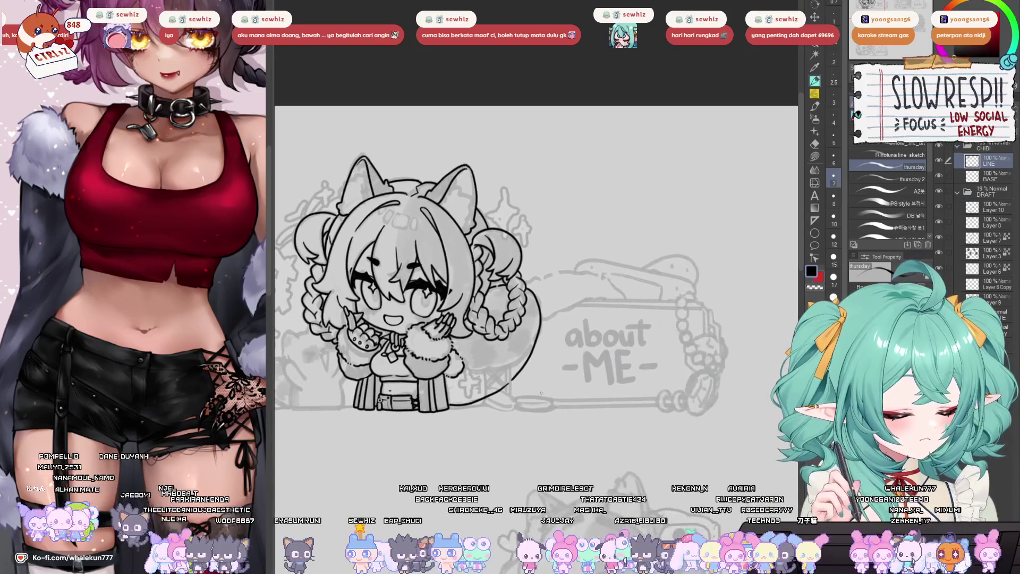
{"action": "scroll", "coordinate": [557, 433], "scroll_direction": "up", "scroll_amount": 2}
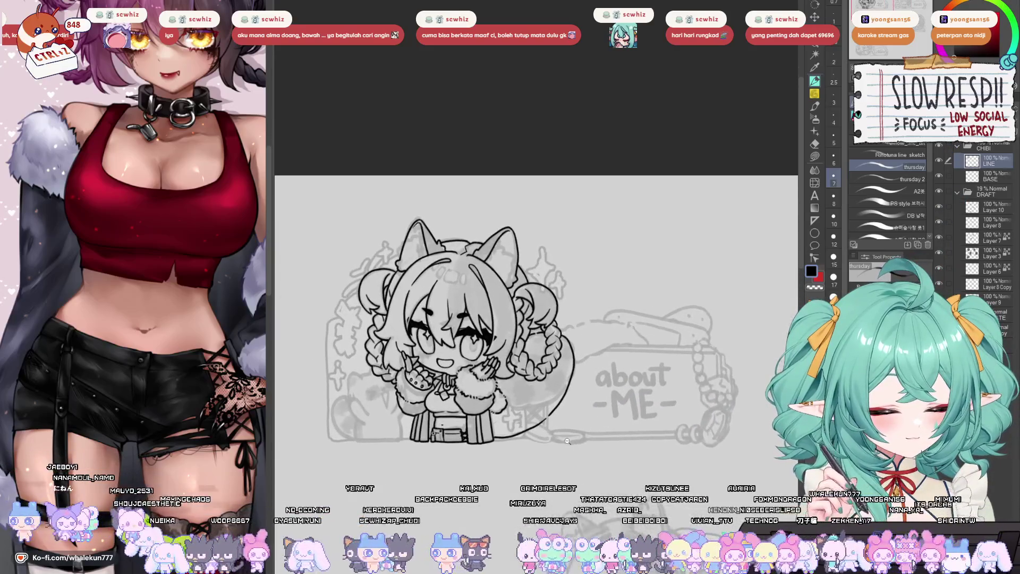
{"action": "key", "text": "h"}
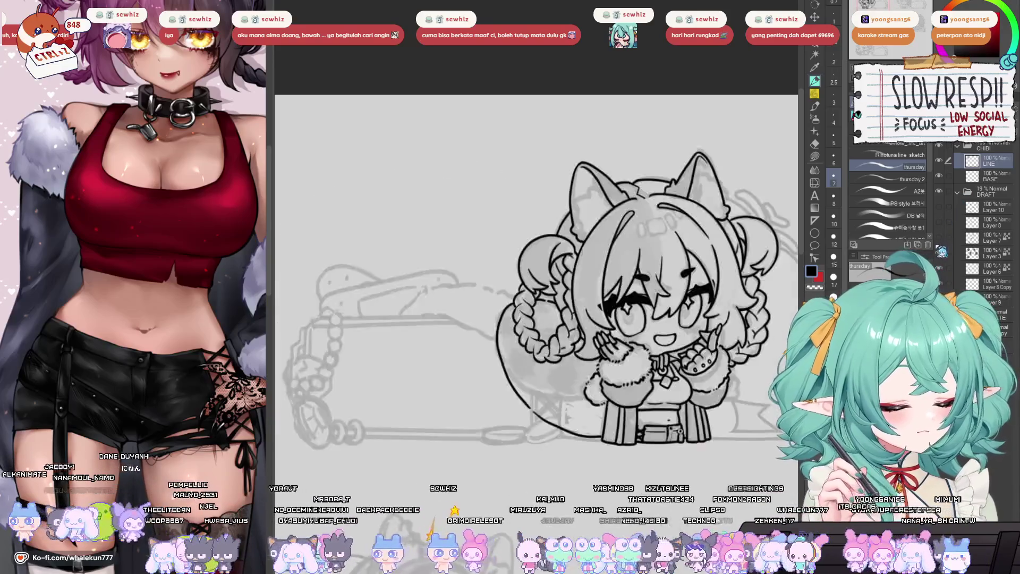
{"action": "key", "text": "h"}
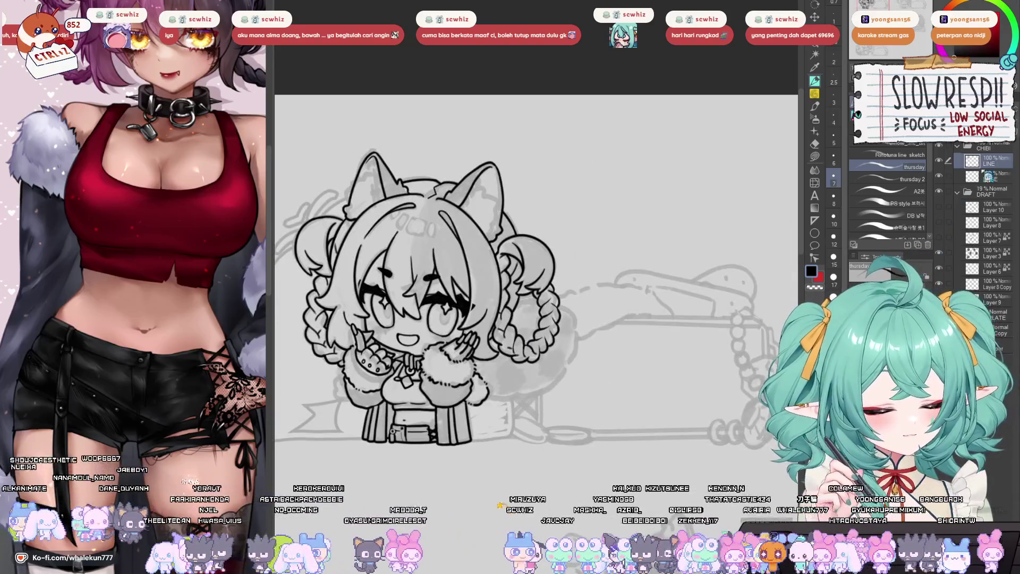
- On a new layer, ink the right braid's outline and shift it into place with Ctrl+T
{"action": "key", "text": "ctrl+shift+n"}
{"action": "left_click_drag", "start_coordinate": [550, 355], "coordinate": [592, 326]}
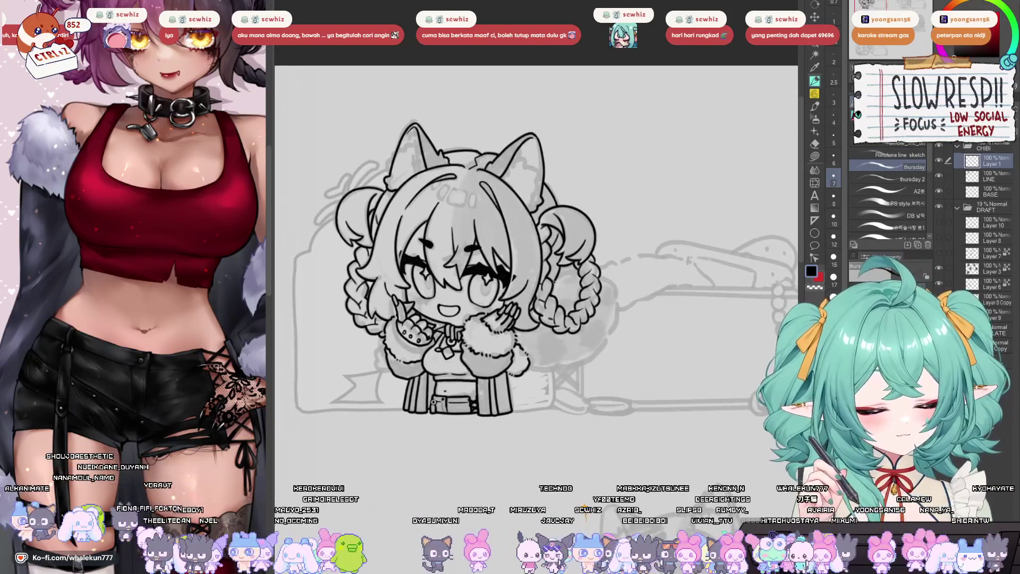
{"action": "mouse_move", "coordinate": [583, 272]}
{"action": "left_mouse_down"}
{"action": "mouse_move", "coordinate": [611, 302]}
{"action": "mouse_move", "coordinate": [555, 379]}
{"action": "mouse_move", "coordinate": [512, 397]}
{"action": "left_mouse_up"}
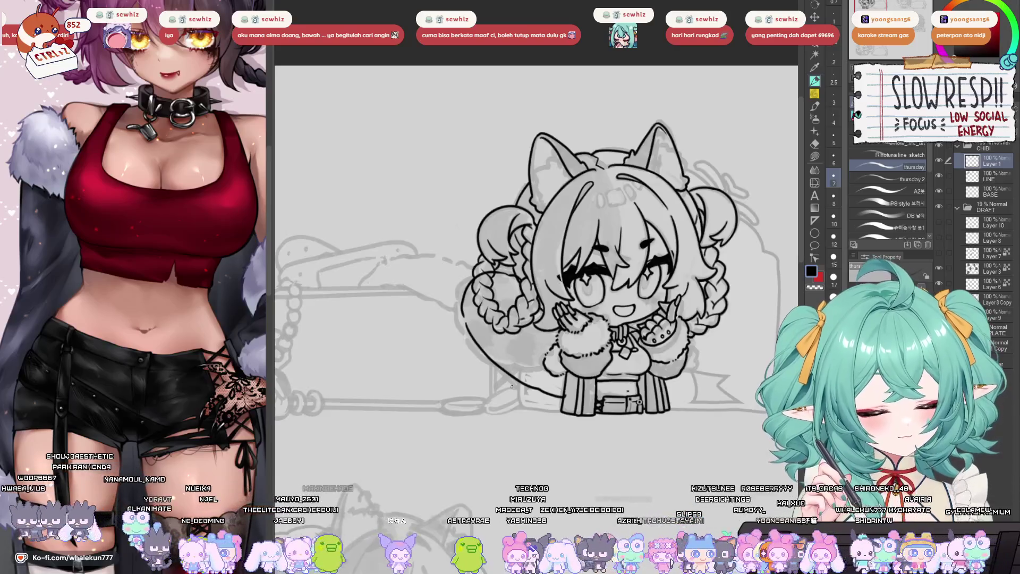
{"action": "key", "text": "ctrl+t"}
{"action": "mouse_move", "coordinate": [576, 370]}
{"action": "left_mouse_down"}
{"action": "mouse_move", "coordinate": [564, 378]}
{"action": "mouse_move", "coordinate": [592, 373]}
{"action": "left_mouse_up"}
{"action": "left_click", "coordinate": [531, 426]}
- Review the braid in a mirrored view, return to the pen, and fit the whole character
{"action": "left_click", "coordinate": [815, 182]}
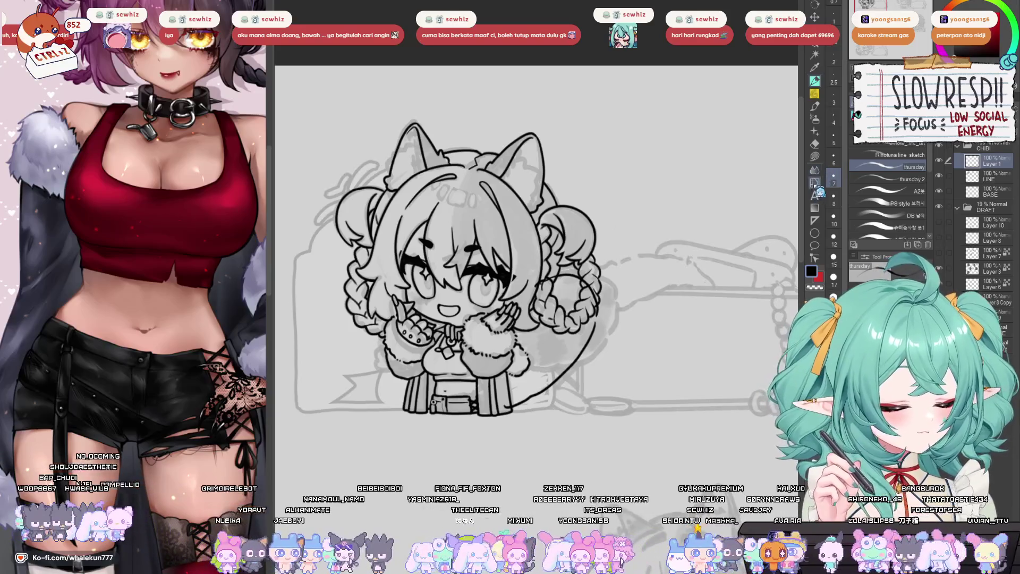
{"action": "key", "text": "h"}
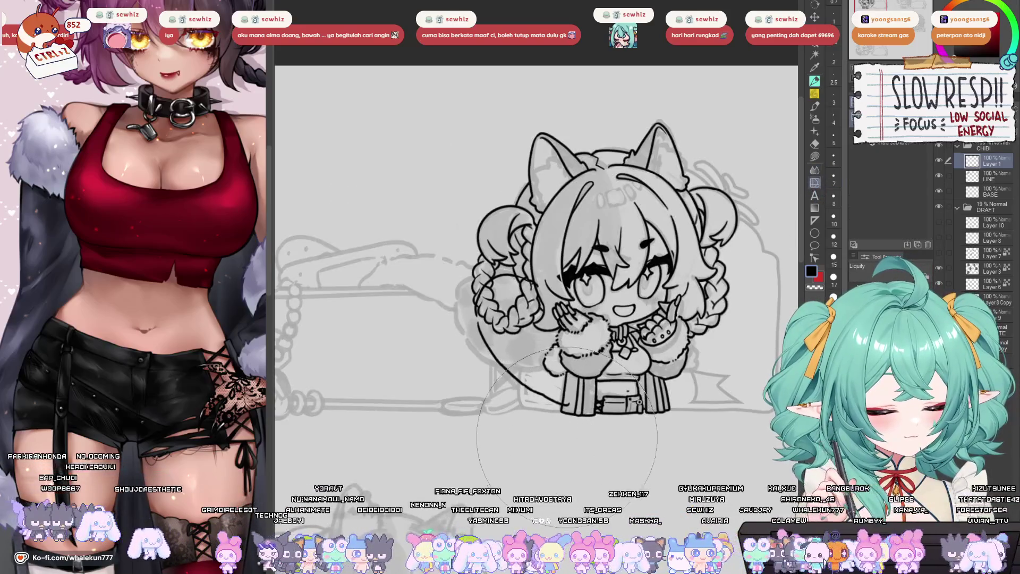
{"action": "key", "text": "h"}
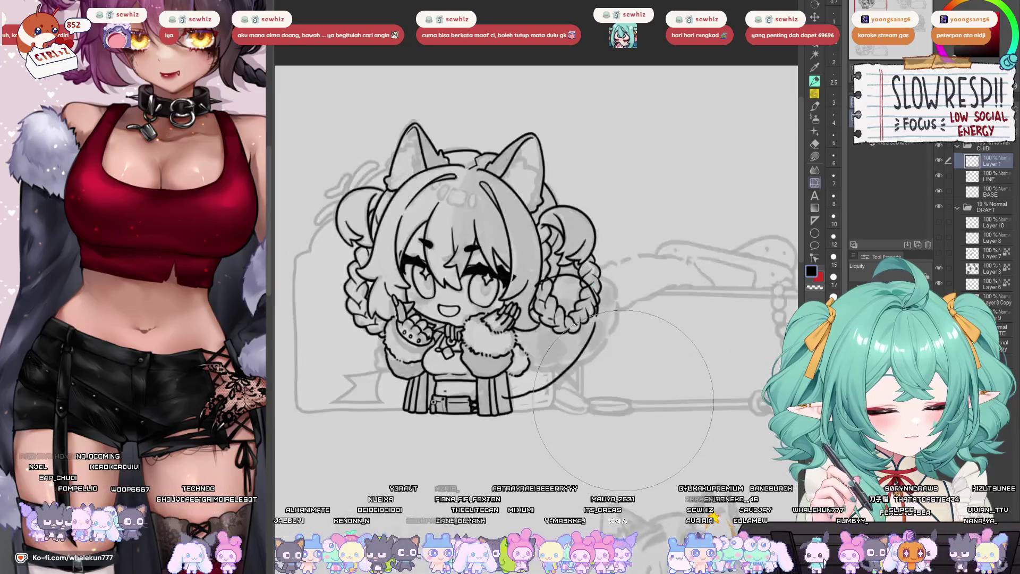
{"action": "key", "text": "e"}
{"action": "scroll", "coordinate": [502, 411], "scroll_direction": "up", "scroll_amount": 2}
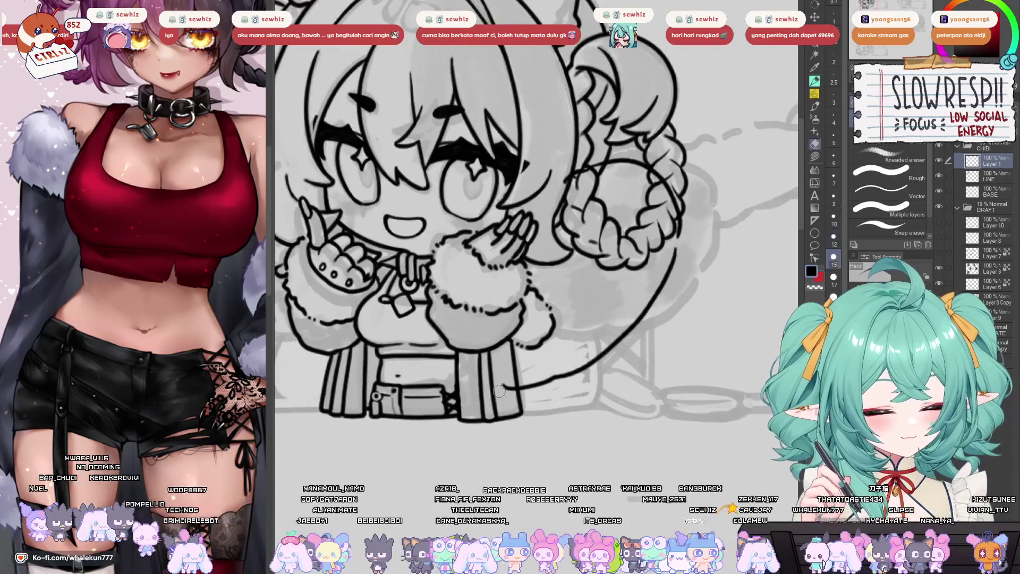
{"action": "scroll", "coordinate": [518, 399], "scroll_direction": "up", "scroll_amount": 3}
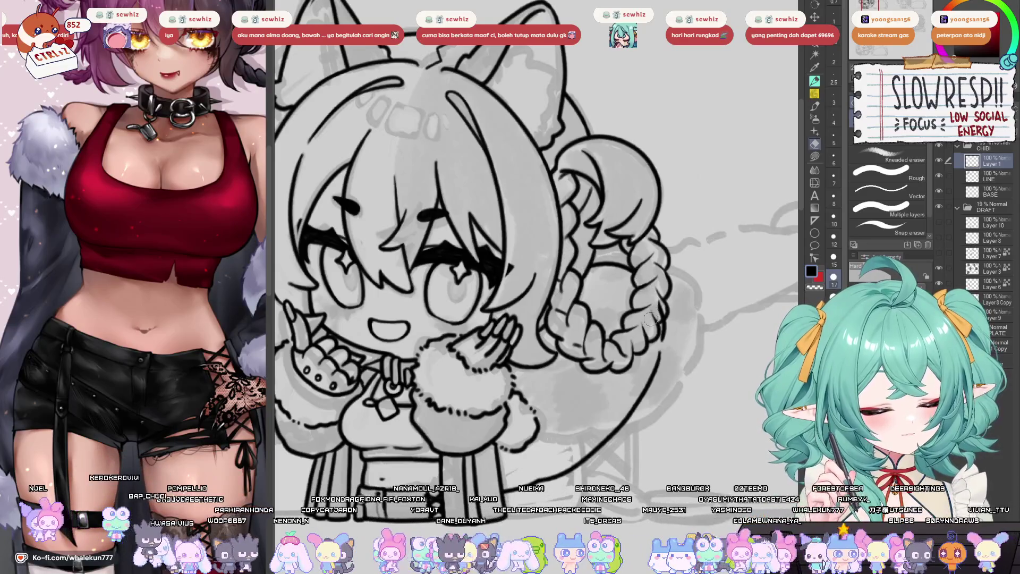
{"action": "key", "text": "p"}
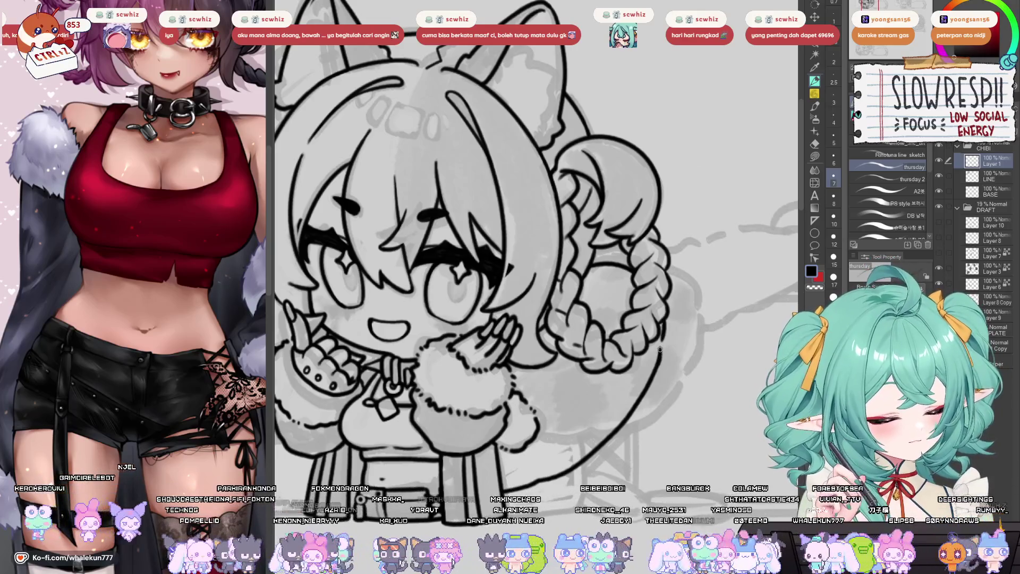
{"action": "key", "text": "ctrl+0"}
- Mirror the view repeatedly to check the chibi figure, repositioning the canvas
{"action": "key", "text": "h"}
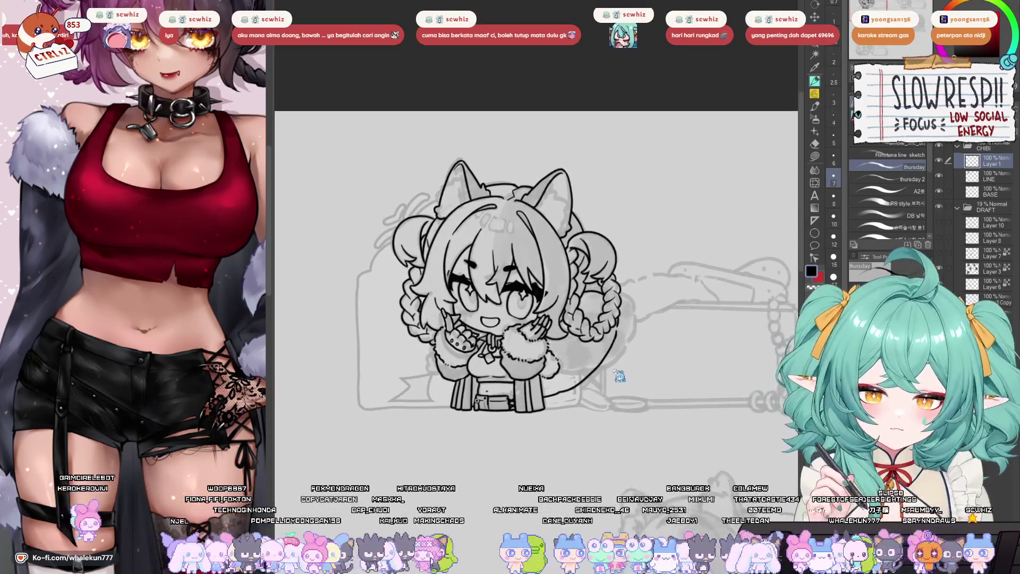
{"action": "key", "text": "h"}
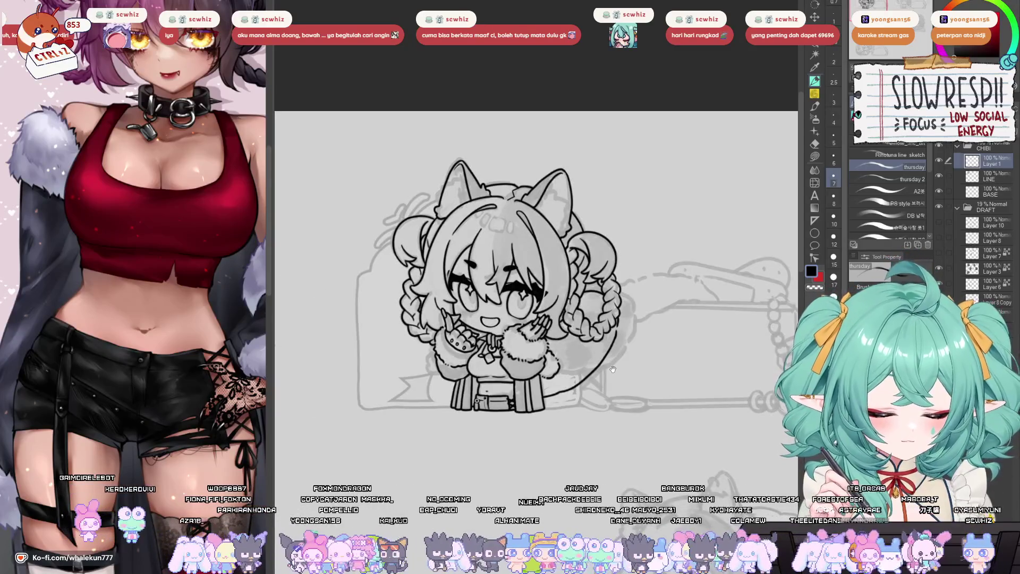
{"action": "scroll", "coordinate": [613, 370], "scroll_direction": "down", "scroll_amount": 2}
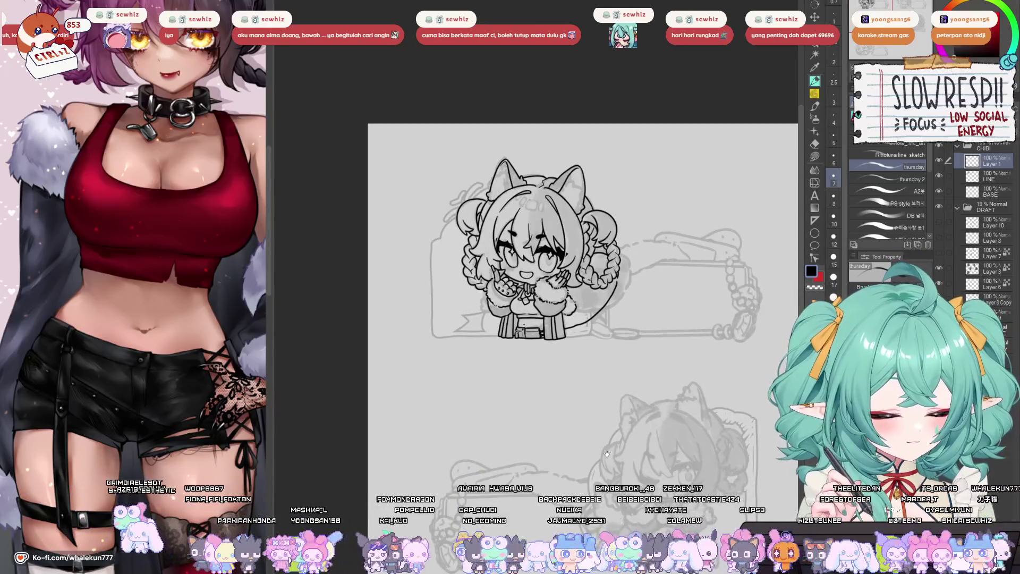
{"action": "key", "text": "h"}
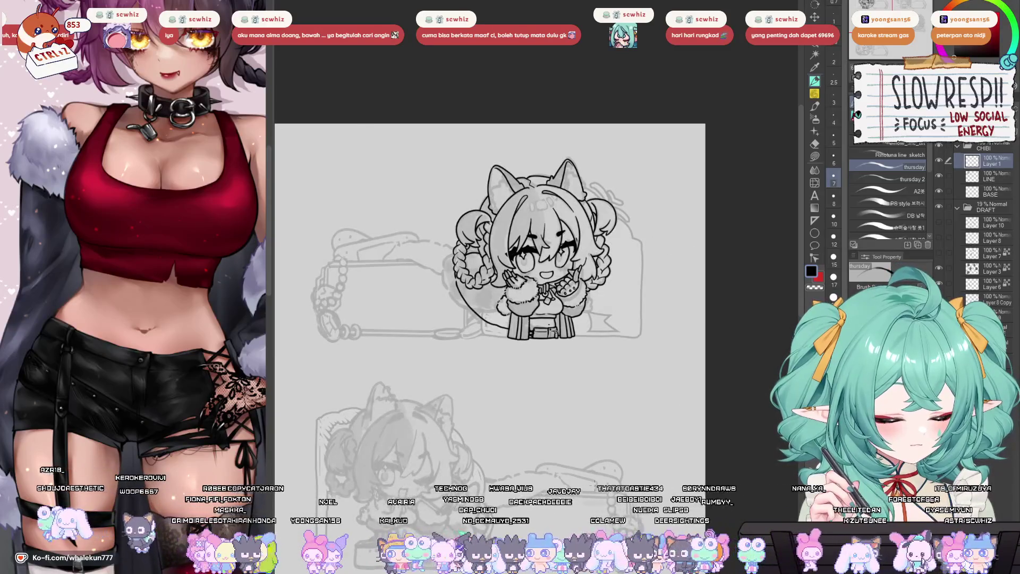
{"action": "key", "text": "h"}
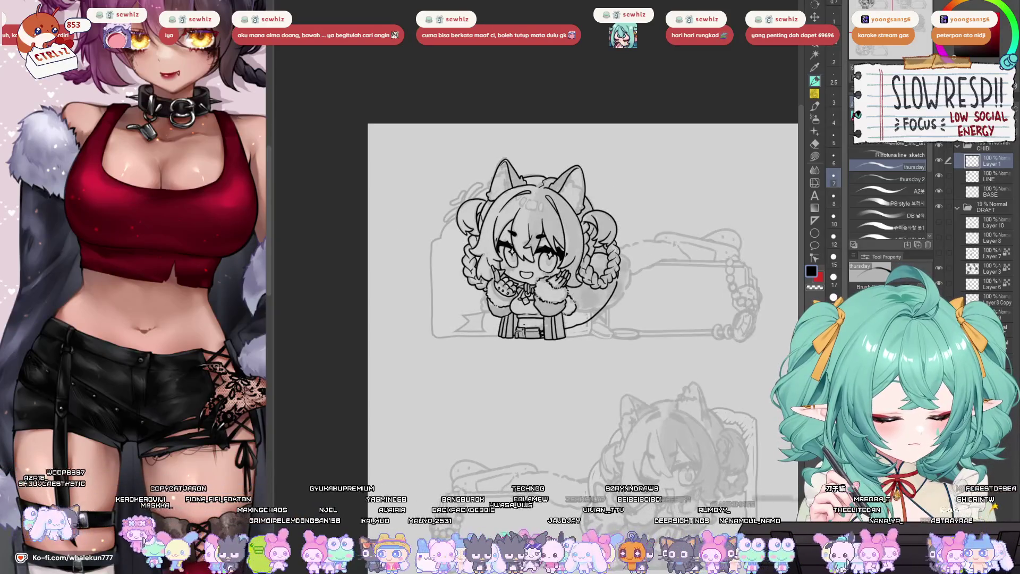
{"action": "key", "text": "h"}
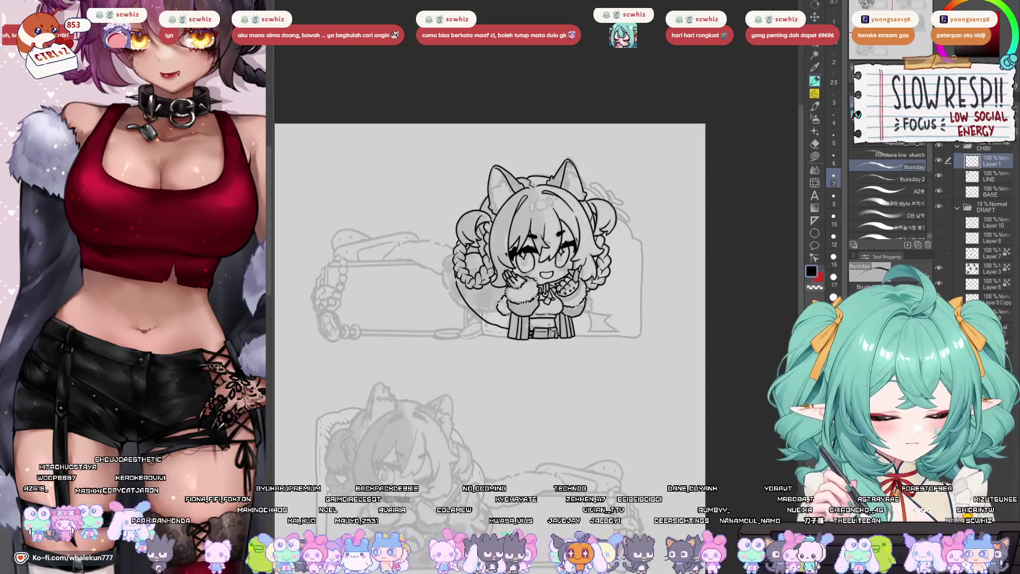
{"action": "key", "text": "h"}
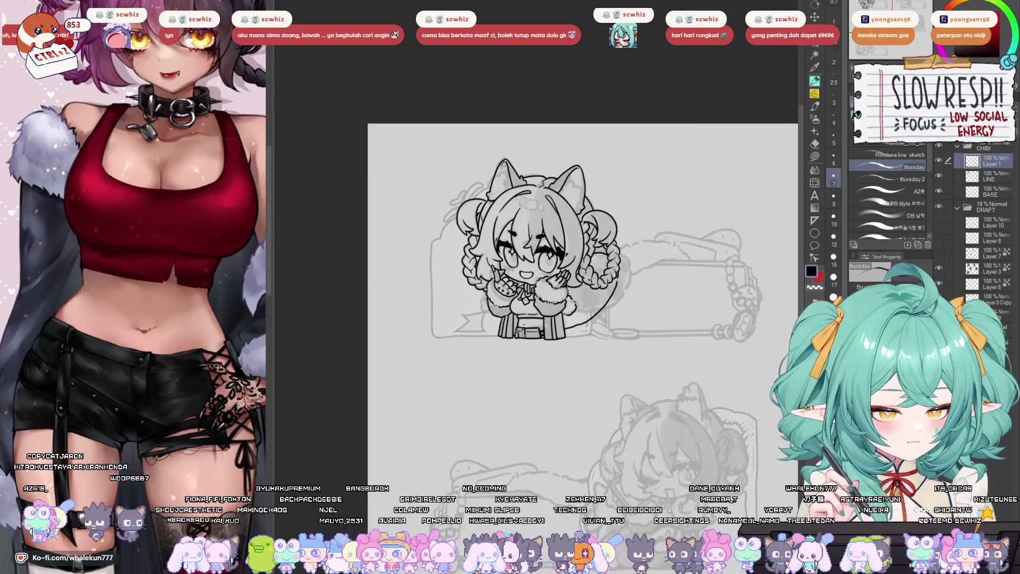
{"action": "left_click_drag", "start_coordinate": [629, 430], "coordinate": [626, 407]}
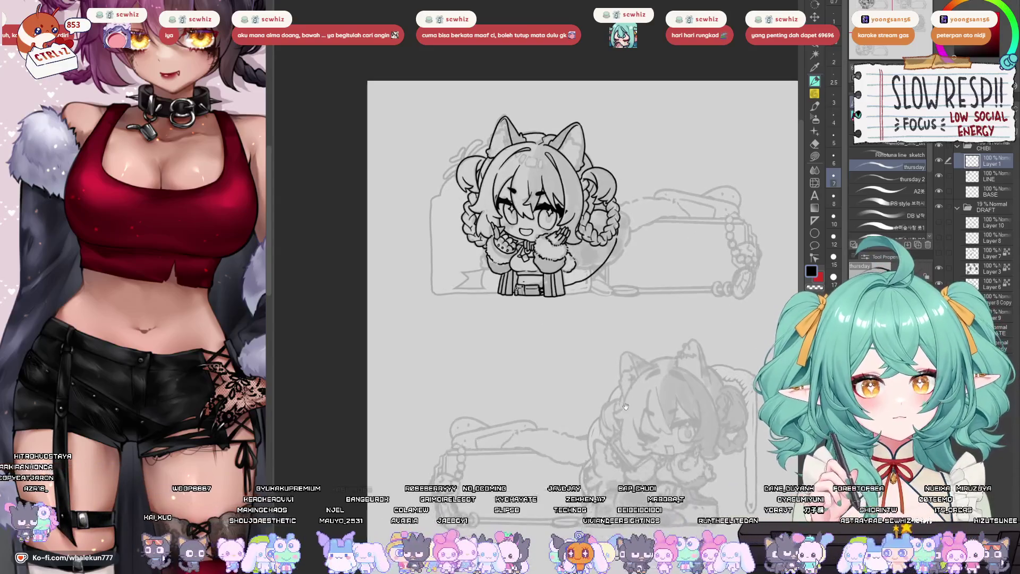
{"action": "scroll", "coordinate": [565, 324], "scroll_direction": "up", "scroll_amount": 2}
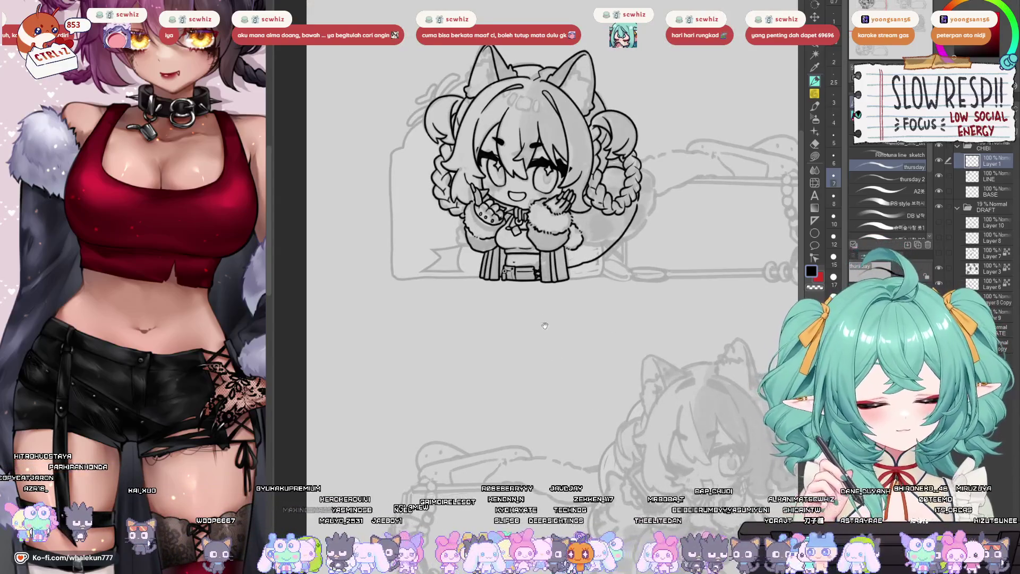
- Add grey shading on the bed's left side and check it mirrored
{"action": "left_click_drag", "start_coordinate": [425, 212], "coordinate": [457, 263]}
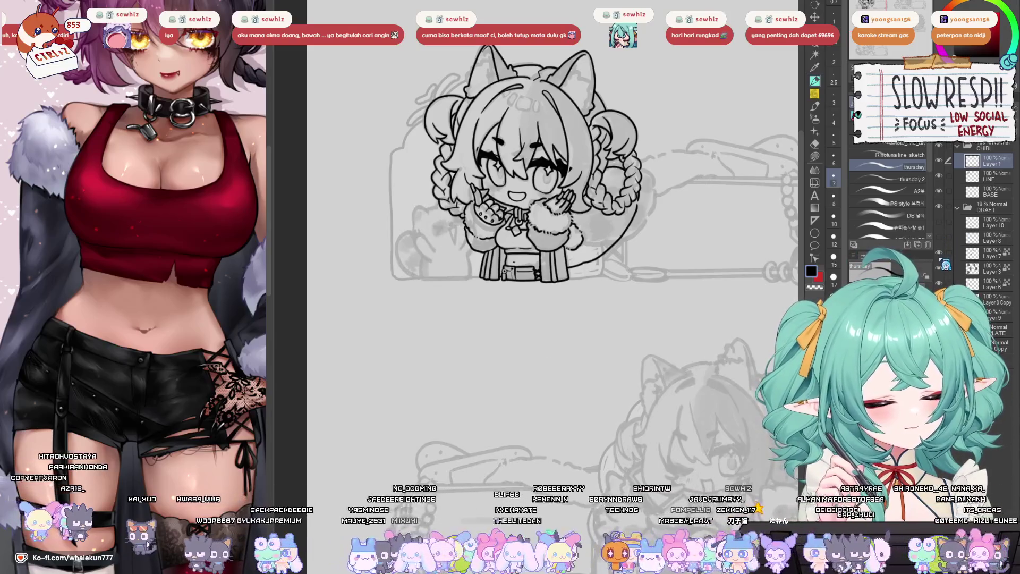
{"action": "key", "text": "h"}
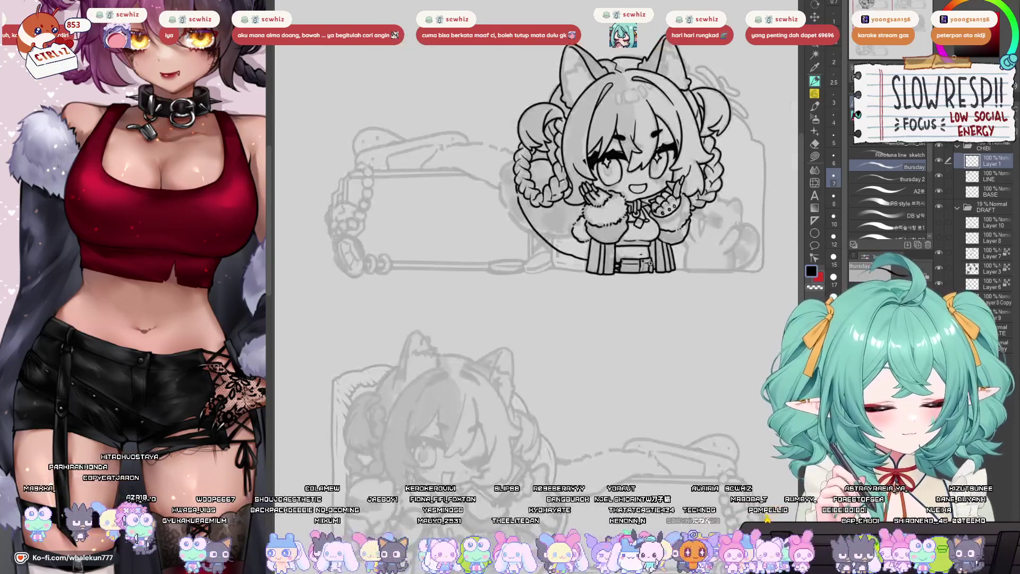
{"action": "key", "text": "h"}
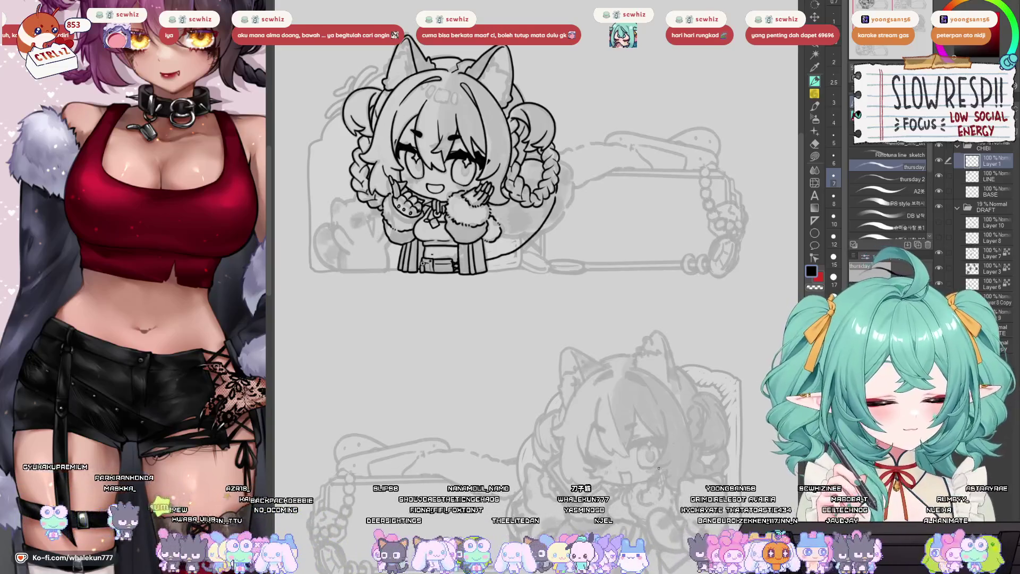
- Toggle visibility of the about ME title, sparkles, social and heart icon layers
{"action": "left_click", "coordinate": [940, 237]}
{"action": "left_click", "coordinate": [940, 252]}
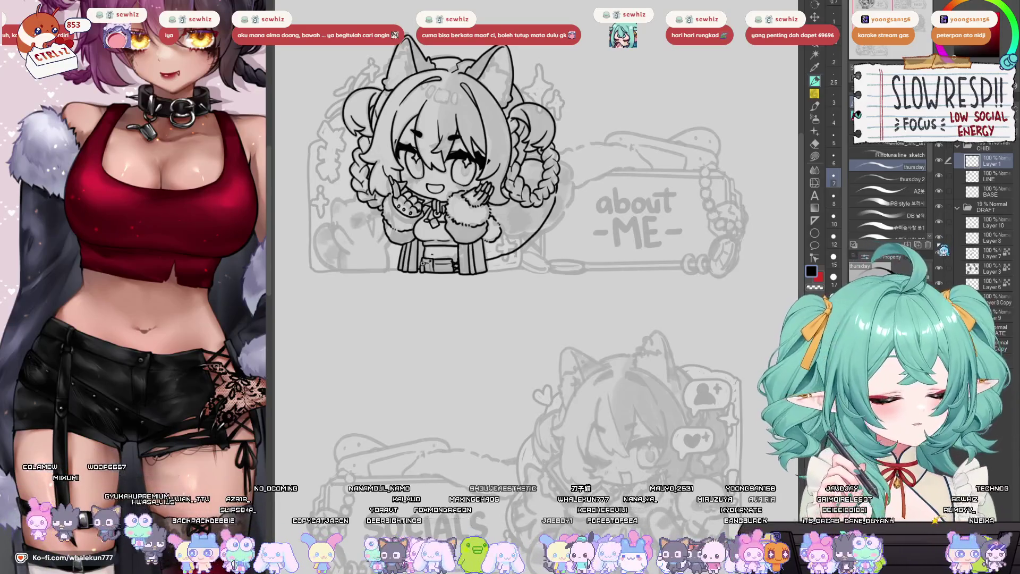
{"action": "left_click", "coordinate": [940, 251]}
{"action": "left_click", "coordinate": [943, 244]}
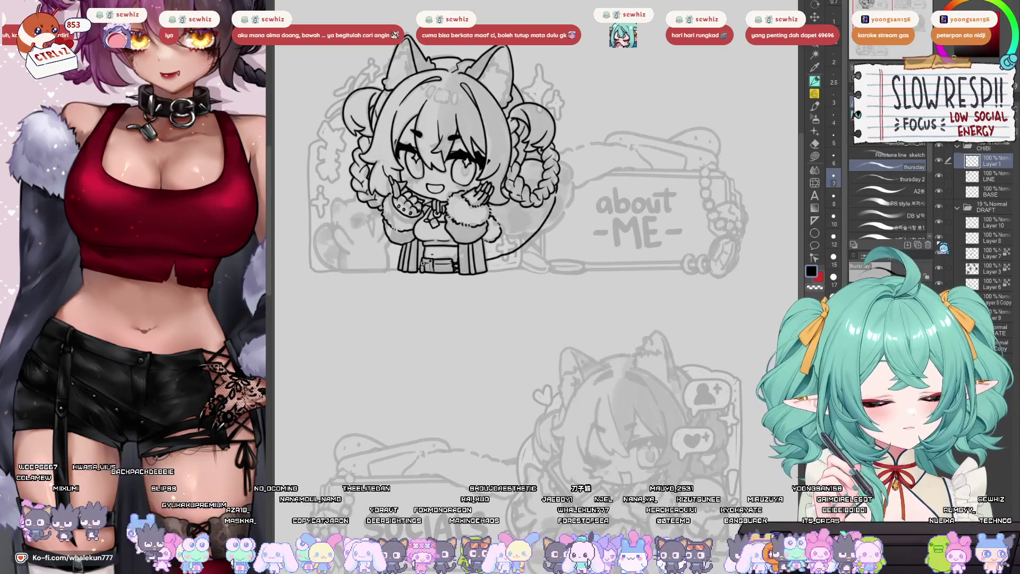
- Redraw the curved tail line beside the skirt, checking it with Flip Horizontal
{"action": "left_click_drag", "start_coordinate": [507, 357], "coordinate": [568, 384]}
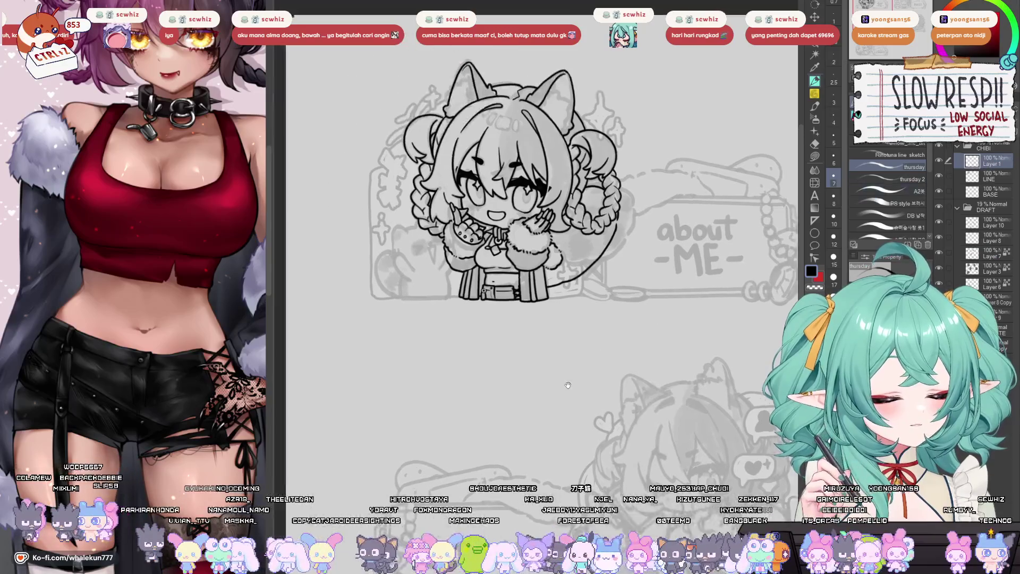
{"action": "scroll", "coordinate": [568, 384], "scroll_direction": "up", "scroll_amount": 3}
{"action": "key", "text": "v"}
{"action": "key", "text": "h"}
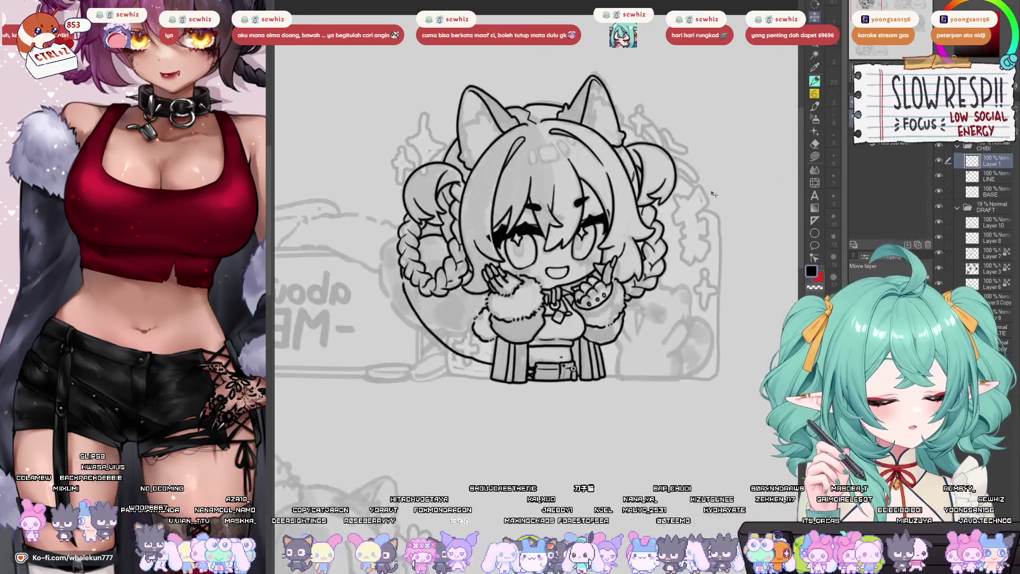
{"action": "key", "text": "h"}
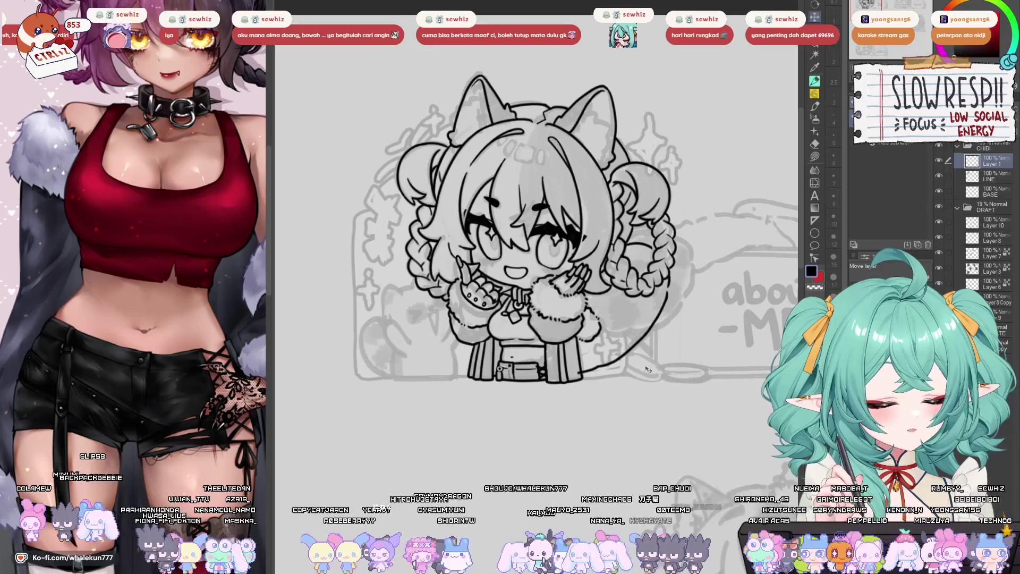
{"action": "left_click_drag", "start_coordinate": [669, 287], "coordinate": [653, 366]}
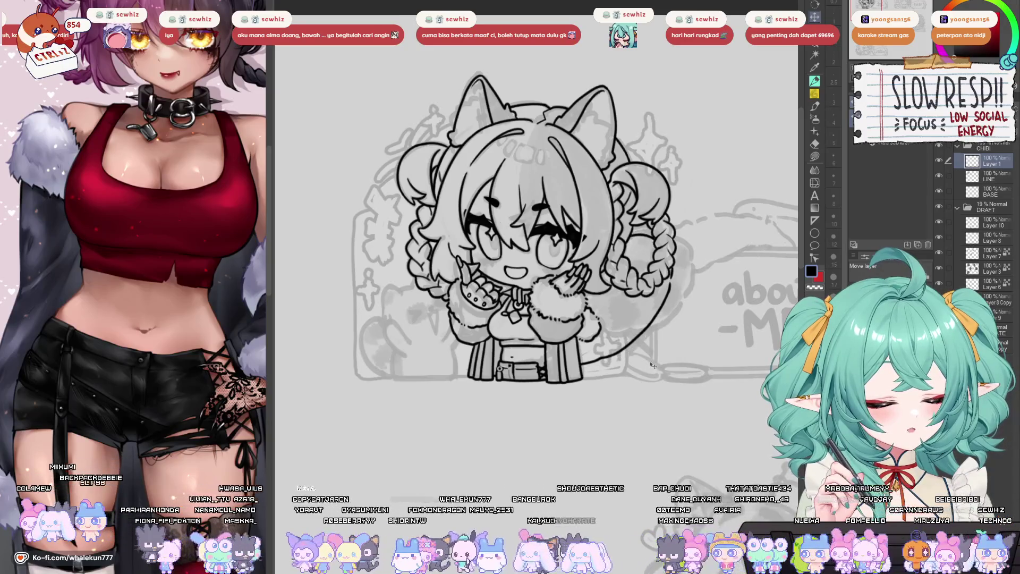
{"action": "key", "text": "h"}
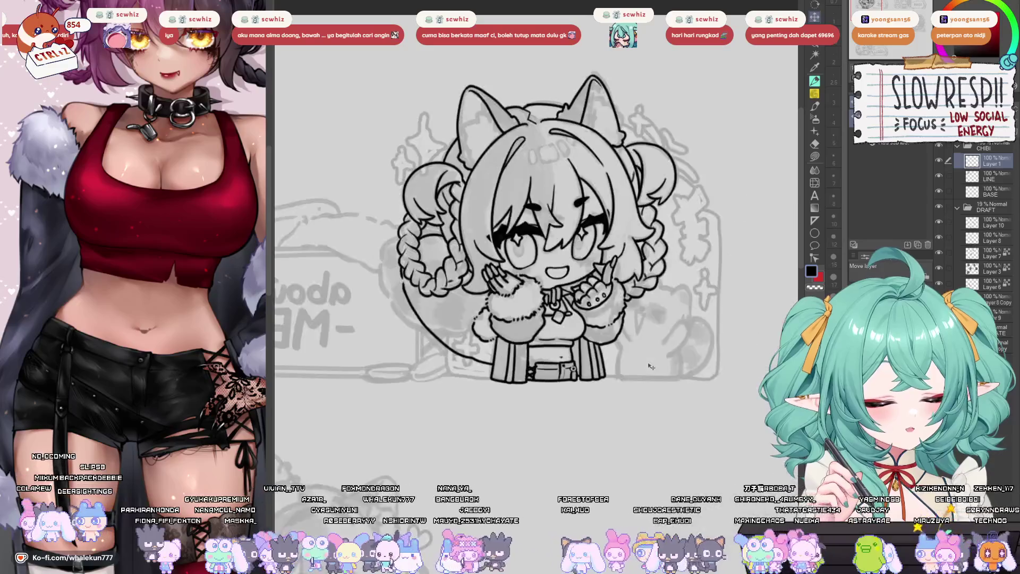
{"action": "key", "text": "h"}
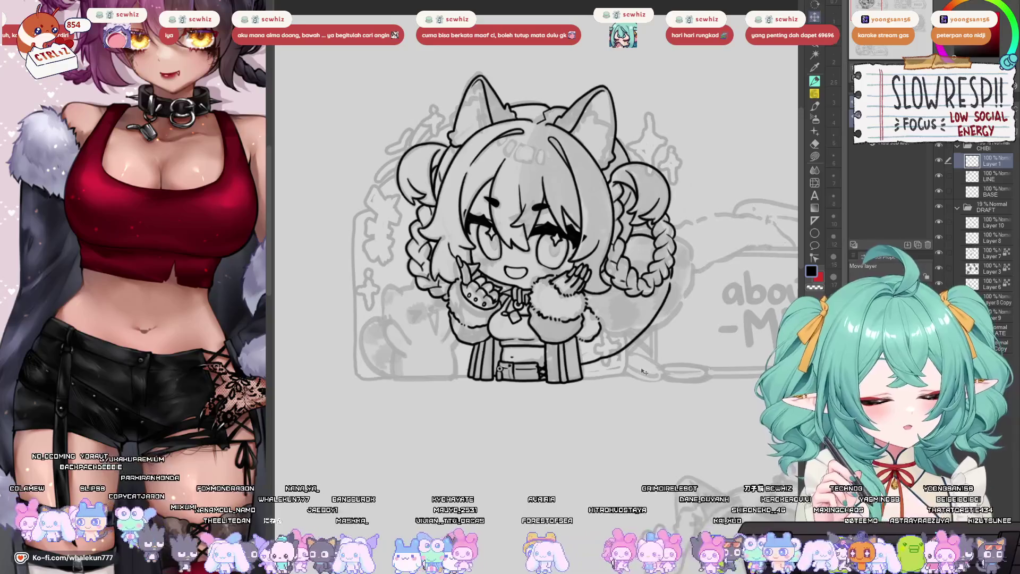
{"action": "key", "text": "h"}
{"action": "key", "text": "h"}
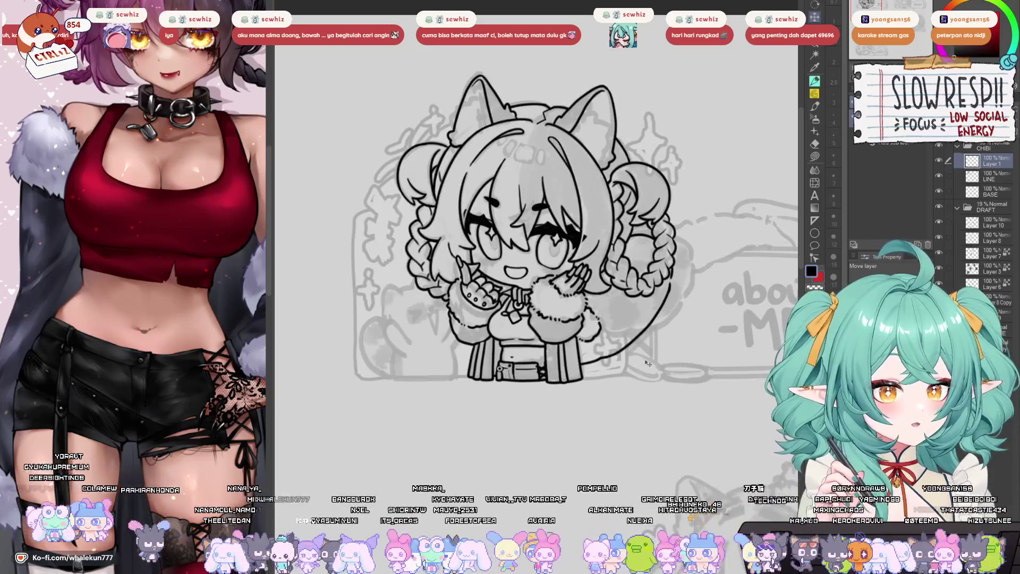
- Select the 'thursday' pen sub-tool and zoom in on the chibi's face and torso
{"action": "left_click", "coordinate": [815, 80]}
{"action": "left_click_drag", "start_coordinate": [461, 322], "coordinate": [477, 369]}
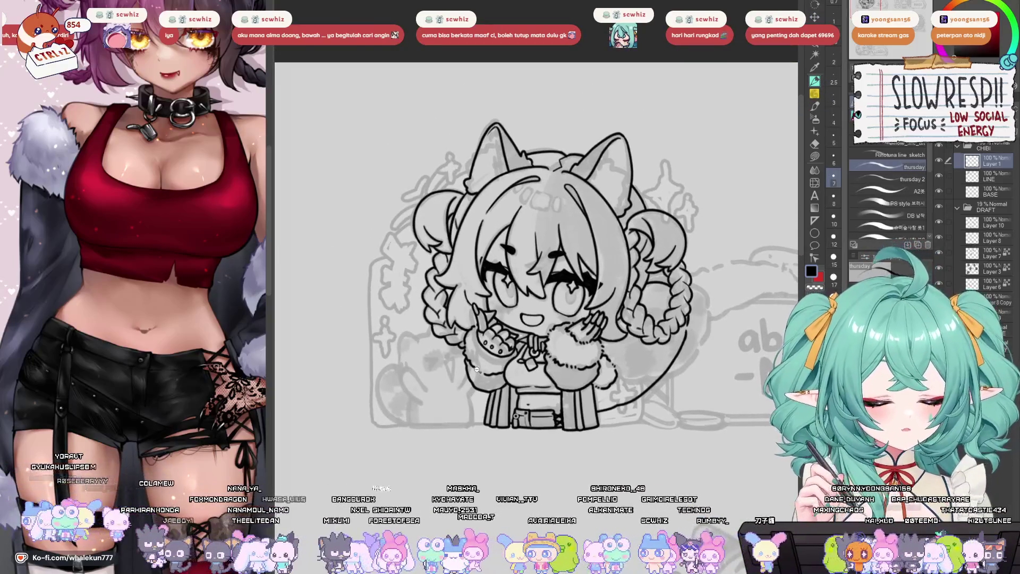
{"action": "key", "text": "ctrl+plus"}
{"action": "key", "text": "ctrl+plus"}
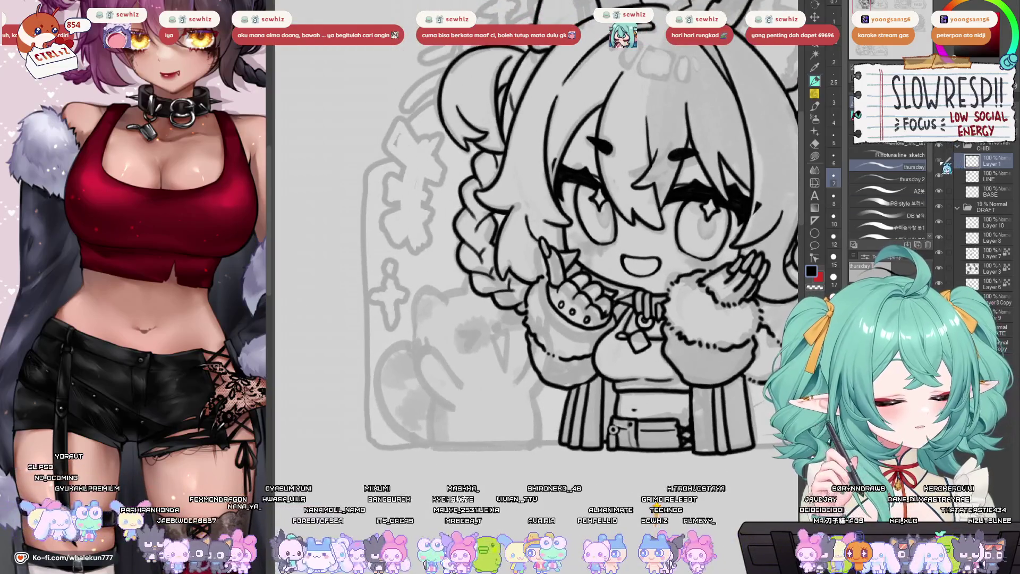
- Delete the old Layer 1 so LINE sits on top
{"action": "mouse_move", "coordinate": [734, 380]}
{"action": "left_mouse_down"}
{"action": "mouse_move", "coordinate": [629, 447]}
{"action": "mouse_move", "coordinate": [591, 433]}
{"action": "left_mouse_up"}
{"action": "key", "text": "ctrl+e"}
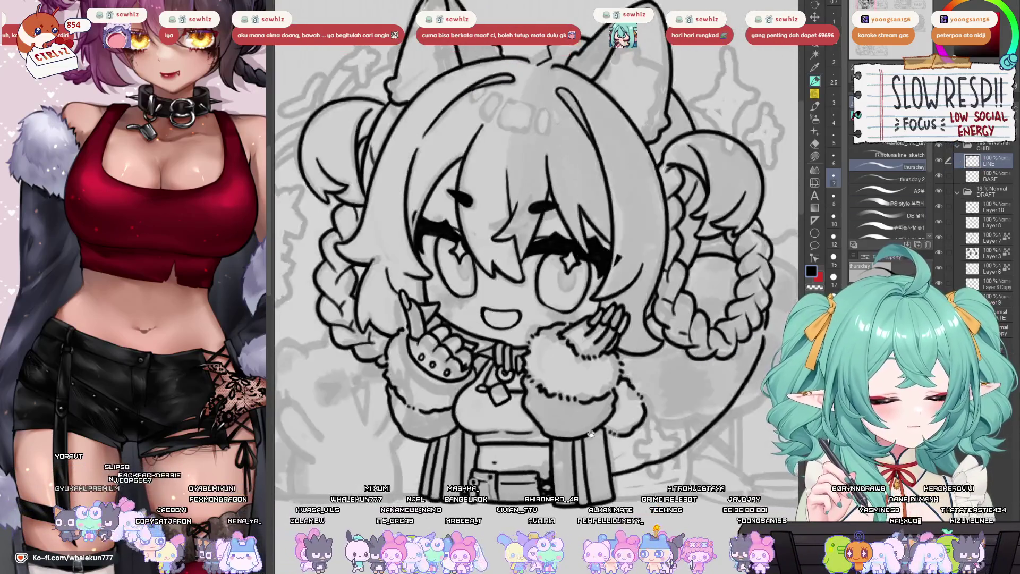
{"action": "scroll", "coordinate": [590, 433], "scroll_direction": "down", "scroll_amount": 2}
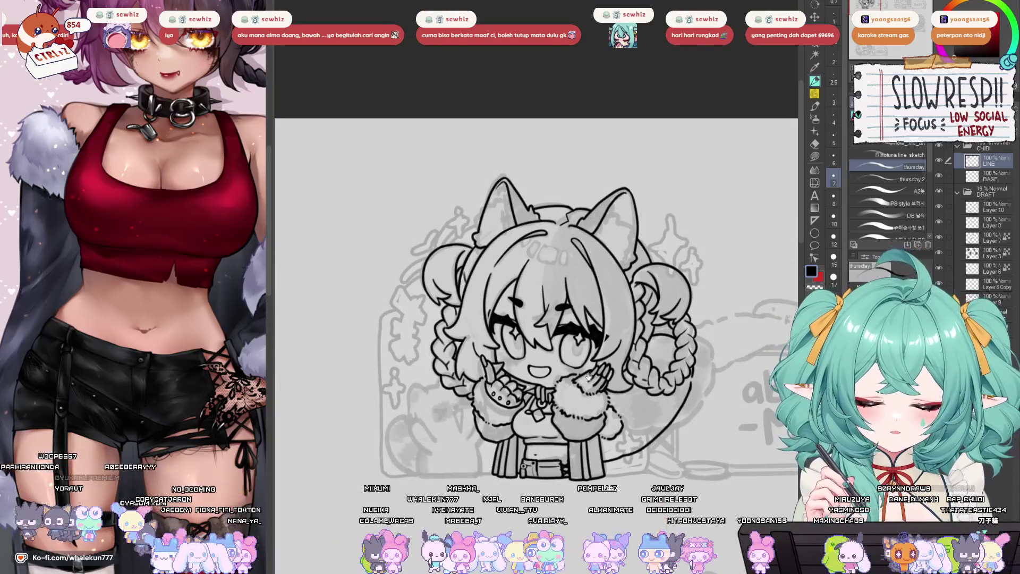
{"action": "scroll", "coordinate": [565, 377], "scroll_direction": "up", "scroll_amount": 3}
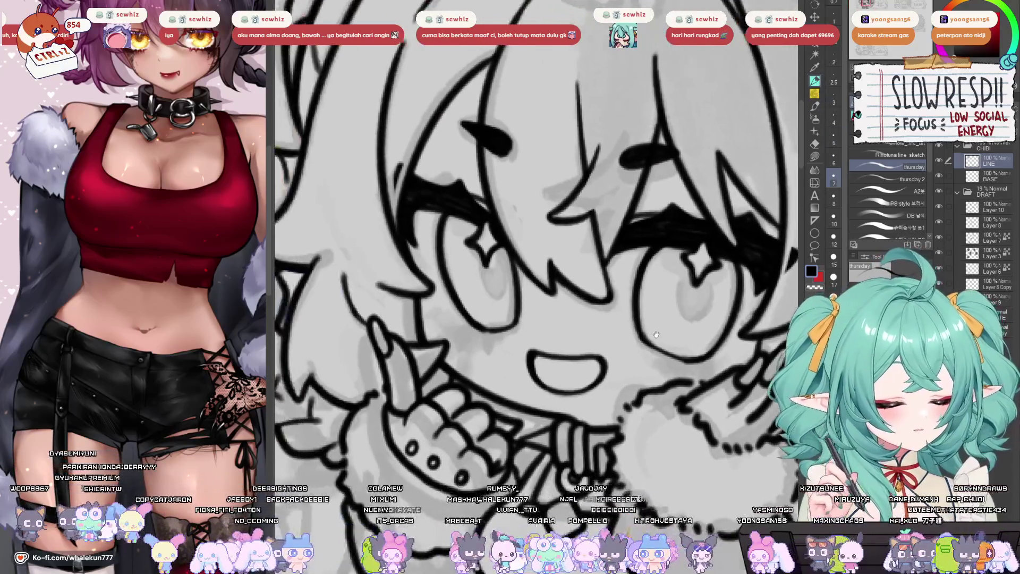
{"action": "scroll", "coordinate": [583, 373], "scroll_direction": "up", "scroll_amount": 2}
- Ink and undo short strokes at the left corner of the girl's open mouth
{"action": "key", "text": "h"}
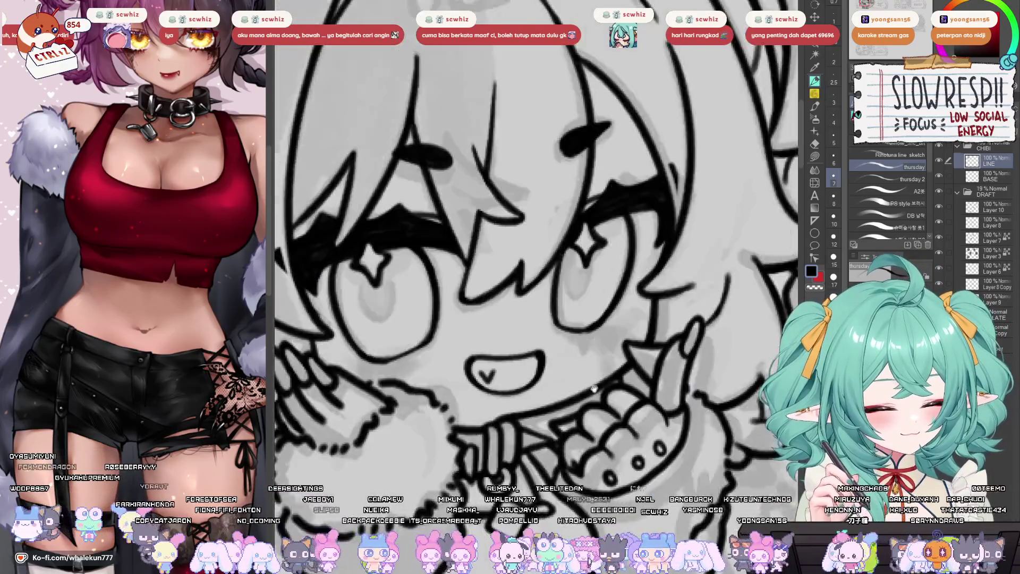
{"action": "left_click_drag", "start_coordinate": [583, 344], "coordinate": [585, 354]}
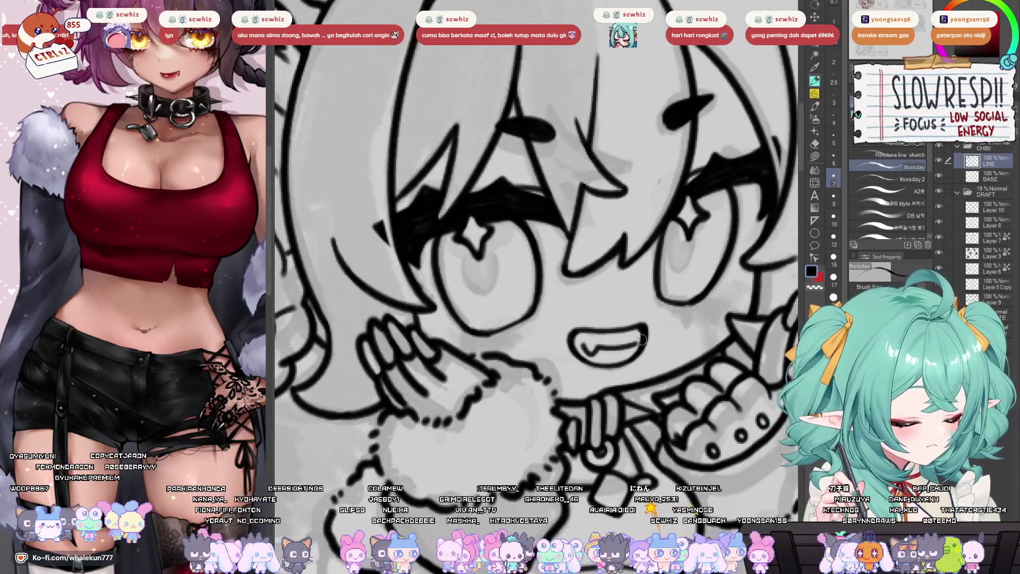
{"action": "key", "text": "h"}
{"action": "key", "text": "h"}
{"action": "key", "text": "ctrl+z"}
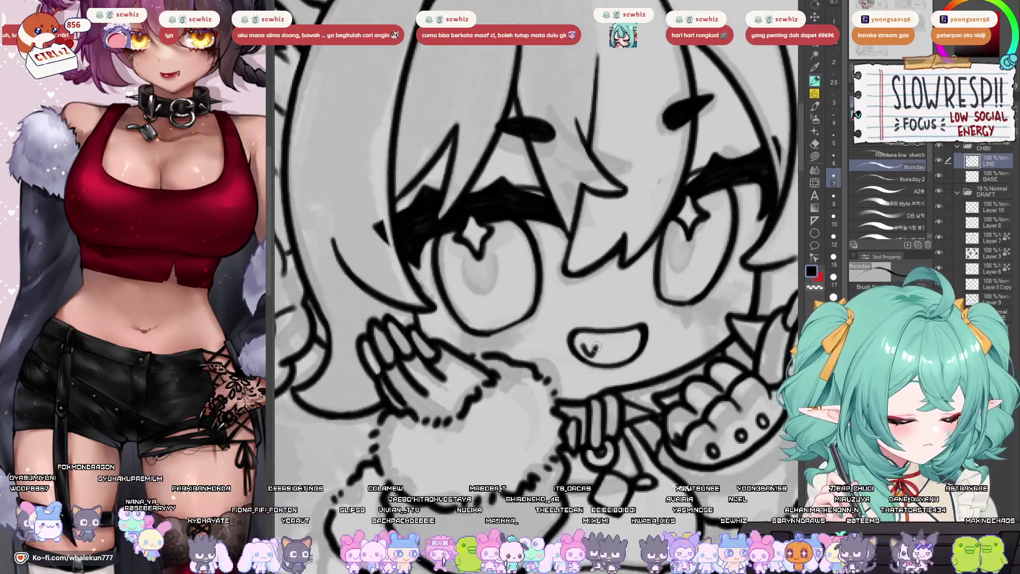
{"action": "left_click_drag", "start_coordinate": [585, 345], "coordinate": [595, 350]}
{"action": "key", "text": "ctrl+z"}
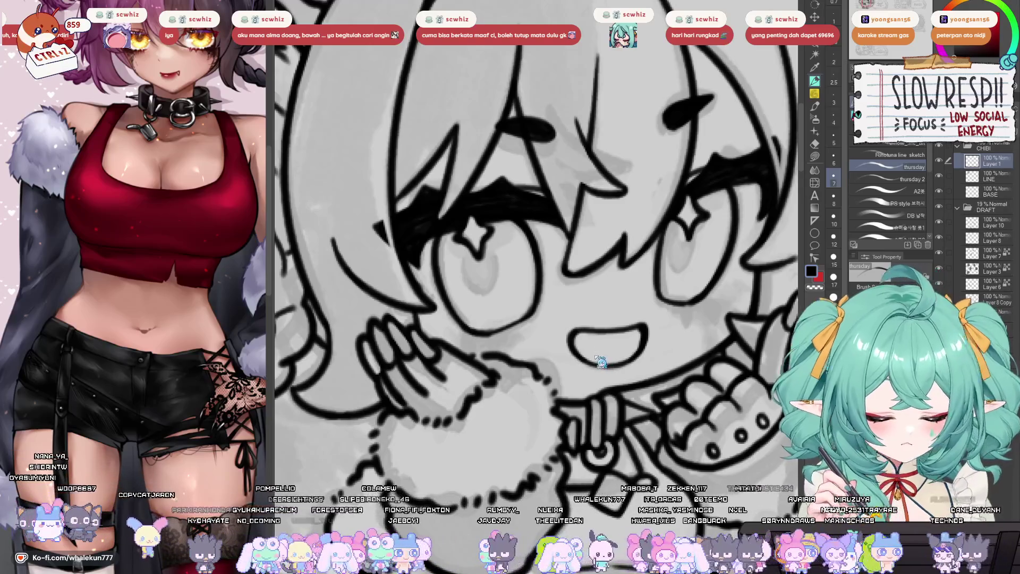
{"action": "mouse_move", "coordinate": [585, 345]}
{"action": "left_mouse_down"}
{"action": "mouse_move", "coordinate": [591, 360]}
{"action": "mouse_move", "coordinate": [598, 349]}
{"action": "left_mouse_up"}
{"action": "key", "text": "ctrl+z"}
- Zoom out and create a new raster layer above LINE
{"action": "scroll", "coordinate": [598, 349], "scroll_direction": "down", "scroll_amount": 3}
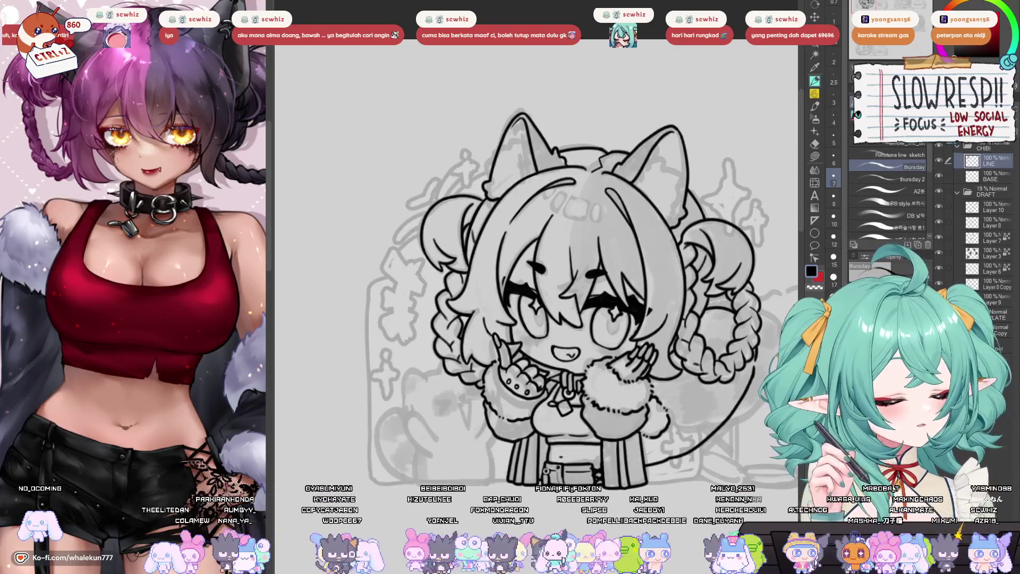
{"action": "key", "text": "ctrl+shift+n"}
{"action": "scroll", "coordinate": [613, 422], "scroll_direction": "up", "scroll_amount": 6}
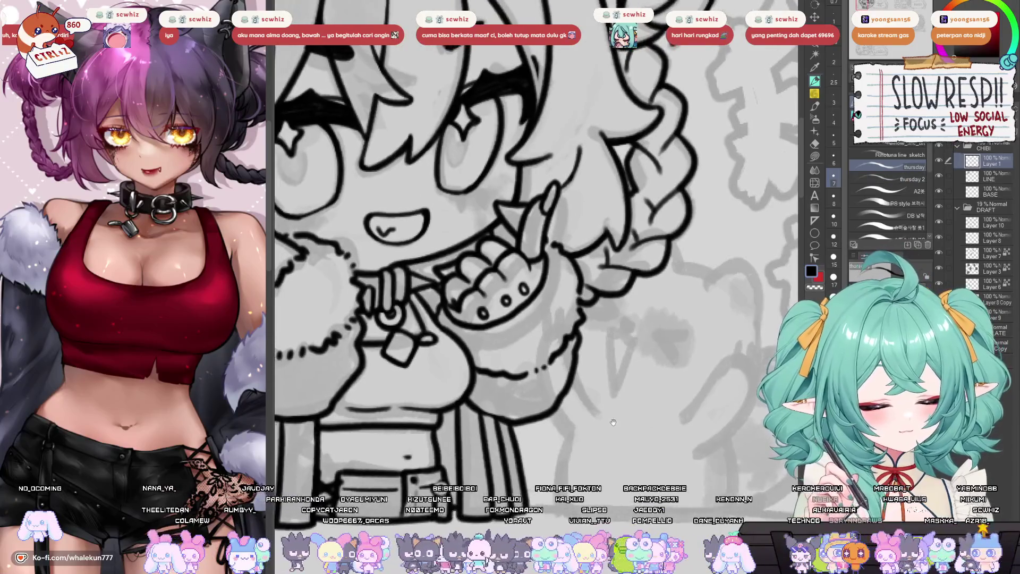
- Resize the Sub View panel showing the raccoon reference image
{"action": "mouse_move", "coordinate": [625, 287]}
{"action": "left_mouse_down"}
{"action": "mouse_move", "coordinate": [611, 282]}
{"action": "mouse_move", "coordinate": [564, 312]}
{"action": "mouse_move", "coordinate": [550, 336]}
{"action": "mouse_move", "coordinate": [553, 368]}
{"action": "left_mouse_up"}
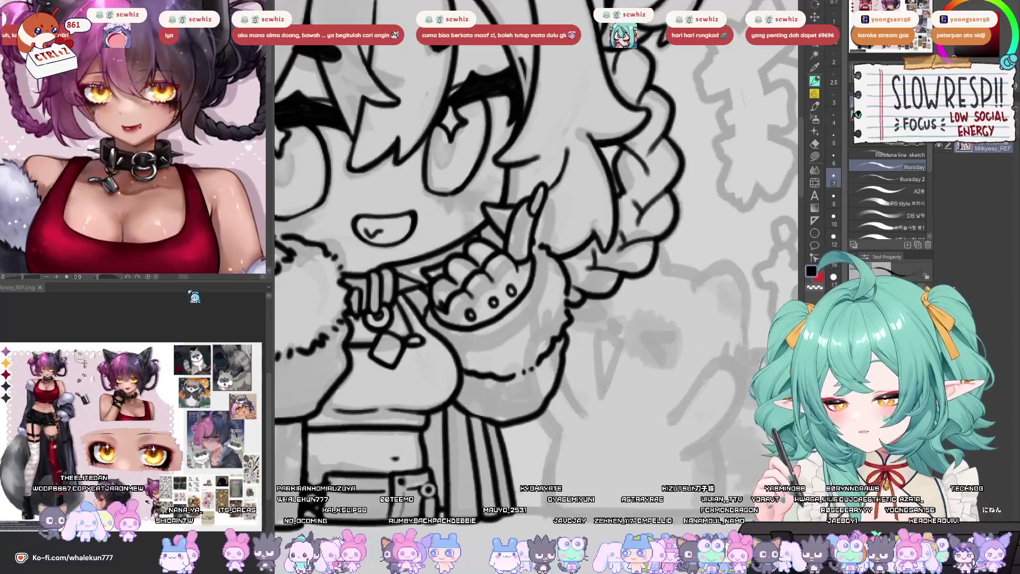
{"action": "scroll", "coordinate": [169, 205], "scroll_direction": "down", "scroll_amount": 3}
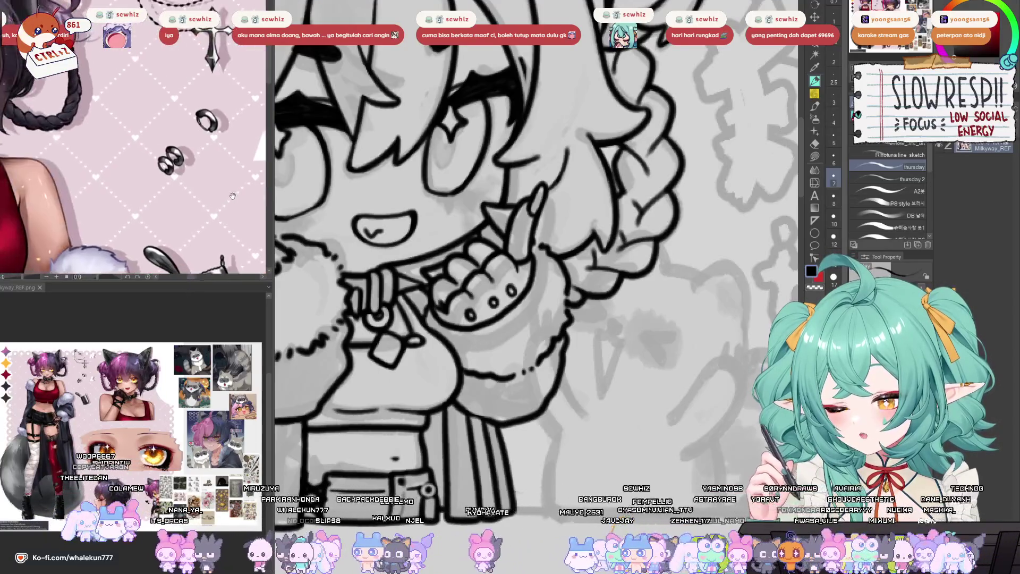
{"action": "scroll", "coordinate": [169, 205], "scroll_direction": "up", "scroll_amount": 3}
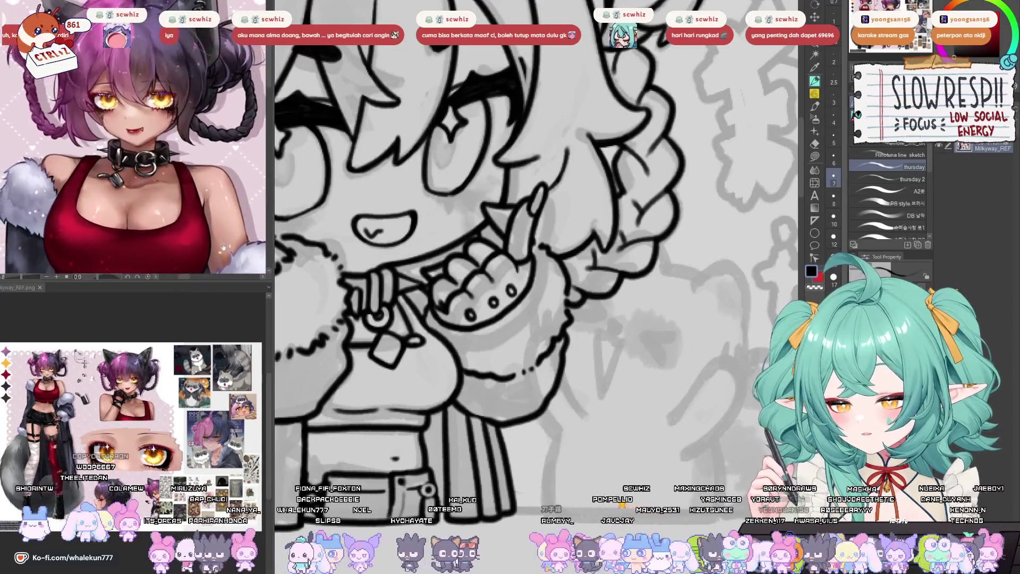
{"action": "left_click_drag", "start_coordinate": [206, 279], "coordinate": [205, 445]}
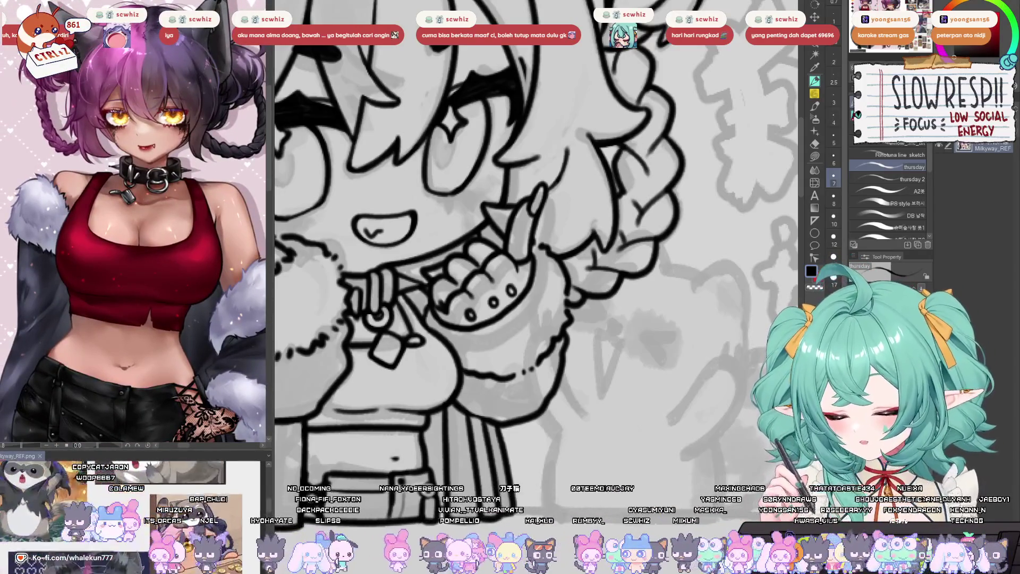
{"action": "left_click_drag", "start_coordinate": [216, 448], "coordinate": [216, 367]}
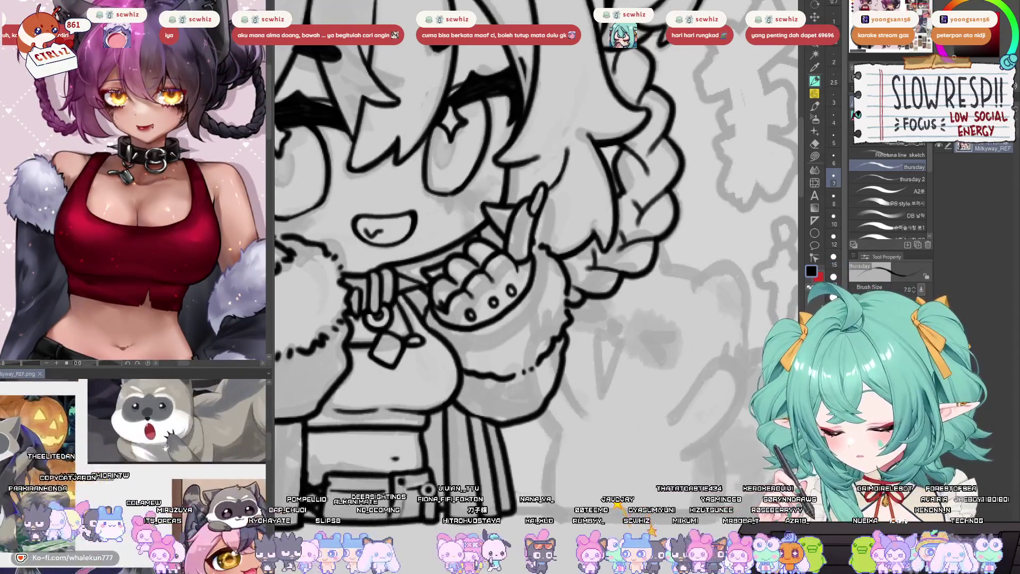
- Return to the CHIBI layers and set the LINE layer's opacity to 42%
{"action": "left_click", "coordinate": [665, 307]}
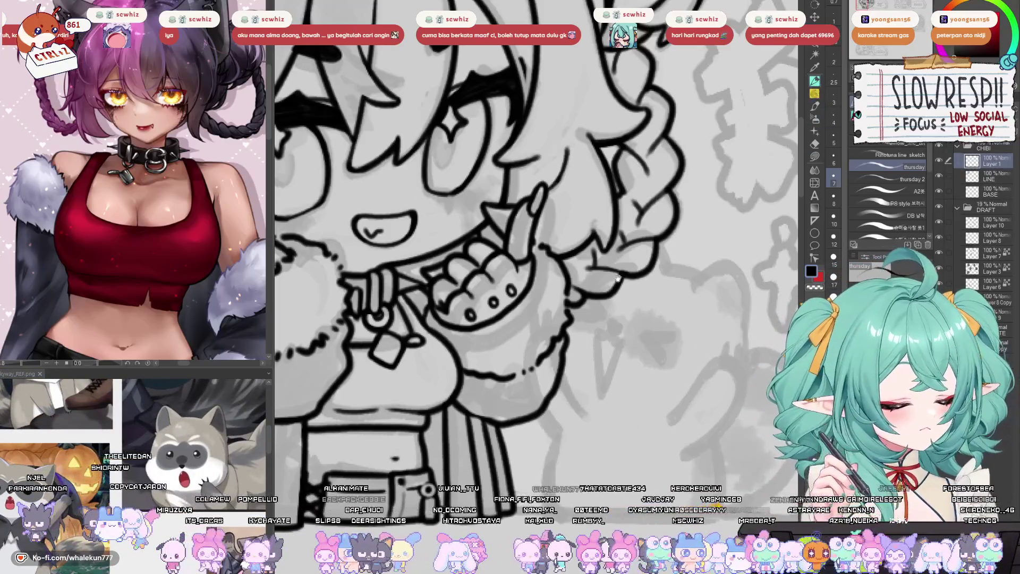
{"action": "left_click", "coordinate": [975, 176]}
{"action": "left_click", "coordinate": [972, 160]}
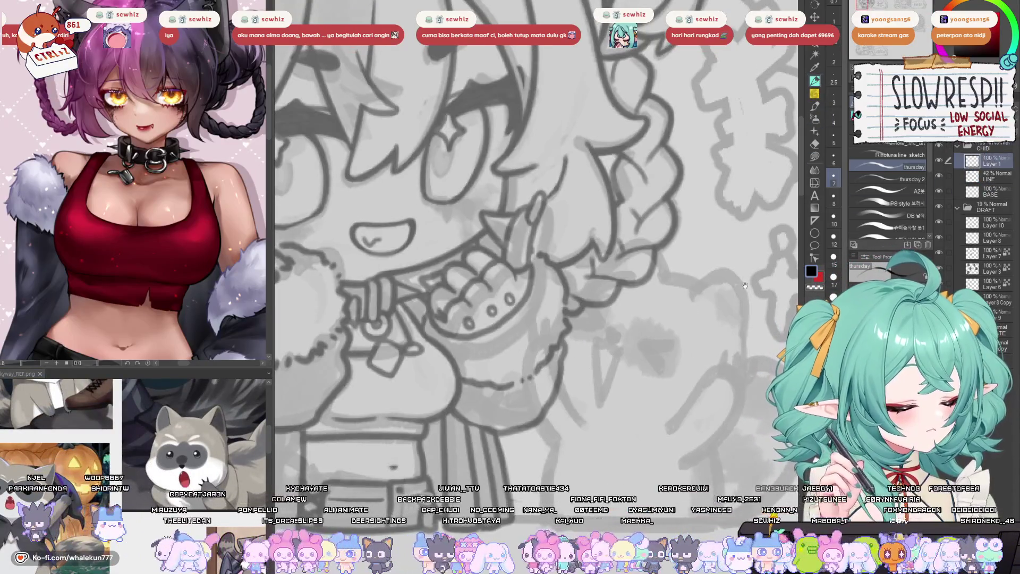
- Ink the creature's raised arm as two curved arcs, retrying strokes with undo
{"action": "mouse_move", "coordinate": [626, 245]}
{"action": "left_mouse_down"}
{"action": "mouse_move", "coordinate": [581, 279]}
{"action": "mouse_move", "coordinate": [537, 354]}
{"action": "mouse_move", "coordinate": [575, 428]}
{"action": "left_mouse_up"}
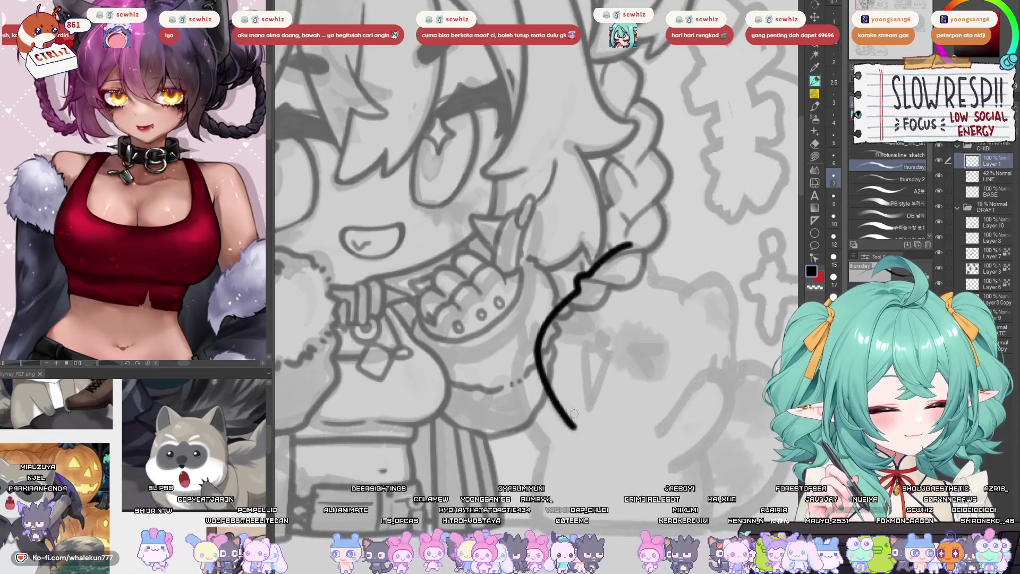
{"action": "key", "text": "ctrl+z"}
{"action": "mouse_move", "coordinate": [615, 280]}
{"action": "left_mouse_down"}
{"action": "mouse_move", "coordinate": [549, 323]}
{"action": "mouse_move", "coordinate": [574, 299]}
{"action": "mouse_move", "coordinate": [538, 356]}
{"action": "mouse_move", "coordinate": [571, 423]}
{"action": "left_mouse_up"}
{"action": "key", "text": "ctrl+z"}
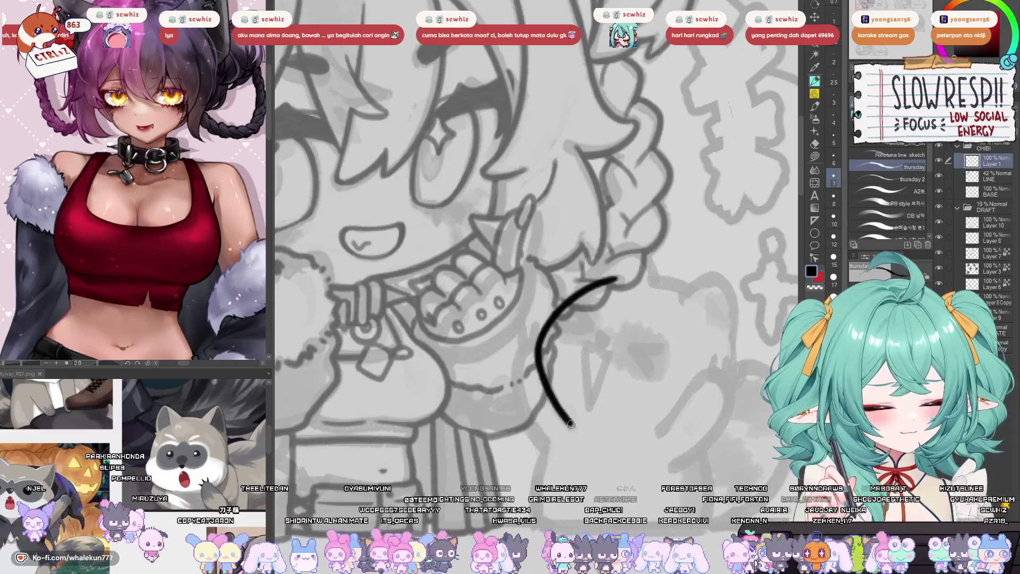
{"action": "mouse_move", "coordinate": [578, 381]}
{"action": "left_mouse_down"}
{"action": "mouse_move", "coordinate": [575, 369]}
{"action": "mouse_move", "coordinate": [523, 383]}
{"action": "left_mouse_up"}
{"action": "left_click_drag", "start_coordinate": [576, 338], "coordinate": [586, 313]}
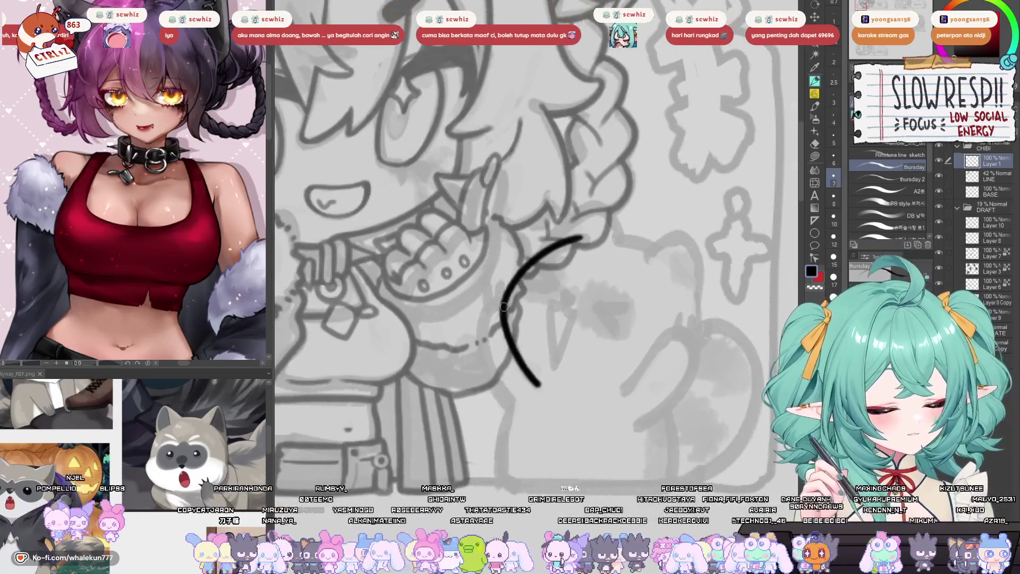
{"action": "mouse_move", "coordinate": [502, 304]}
{"action": "left_mouse_down"}
{"action": "mouse_move", "coordinate": [481, 321]}
{"action": "mouse_move", "coordinate": [486, 386]}
{"action": "mouse_move", "coordinate": [508, 412]}
{"action": "left_mouse_up"}
{"action": "key", "text": "ctrl+z"}
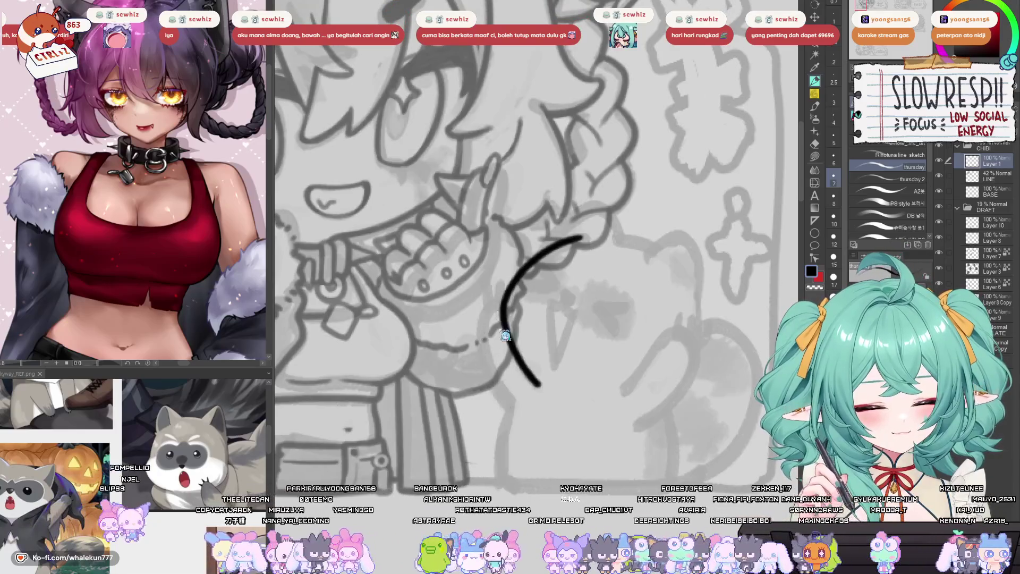
{"action": "mouse_move", "coordinate": [501, 305]}
{"action": "left_mouse_down"}
{"action": "mouse_move", "coordinate": [481, 379]}
{"action": "mouse_move", "coordinate": [508, 404]}
{"action": "left_mouse_up"}
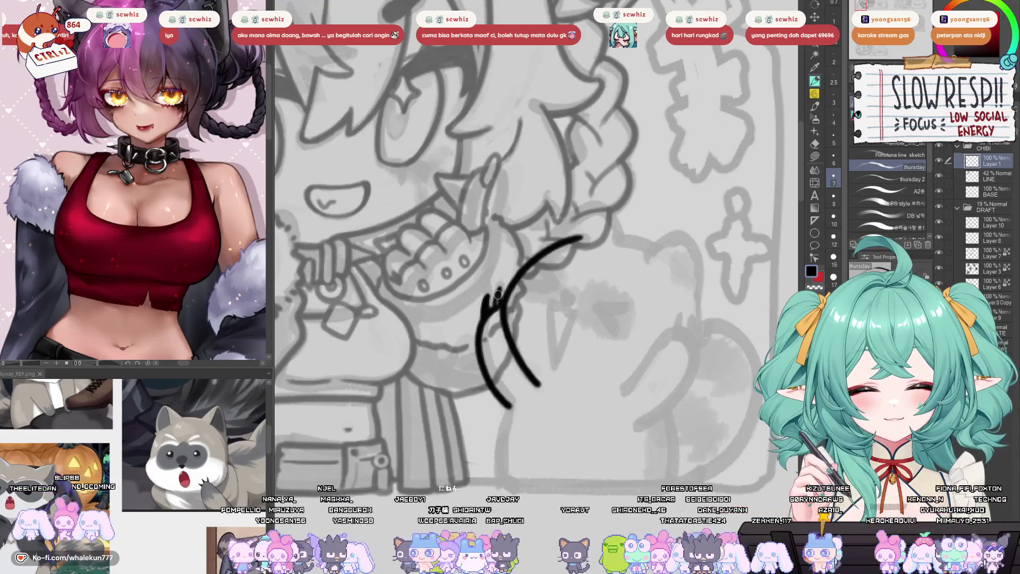
- Ink a small eye dot on the creature and check the lines mirrored
{"action": "left_click_drag", "start_coordinate": [591, 313], "coordinate": [588, 307]}
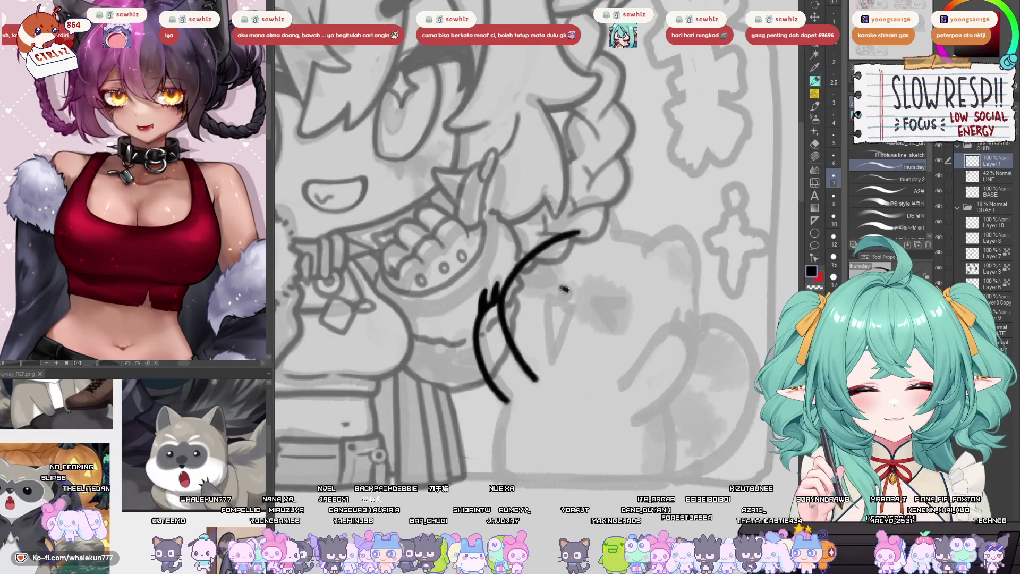
{"action": "key", "text": "h"}
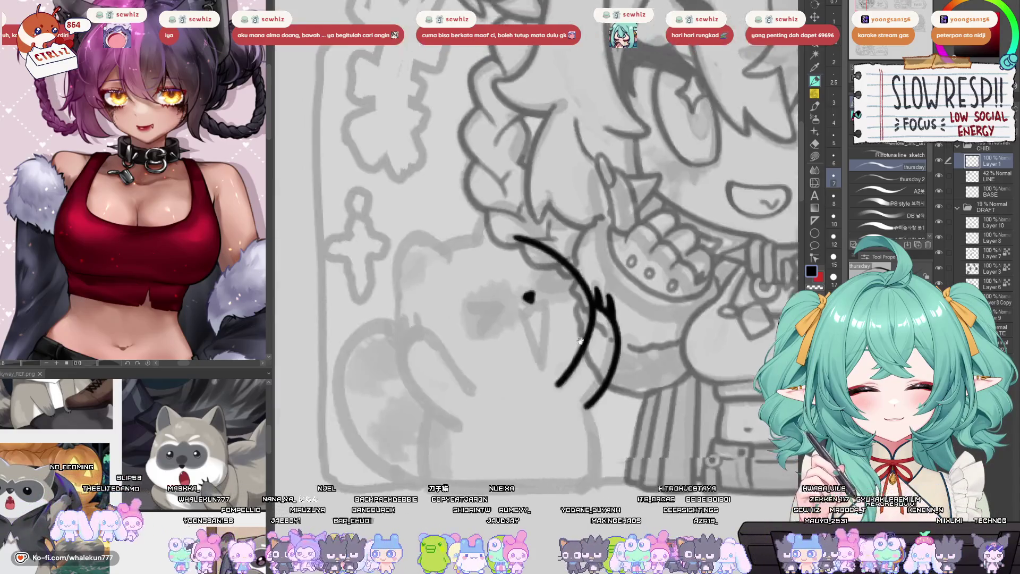
{"action": "mouse_move", "coordinate": [539, 286]}
{"action": "left_mouse_down"}
{"action": "mouse_move", "coordinate": [595, 296]}
{"action": "mouse_move", "coordinate": [599, 314]}
{"action": "left_mouse_up"}
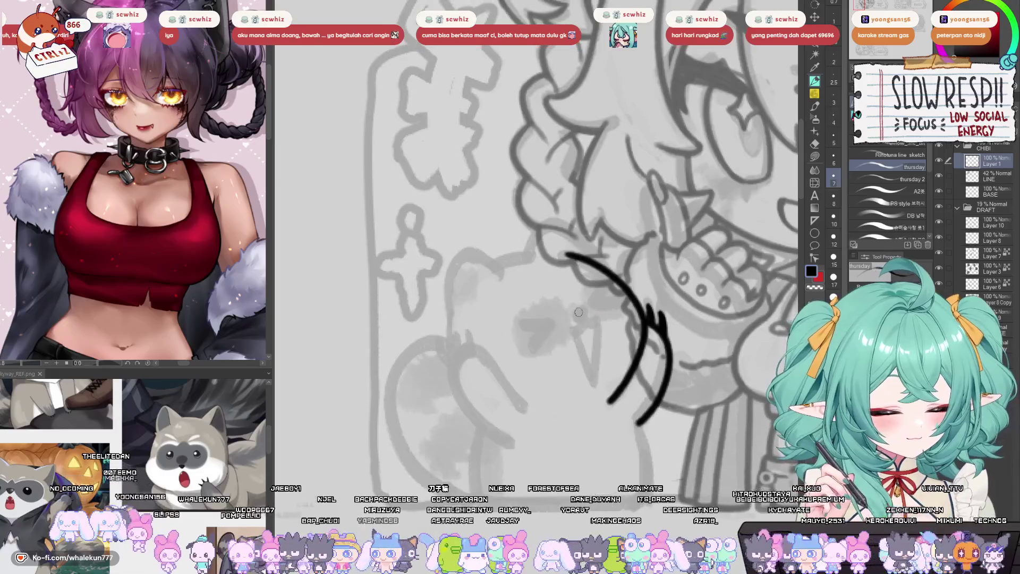
{"action": "key", "text": "ctrl+z"}
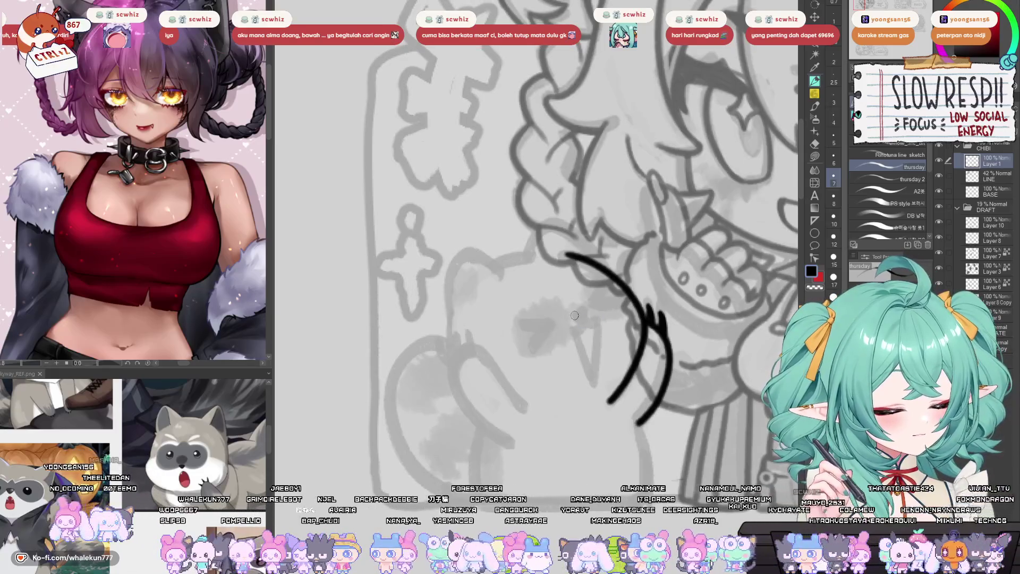
{"action": "left_click_drag", "start_coordinate": [589, 310], "coordinate": [578, 317]}
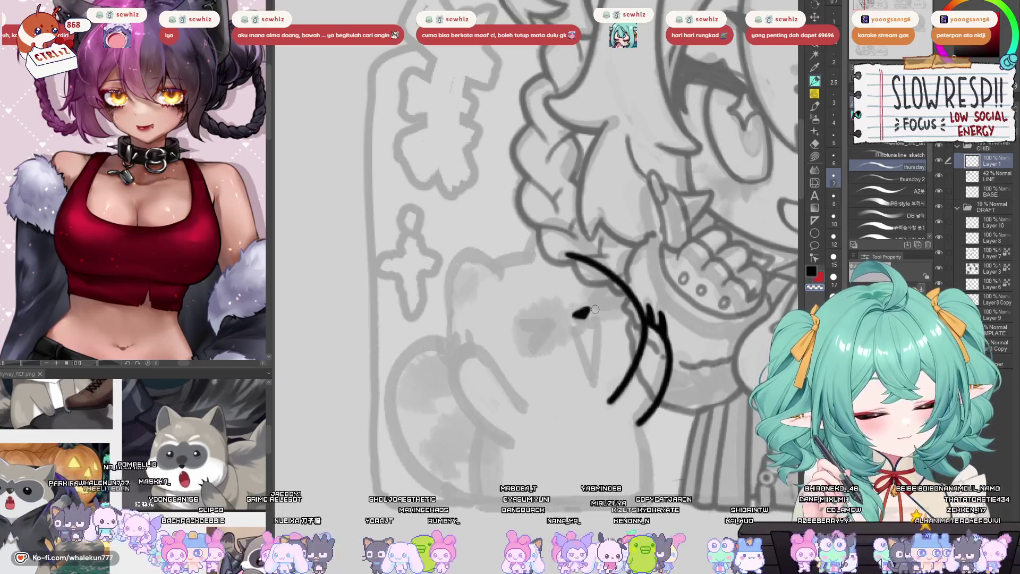
{"action": "key", "text": "h"}
{"action": "key", "text": "h"}
{"action": "key", "text": "h"}
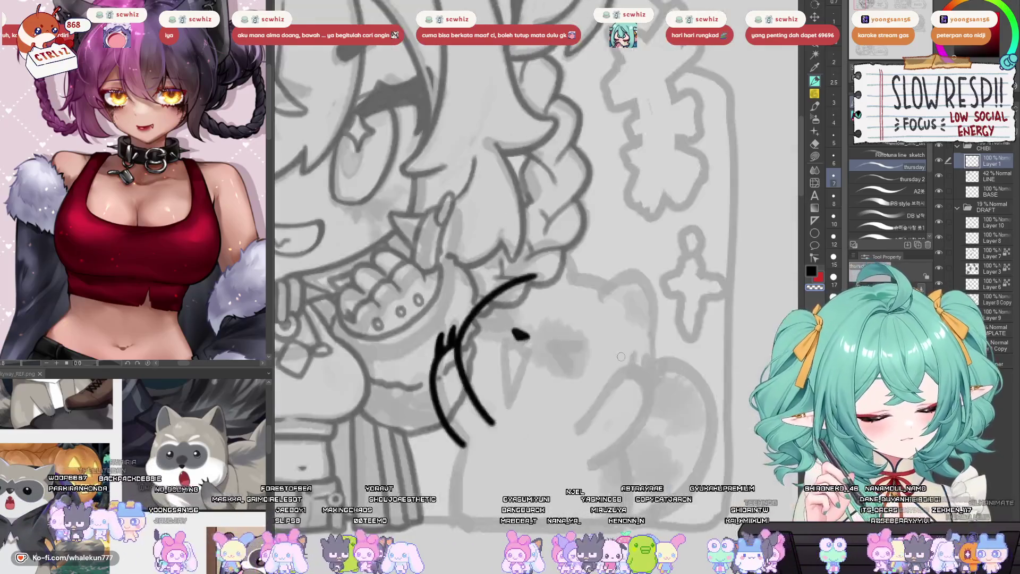
{"action": "left_click_drag", "start_coordinate": [572, 358], "coordinate": [572, 392]}
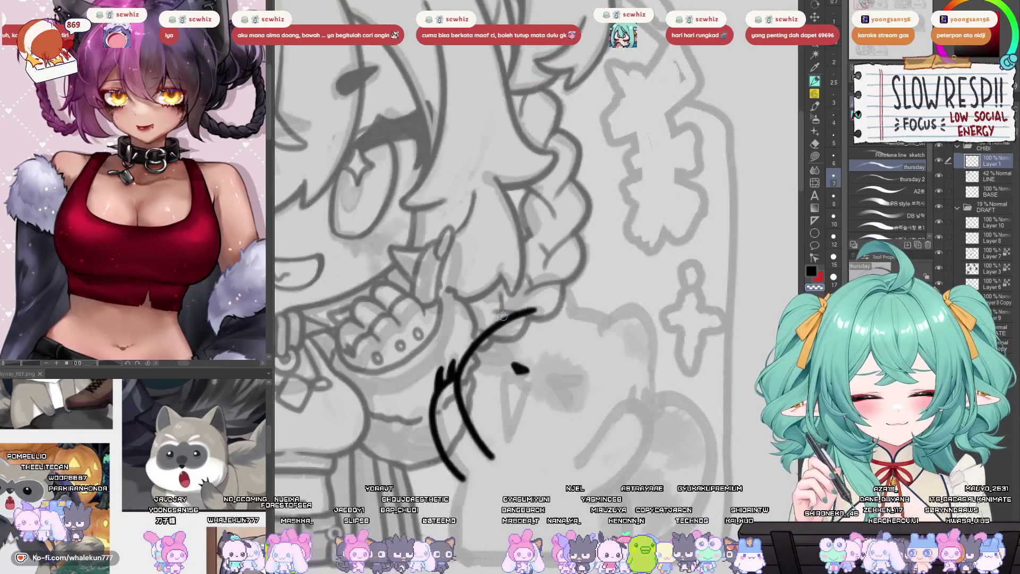
- Ink the creature's head outline after several retried arcs, checking it mirrored
{"action": "mouse_move", "coordinate": [500, 317]}
{"action": "left_mouse_down"}
{"action": "mouse_move", "coordinate": [553, 276]}
{"action": "mouse_move", "coordinate": [574, 287]}
{"action": "mouse_move", "coordinate": [580, 304]}
{"action": "left_mouse_up"}
{"action": "key", "text": "ctrl+z"}
{"action": "mouse_move", "coordinate": [502, 308]}
{"action": "left_mouse_down"}
{"action": "mouse_move", "coordinate": [565, 279]}
{"action": "mouse_move", "coordinate": [574, 304]}
{"action": "left_mouse_up"}
{"action": "key", "text": "ctrl+z"}
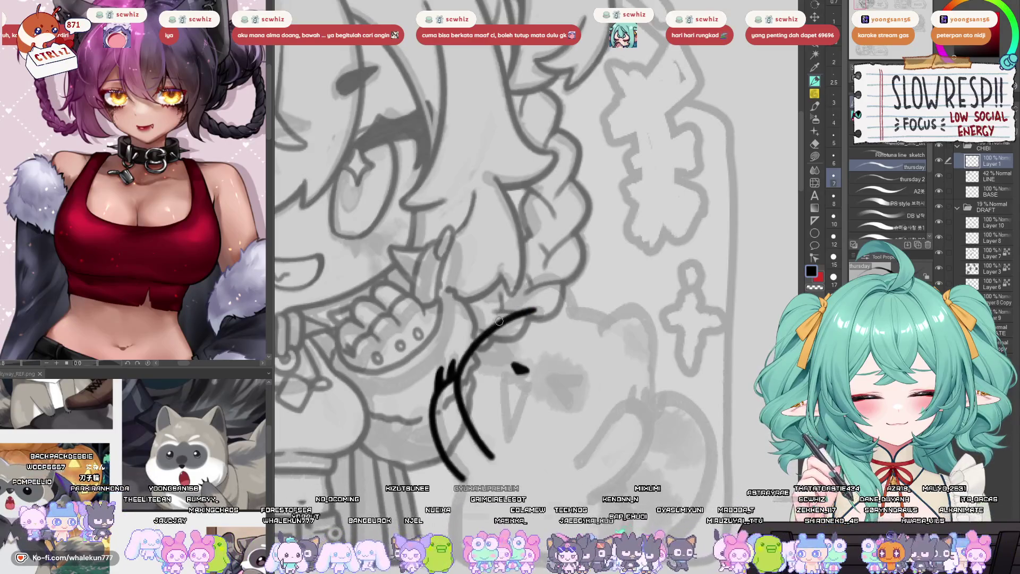
{"action": "mouse_move", "coordinate": [501, 311]}
{"action": "left_mouse_down"}
{"action": "mouse_move", "coordinate": [535, 281]}
{"action": "mouse_move", "coordinate": [489, 327]}
{"action": "mouse_move", "coordinate": [531, 289]}
{"action": "mouse_move", "coordinate": [561, 279]}
{"action": "left_mouse_up"}
{"action": "key", "text": "ctrl+z"}
{"action": "key", "text": "ctrl+z"}
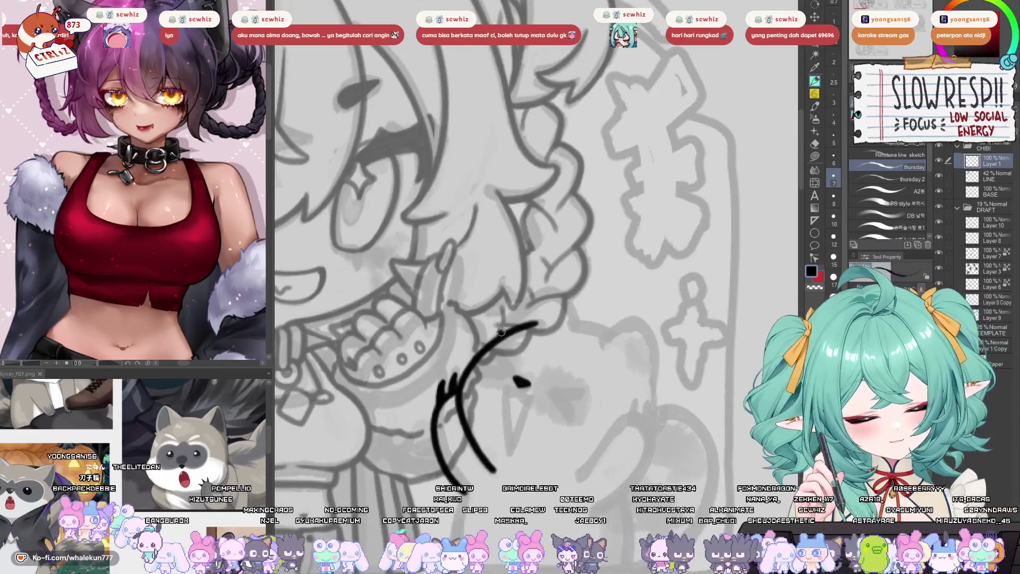
{"action": "mouse_move", "coordinate": [501, 332]}
{"action": "left_mouse_down"}
{"action": "mouse_move", "coordinate": [550, 282]}
{"action": "mouse_move", "coordinate": [574, 328]}
{"action": "left_mouse_up"}
{"action": "key", "text": "ctrl+z"}
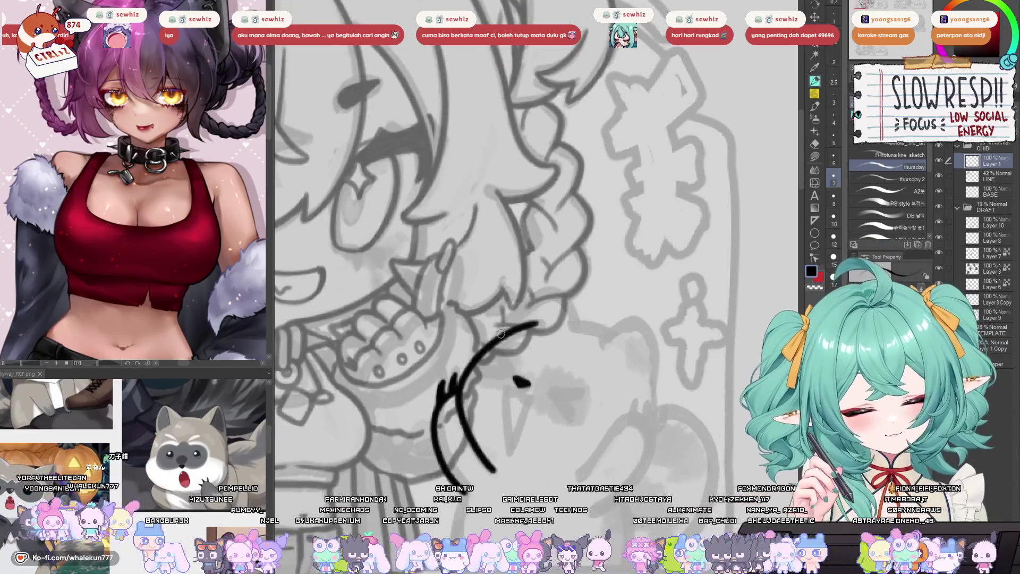
{"action": "mouse_move", "coordinate": [501, 333]}
{"action": "left_mouse_down"}
{"action": "mouse_move", "coordinate": [523, 307]}
{"action": "mouse_move", "coordinate": [564, 291]}
{"action": "mouse_move", "coordinate": [577, 325]}
{"action": "left_mouse_up"}
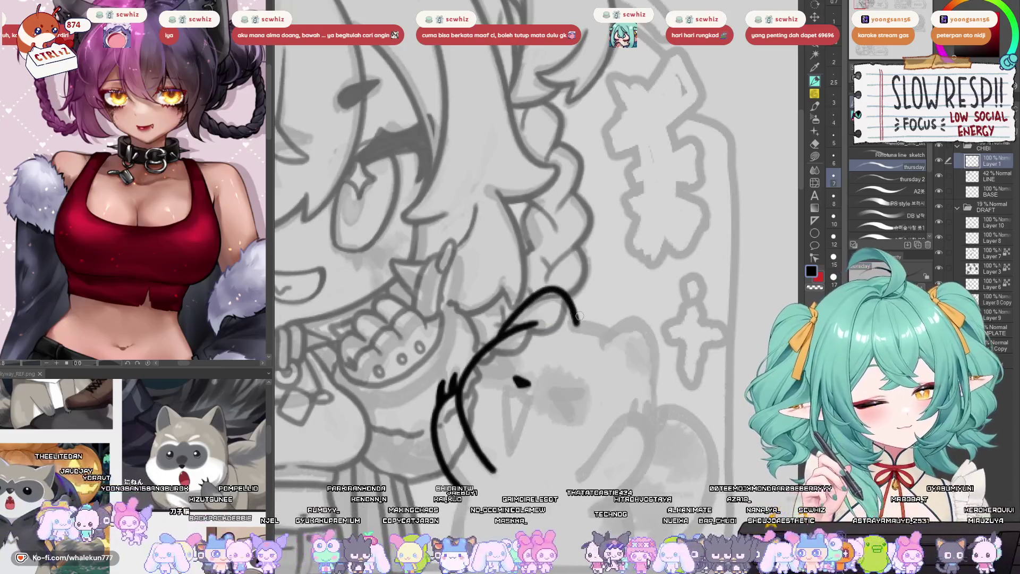
{"action": "key", "text": "h"}
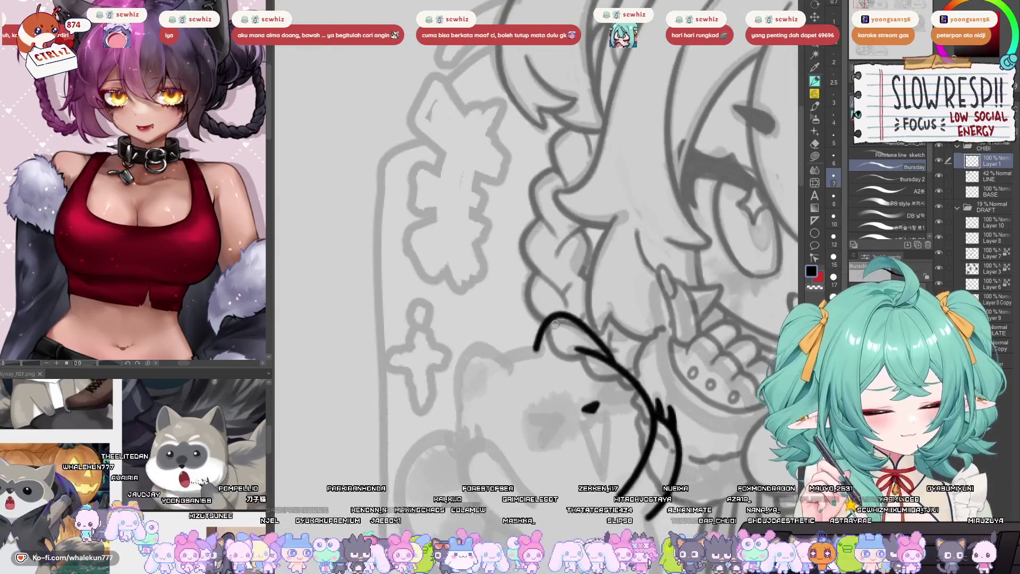
{"action": "key", "text": "h"}
- Ink the creature's ear edge and inner ear stroke
{"action": "left_click_drag", "start_coordinate": [554, 324], "coordinate": [608, 319]}
{"action": "key", "text": "h"}
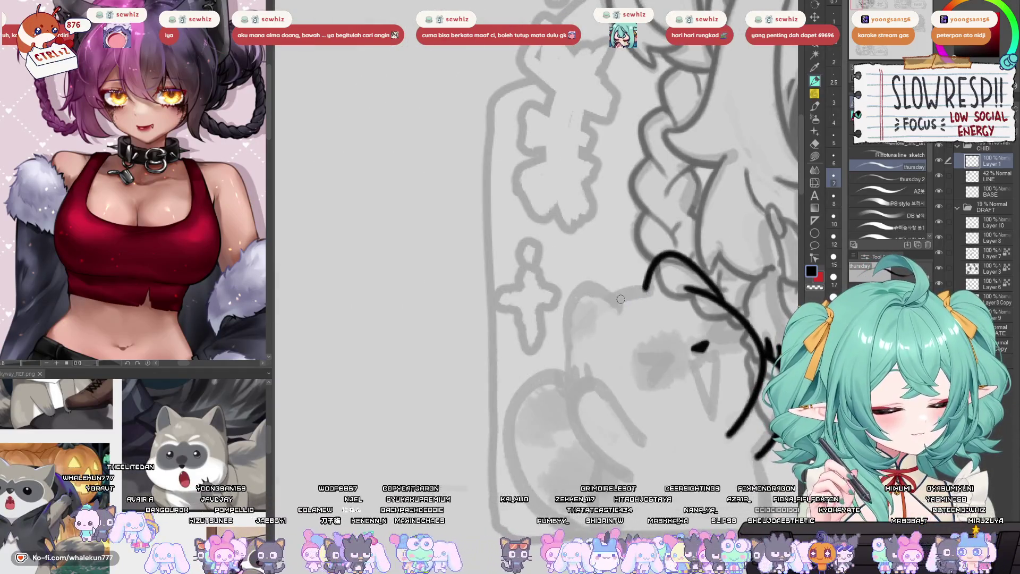
{"action": "left_click_drag", "start_coordinate": [621, 299], "coordinate": [646, 289]}
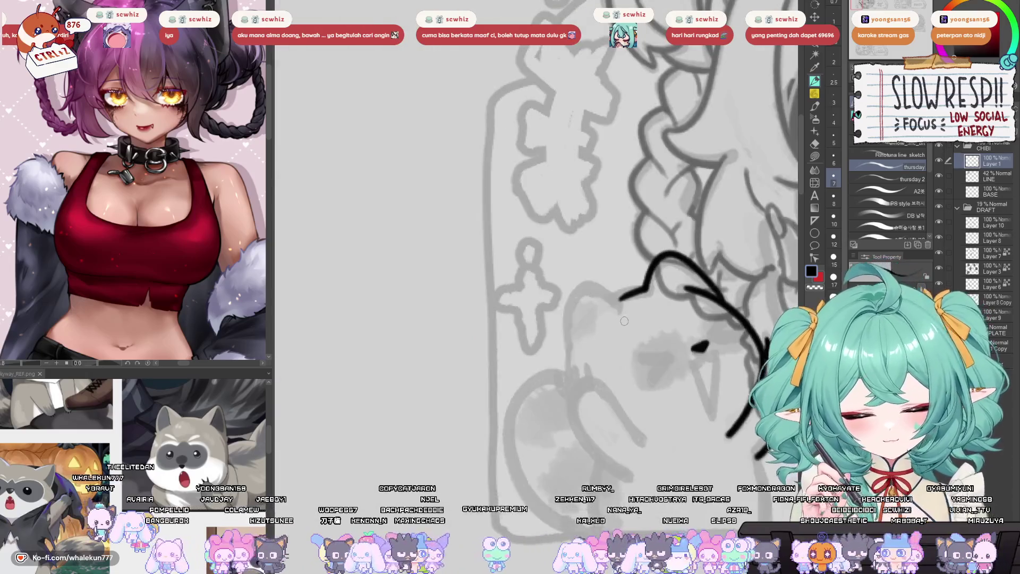
{"action": "key", "text": "h"}
{"action": "mouse_move", "coordinate": [456, 267]}
{"action": "left_mouse_down"}
{"action": "mouse_move", "coordinate": [559, 268]}
{"action": "mouse_move", "coordinate": [483, 293]}
{"action": "left_mouse_up"}
{"action": "key", "text": "ctrl+z"}
{"action": "key", "text": "ctrl+z"}
{"action": "key", "text": "ctrl+z"}
{"action": "left_click_drag", "start_coordinate": [513, 258], "coordinate": [510, 292]}
{"action": "key", "text": "h"}
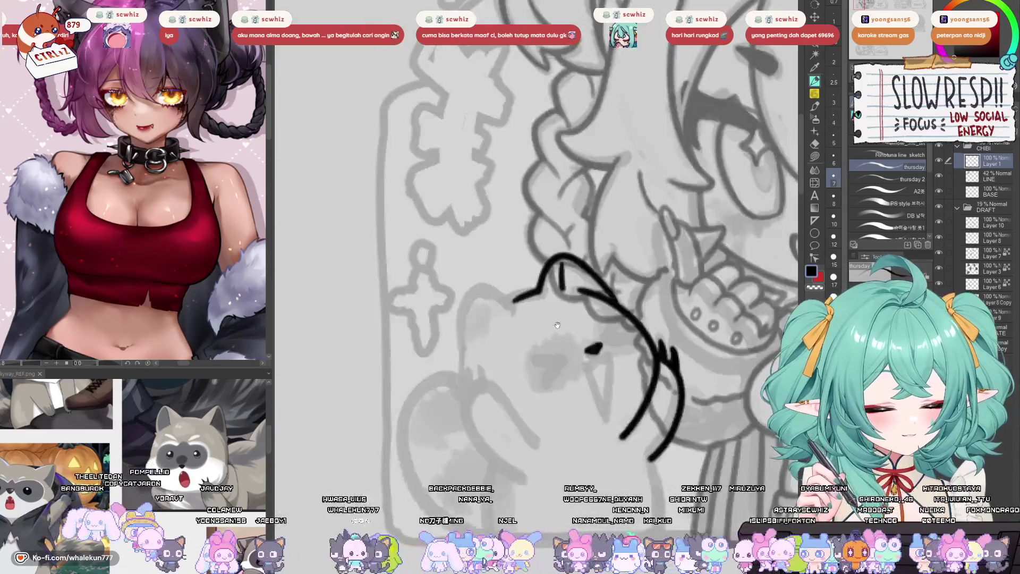
{"action": "left_click_drag", "start_coordinate": [579, 302], "coordinate": [592, 338]}
{"action": "key", "text": "h"}
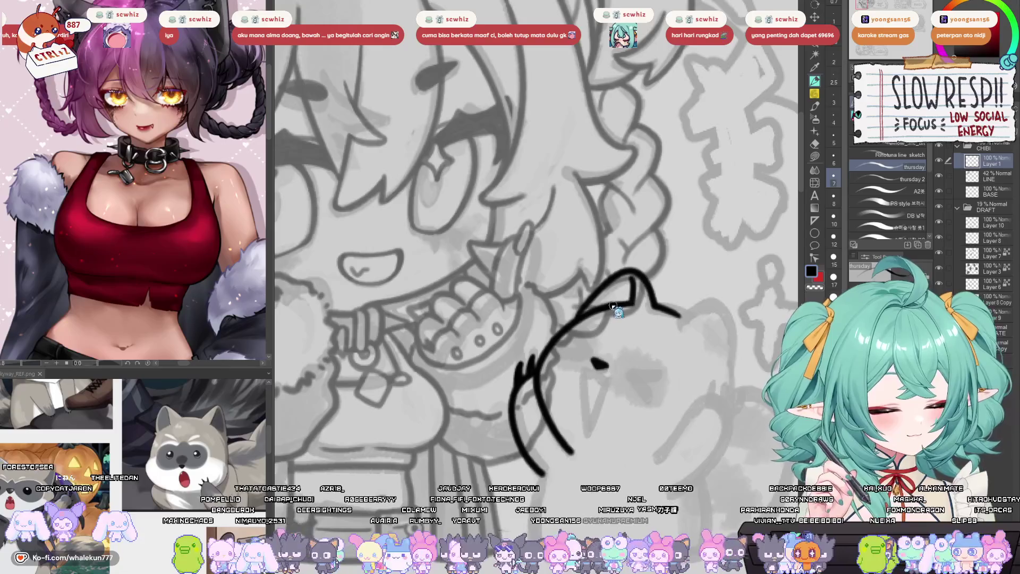
- Ink the creature's squeezed-shut eyes, open mouth and left-side outline
{"action": "left_click_drag", "start_coordinate": [499, 306], "coordinate": [521, 325]}
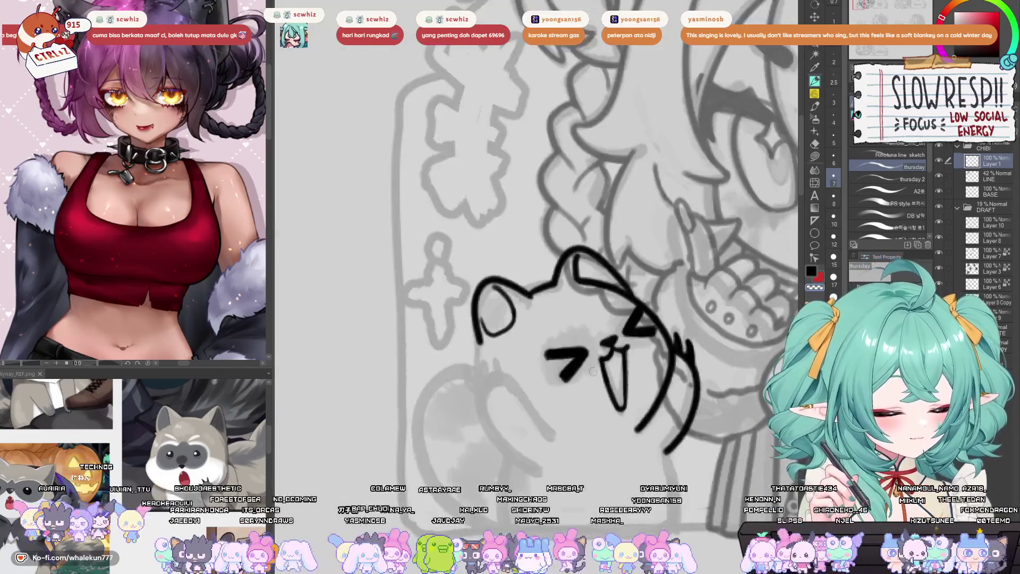
{"action": "mouse_move", "coordinate": [592, 372]}
{"action": "left_mouse_down"}
{"action": "mouse_move", "coordinate": [506, 324]}
{"action": "mouse_move", "coordinate": [494, 357]}
{"action": "left_mouse_up"}
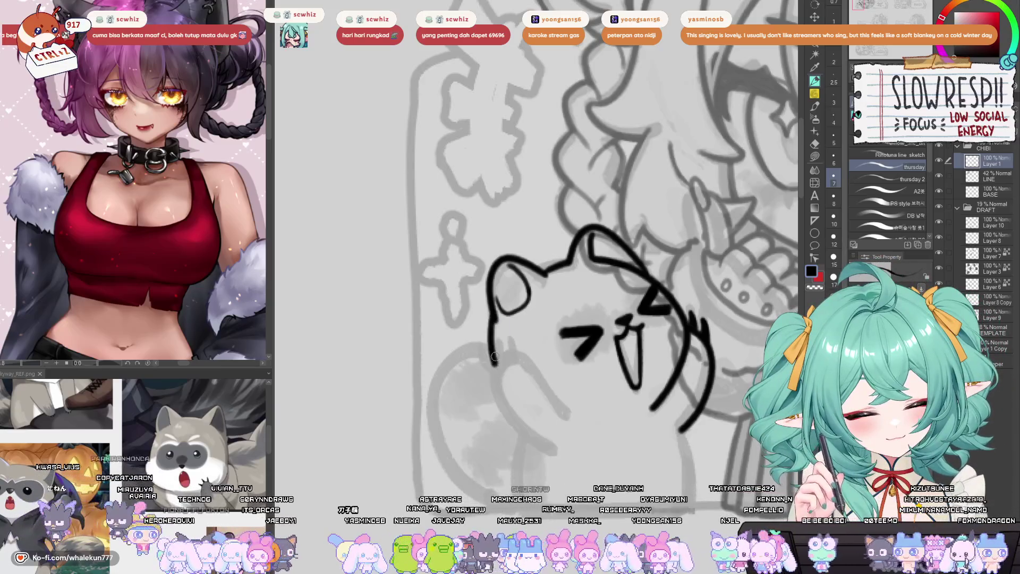
{"action": "key", "text": "ctrl+z"}
{"action": "left_click_drag", "start_coordinate": [490, 314], "coordinate": [494, 366]}
{"action": "key", "text": "h"}
{"action": "key", "text": "h"}
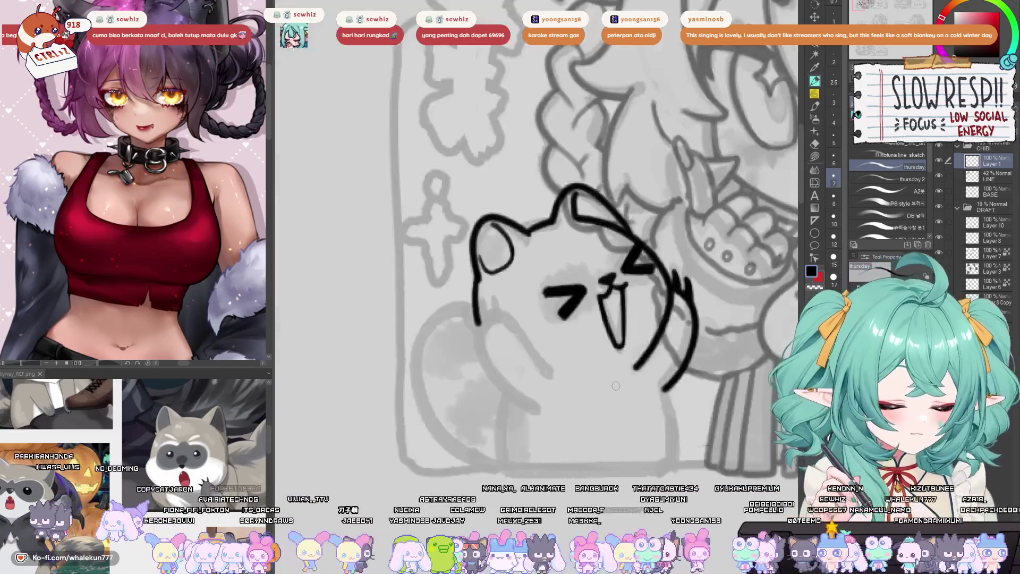
{"action": "scroll", "coordinate": [616, 385], "scroll_direction": "down", "scroll_amount": 3}
{"action": "scroll", "coordinate": [603, 330], "scroll_direction": "up", "scroll_amount": 3}
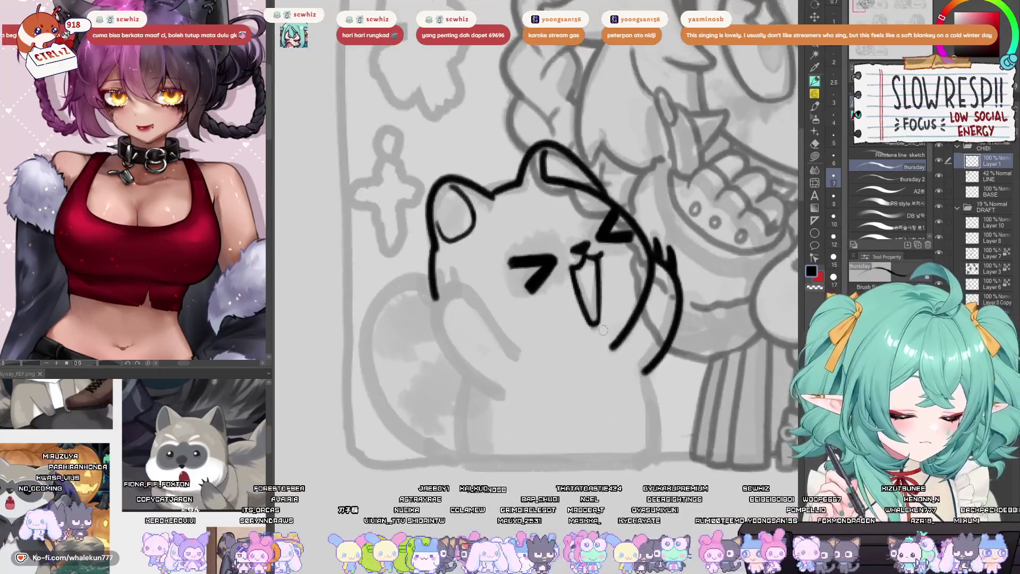
{"action": "key", "text": "h"}
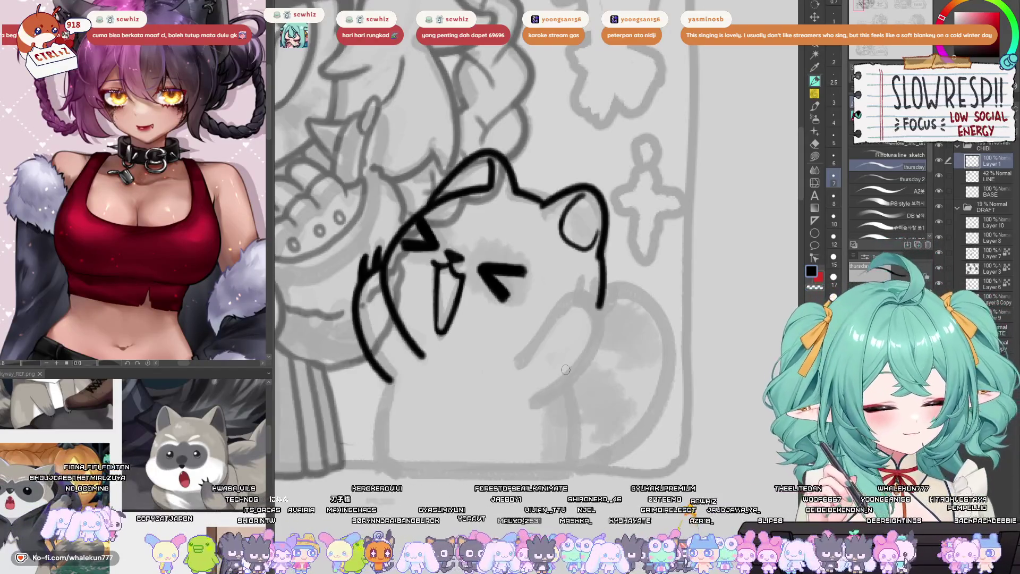
- Rework the creature's raised-arm and side strokes, undoing the unwanted attempts
{"action": "left_click_drag", "start_coordinate": [412, 337], "coordinate": [463, 345]}
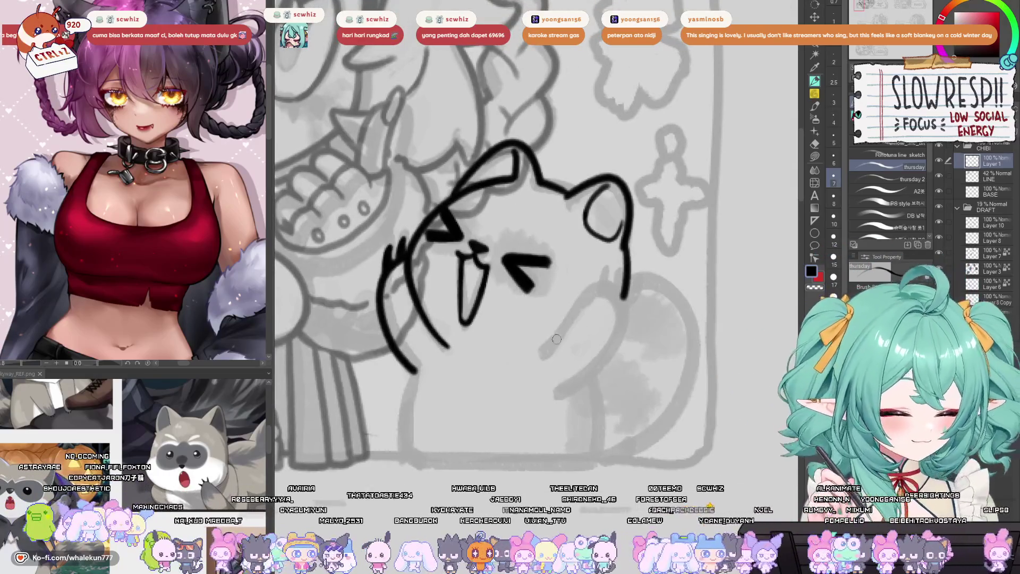
{"action": "mouse_move", "coordinate": [540, 353]}
{"action": "left_mouse_down"}
{"action": "mouse_move", "coordinate": [580, 290]}
{"action": "mouse_move", "coordinate": [627, 296]}
{"action": "mouse_move", "coordinate": [611, 348]}
{"action": "mouse_move", "coordinate": [547, 349]}
{"action": "mouse_move", "coordinate": [603, 288]}
{"action": "mouse_move", "coordinate": [628, 324]}
{"action": "mouse_move", "coordinate": [558, 392]}
{"action": "mouse_move", "coordinate": [544, 346]}
{"action": "mouse_move", "coordinate": [581, 307]}
{"action": "mouse_move", "coordinate": [622, 298]}
{"action": "mouse_move", "coordinate": [602, 364]}
{"action": "mouse_move", "coordinate": [560, 394]}
{"action": "left_mouse_up"}
{"action": "key", "text": "ctrl+z"}
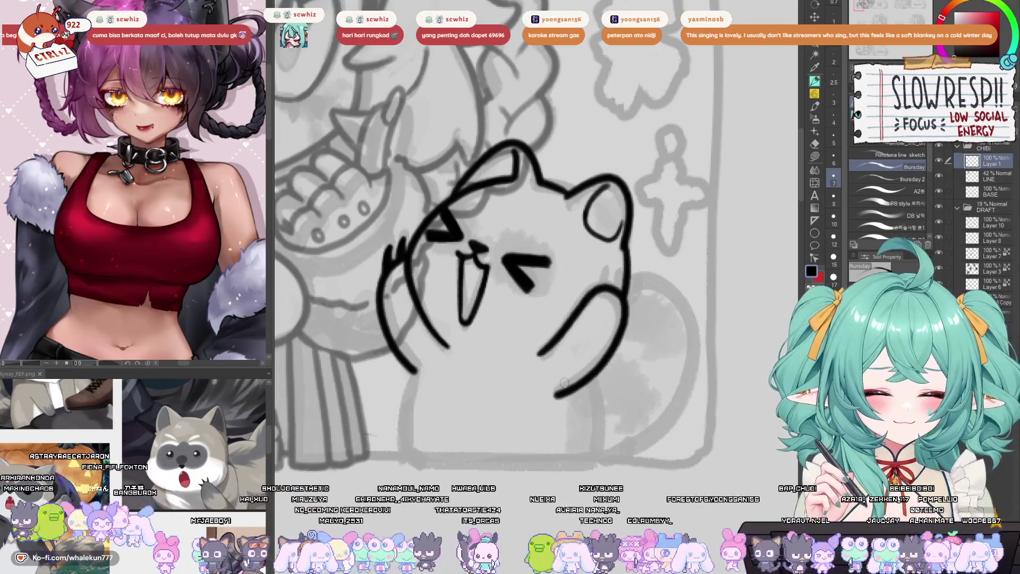
{"action": "key", "text": "h"}
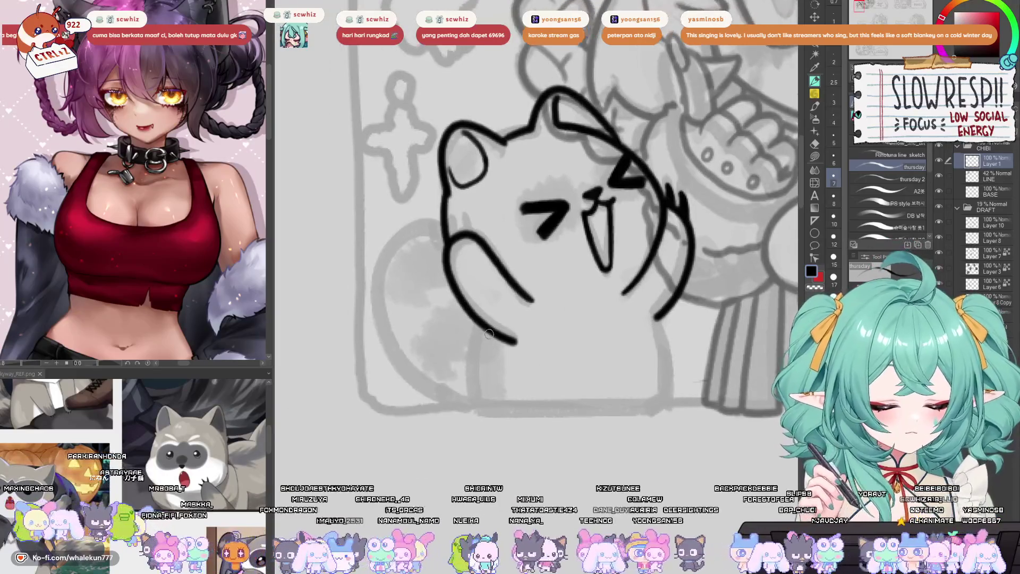
{"action": "mouse_move", "coordinate": [486, 330]}
{"action": "left_mouse_down"}
{"action": "mouse_move", "coordinate": [478, 405]}
{"action": "mouse_move", "coordinate": [485, 337]}
{"action": "mouse_move", "coordinate": [470, 407]}
{"action": "mouse_move", "coordinate": [541, 399]}
{"action": "left_mouse_up"}
{"action": "key", "text": "ctrl+z"}
{"action": "key", "text": "h"}
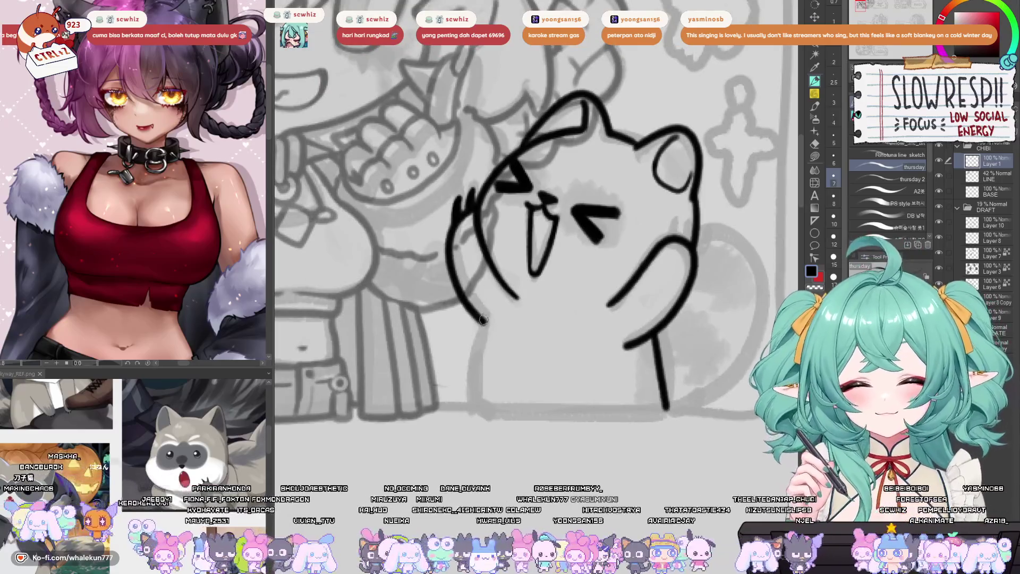
- Ink the creature's left side line down to its base after several retries
{"action": "left_click_drag", "start_coordinate": [487, 319], "coordinate": [466, 408]}
{"action": "key", "text": "ctrl+z"}
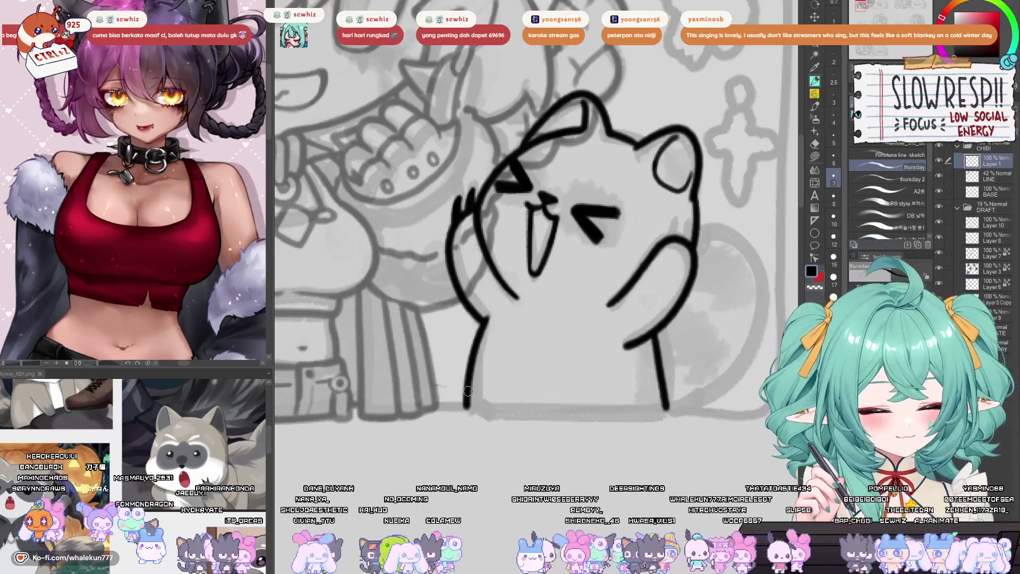
{"action": "key", "text": "h"}
{"action": "key", "text": "h"}
{"action": "key", "text": "ctrl+z"}
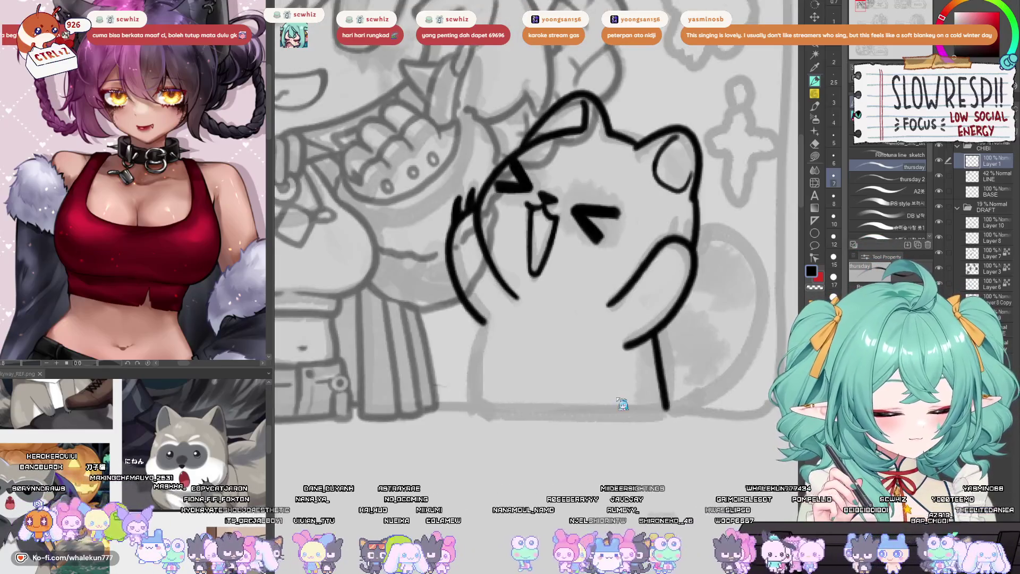
{"action": "left_click_drag", "start_coordinate": [489, 318], "coordinate": [462, 394]}
{"action": "key", "text": "ctrl+z"}
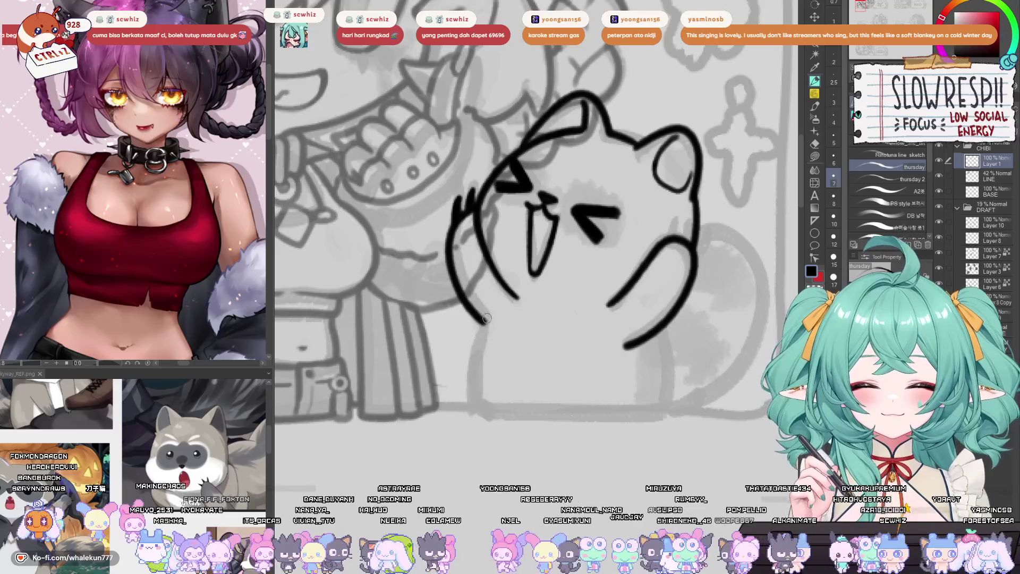
{"action": "left_click_drag", "start_coordinate": [488, 319], "coordinate": [470, 406]}
{"action": "key", "text": "ctrl+z"}
{"action": "key", "text": "ctrl+z"}
{"action": "key", "text": "h"}
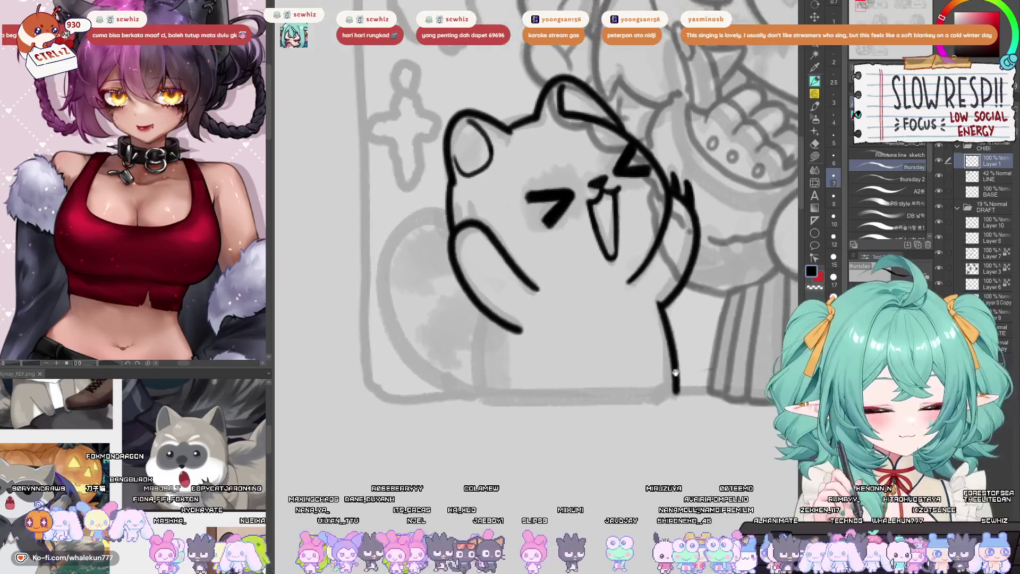
{"action": "left_click_drag", "start_coordinate": [498, 329], "coordinate": [488, 394]}
{"action": "key", "text": "ctrl+z"}
{"action": "key", "text": "ctrl+z"}
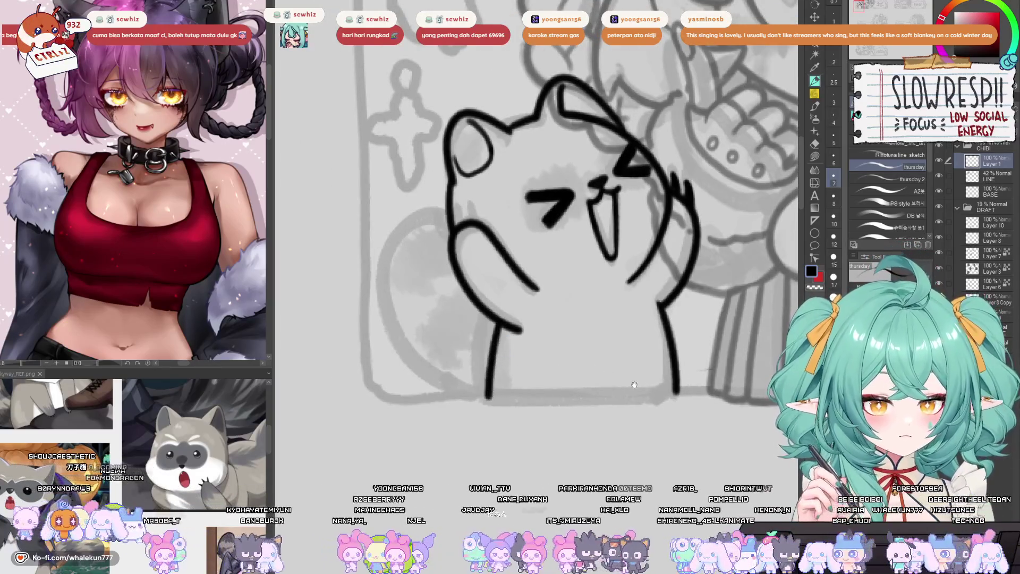
- Ink the creature's back curve down to its base
{"action": "left_click_drag", "start_coordinate": [634, 385], "coordinate": [603, 380]}
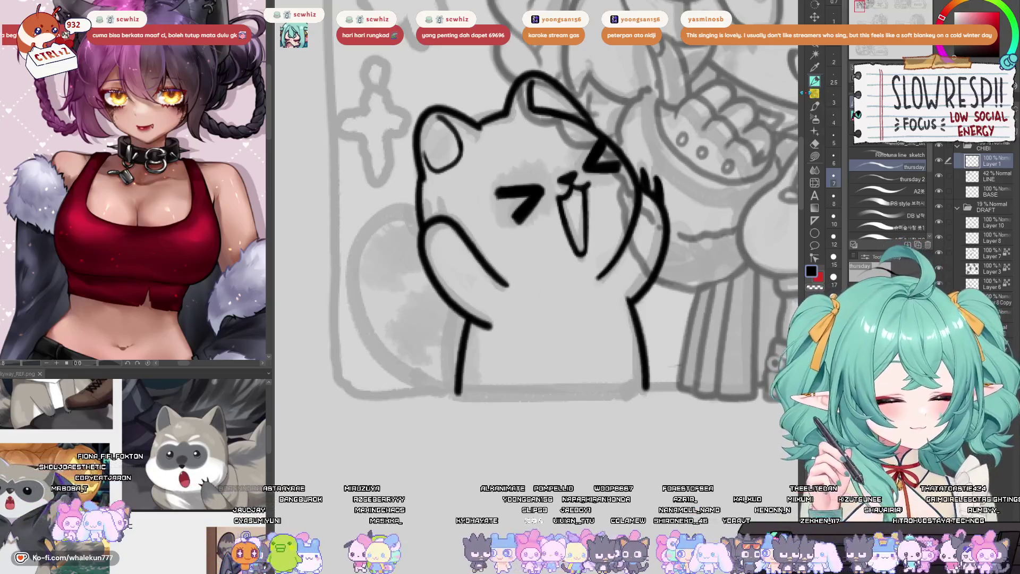
{"action": "key", "text": "h"}
{"action": "key", "text": "h"}
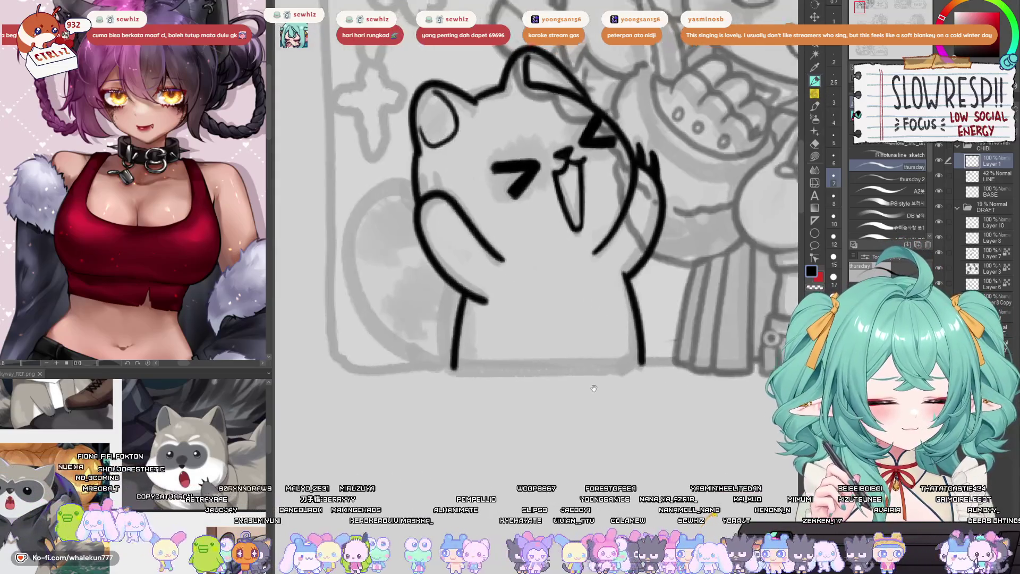
{"action": "mouse_move", "coordinate": [436, 225]}
{"action": "left_mouse_down"}
{"action": "mouse_move", "coordinate": [374, 298]}
{"action": "mouse_move", "coordinate": [387, 355]}
{"action": "mouse_move", "coordinate": [433, 399]}
{"action": "mouse_move", "coordinate": [472, 409]}
{"action": "left_mouse_up"}
{"action": "key", "text": "h"}
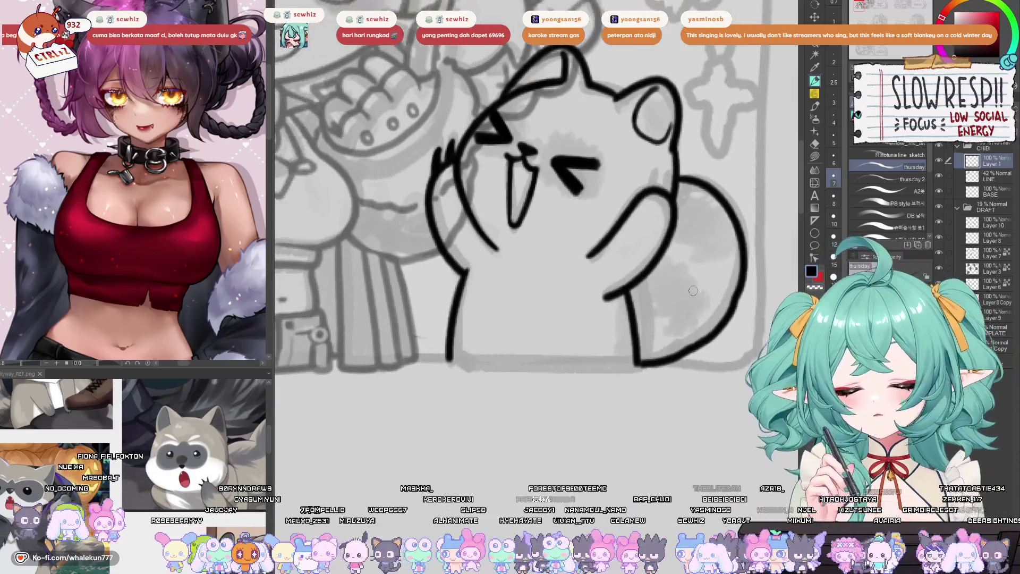
- Ink the creature's bottom line to close its base, then fit the canvas to the window
{"action": "left_click_drag", "start_coordinate": [450, 358], "coordinate": [640, 367]}
{"action": "key", "text": "ctrl+z"}
{"action": "left_click_drag", "start_coordinate": [453, 362], "coordinate": [641, 366]}
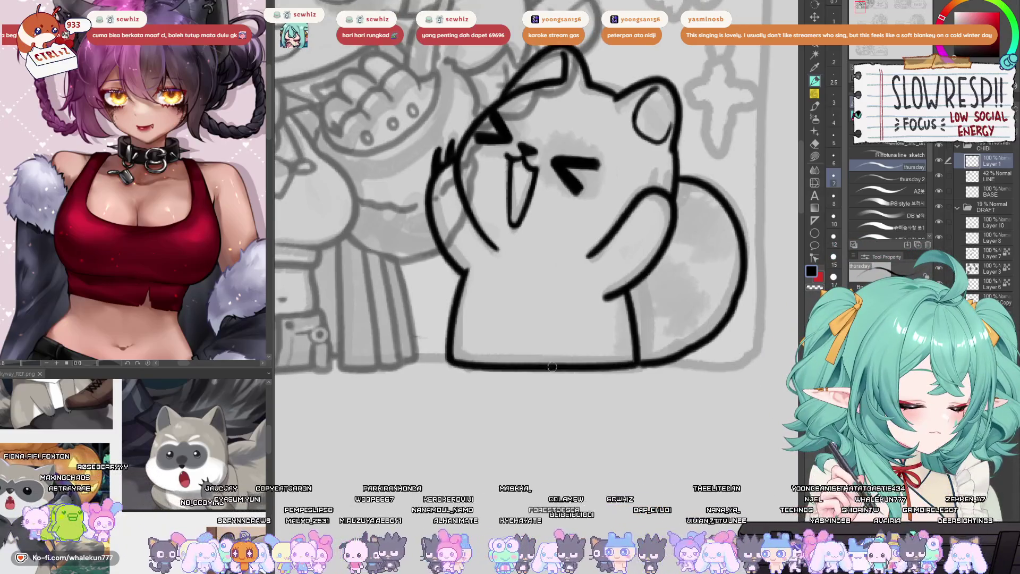
{"action": "key", "text": "ctrl+z"}
{"action": "mouse_move", "coordinate": [449, 353]}
{"action": "left_mouse_down"}
{"action": "mouse_move", "coordinate": [556, 371]}
{"action": "mouse_move", "coordinate": [636, 366]}
{"action": "left_mouse_up"}
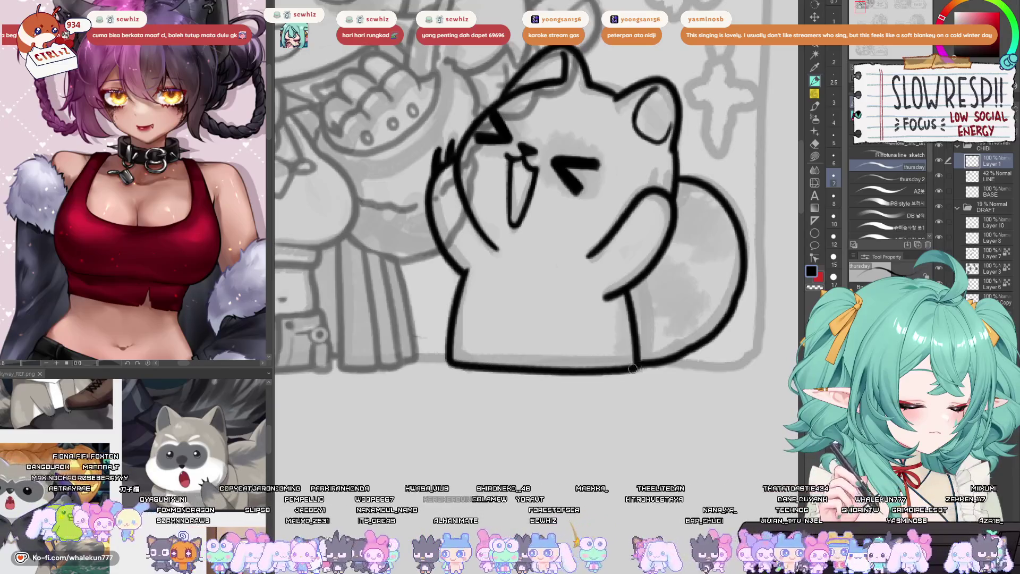
{"action": "key", "text": "ctrl+0"}
- Raise the LINE layer's opacity to 67%, mirroring the canvas to check the lines
{"action": "key", "text": "h"}
{"action": "key", "text": "h"}
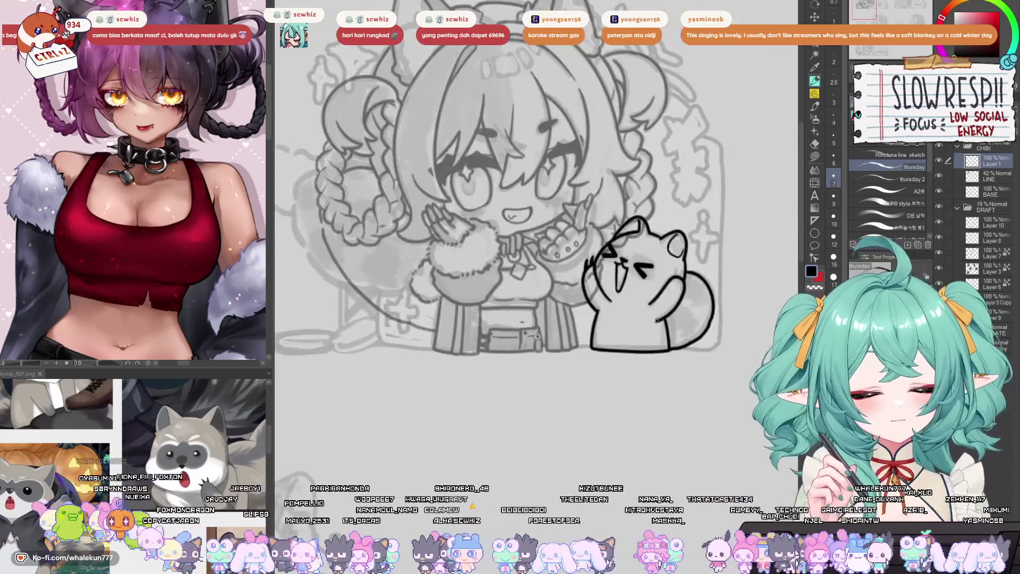
{"action": "key", "text": "h"}
{"action": "left_click", "coordinate": [979, 178]}
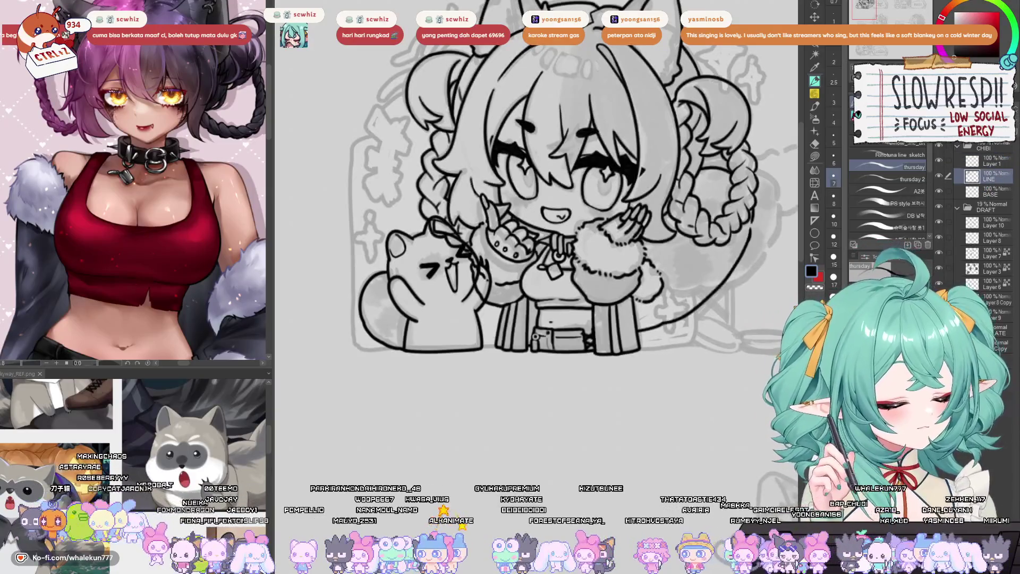
{"action": "key", "text": "h"}
{"action": "key", "text": "h"}
{"action": "left_click_drag", "start_coordinate": [994, 159], "coordinate": [992, 162]}
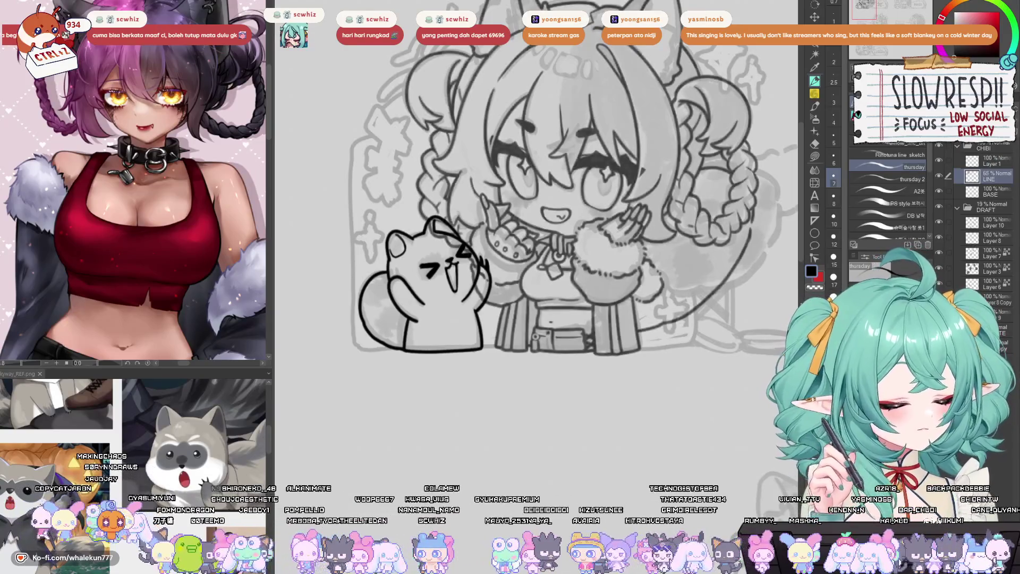
{"action": "key", "text": "ctrl+minus"}
{"action": "key", "text": "h"}
{"action": "mouse_move", "coordinate": [821, 469]}
{"action": "left_mouse_down"}
{"action": "mouse_move", "coordinate": [559, 470]}
{"action": "mouse_move", "coordinate": [584, 394]}
{"action": "left_mouse_up"}
{"action": "key", "text": "h"}
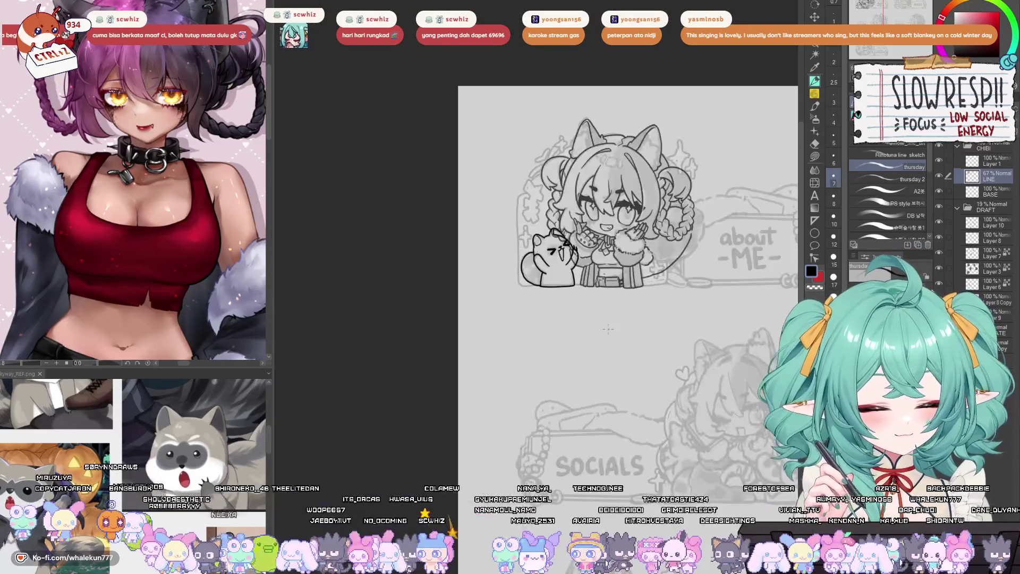
- Zoom in on the chibi's face and body, then return to the LINE layer with the pen
{"action": "key", "text": "ctrl+plus"}
{"action": "key", "text": "ctrl+plus"}
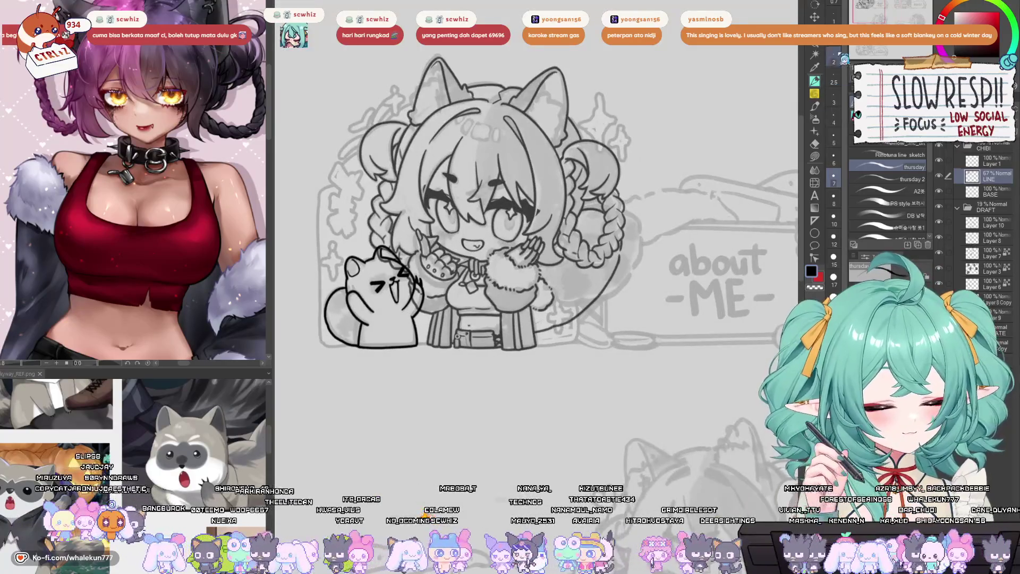
{"action": "key", "text": "k"}
{"action": "key", "text": "ctrl+plus"}
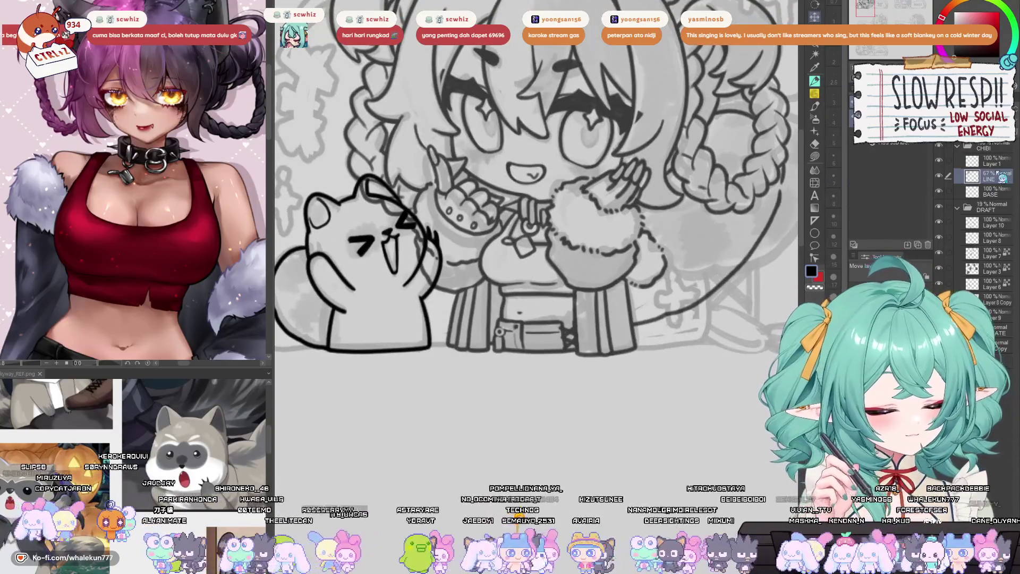
{"action": "scroll", "coordinate": [510, 398], "scroll_direction": "down", "scroll_amount": 2}
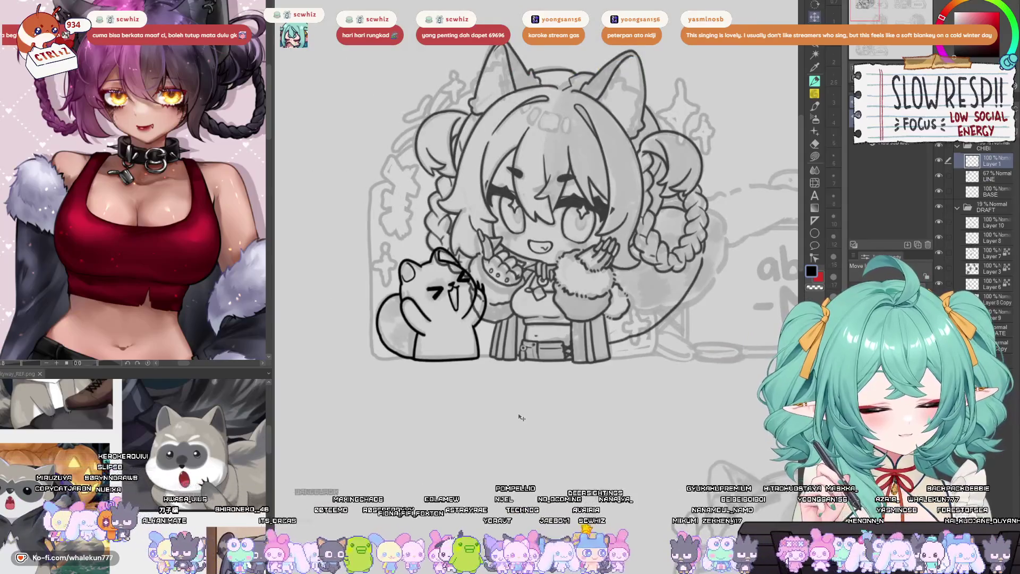
{"action": "left_click_drag", "start_coordinate": [527, 412], "coordinate": [503, 406]}
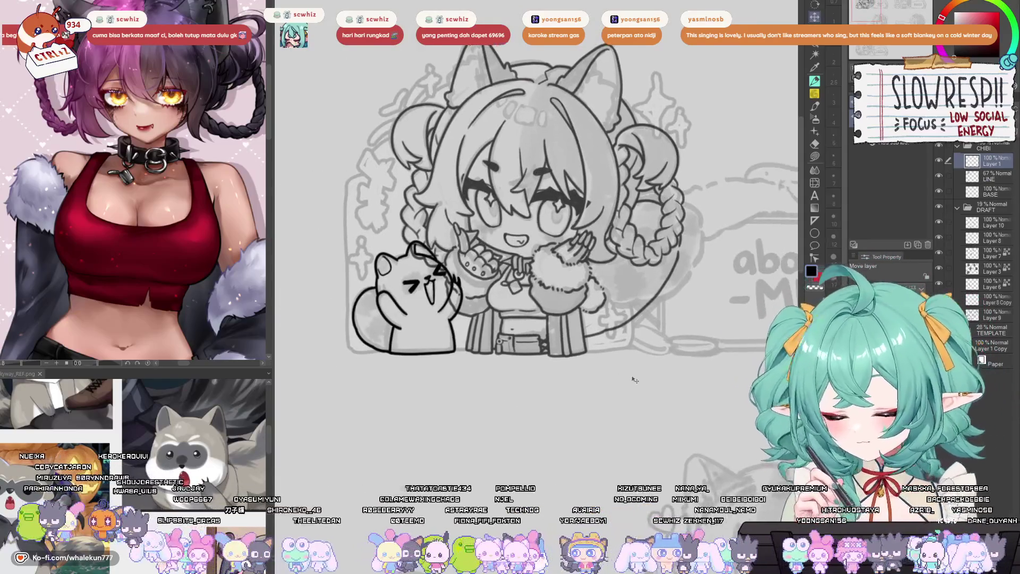
{"action": "key", "text": "h"}
{"action": "key", "text": "h"}
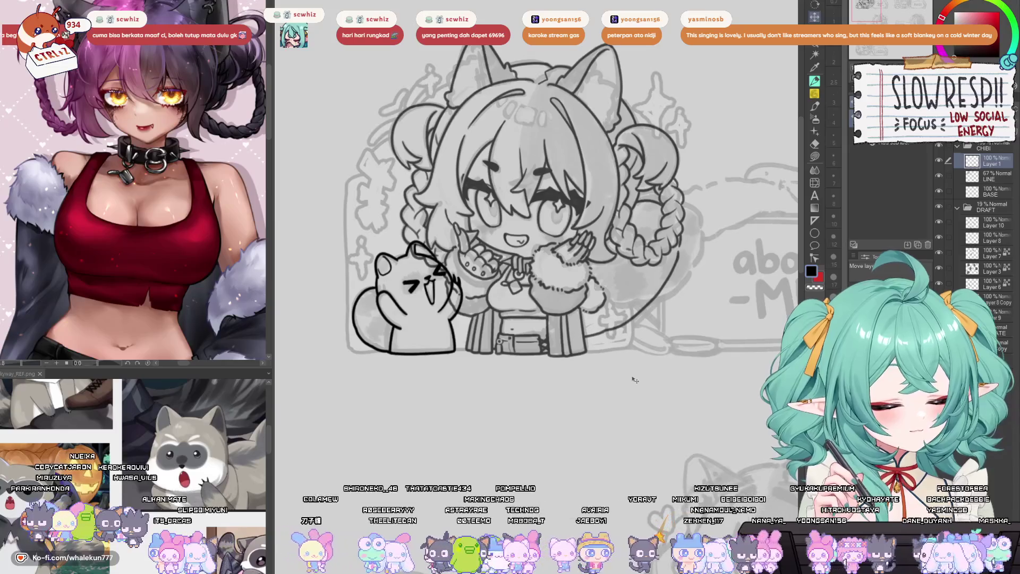
{"action": "key", "text": "alt+bracketleft"}
{"action": "key", "text": "p"}
{"action": "scroll", "coordinate": [688, 258], "scroll_direction": "up", "scroll_amount": 4}
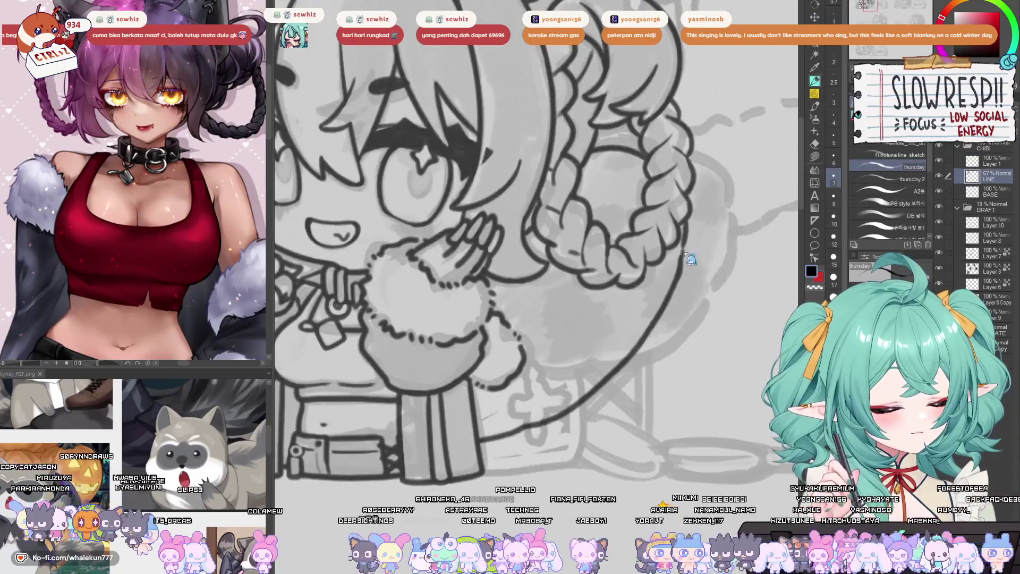
- Erase stray sketch lines on the pet creature's head
{"action": "left_click_drag", "start_coordinate": [683, 262], "coordinate": [667, 287]}
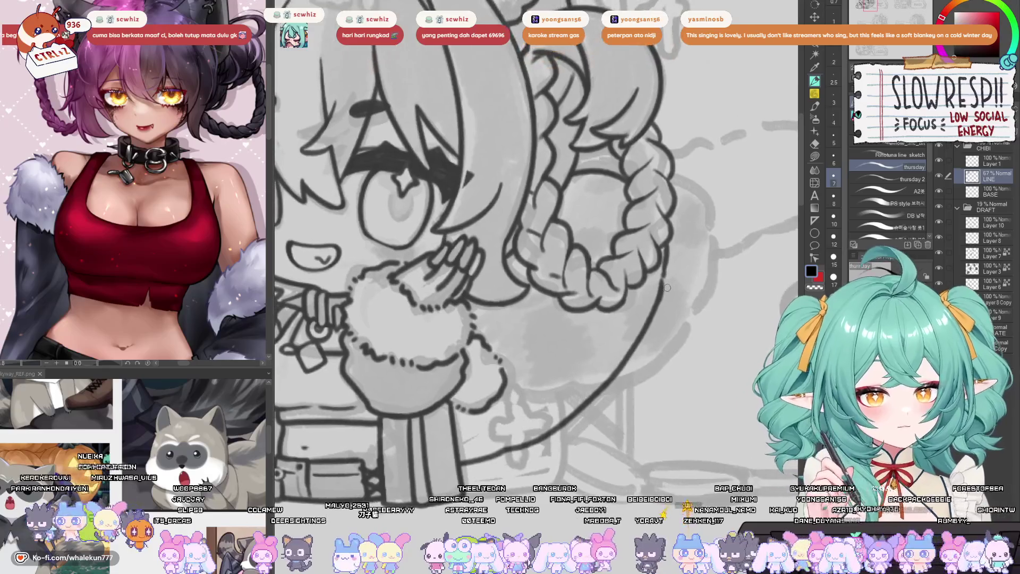
{"action": "mouse_move", "coordinate": [268, 478]}
{"action": "left_mouse_down"}
{"action": "mouse_move", "coordinate": [316, 478]}
{"action": "mouse_move", "coordinate": [513, 409]}
{"action": "mouse_move", "coordinate": [571, 431]}
{"action": "mouse_move", "coordinate": [638, 524]}
{"action": "left_mouse_up"}
{"action": "key", "text": "e"}
{"action": "mouse_move", "coordinate": [482, 332]}
{"action": "left_mouse_down"}
{"action": "mouse_move", "coordinate": [468, 329]}
{"action": "mouse_move", "coordinate": [531, 396]}
{"action": "mouse_move", "coordinate": [542, 453]}
{"action": "left_mouse_up"}
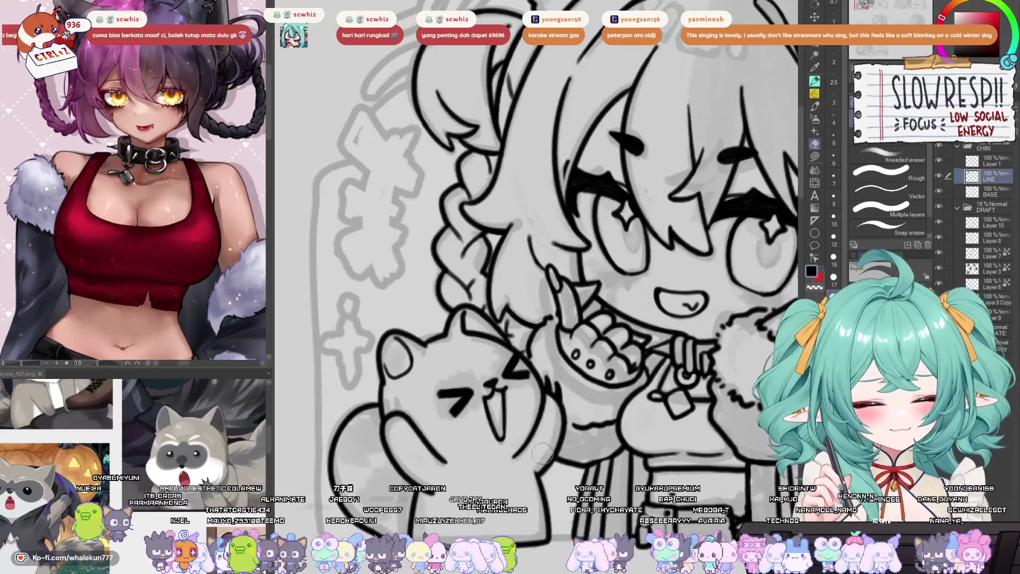
- Undo that erase, clean the creature's left side instead, and fit the whole chibi in view
{"action": "key", "text": "ctrl+0"}
{"action": "scroll", "coordinate": [576, 356], "scroll_direction": "up", "scroll_amount": 5}
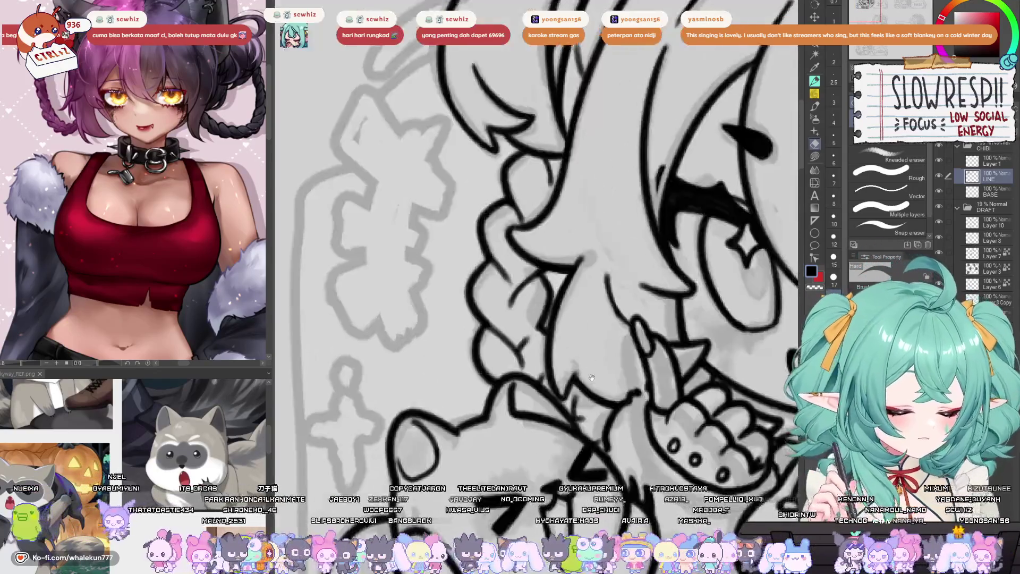
{"action": "key", "text": "h"}
{"action": "key", "text": "ctrl+z"}
{"action": "mouse_move", "coordinate": [568, 329]}
{"action": "left_mouse_down"}
{"action": "mouse_move", "coordinate": [513, 392]}
{"action": "mouse_move", "coordinate": [492, 446]}
{"action": "mouse_move", "coordinate": [476, 439]}
{"action": "mouse_move", "coordinate": [486, 467]}
{"action": "left_mouse_up"}
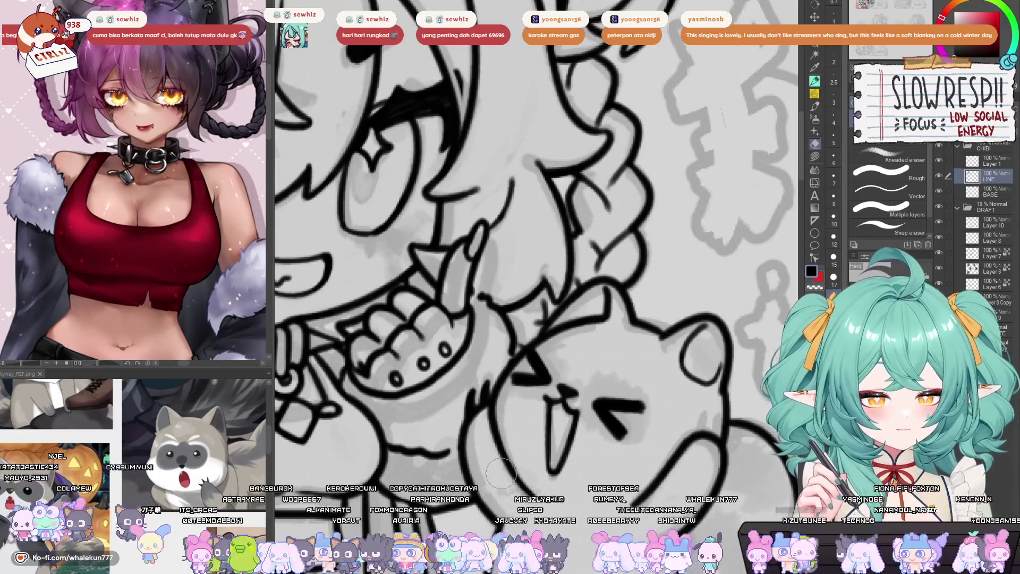
{"action": "key", "text": "h"}
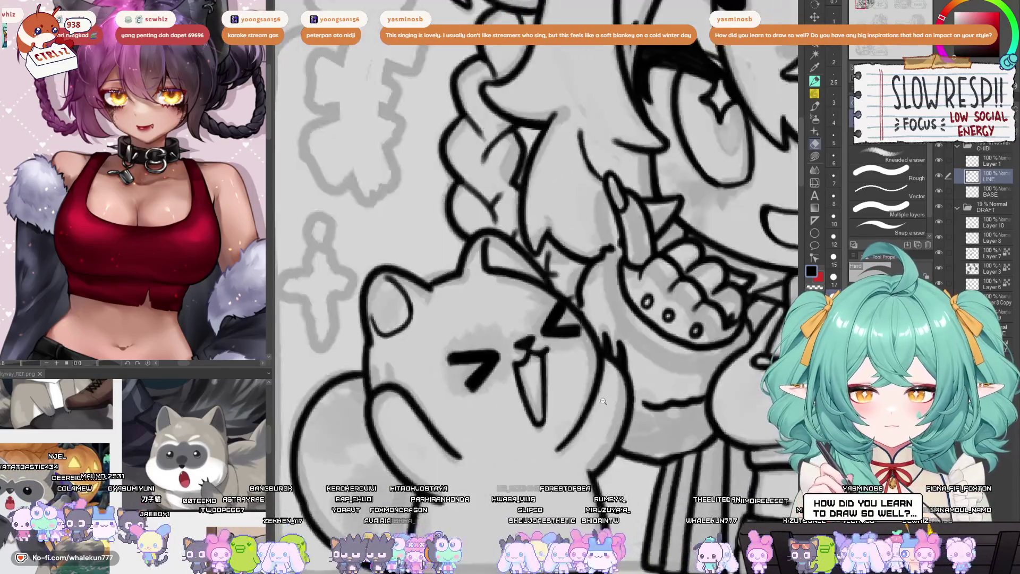
{"action": "key", "text": "ctrl+0"}
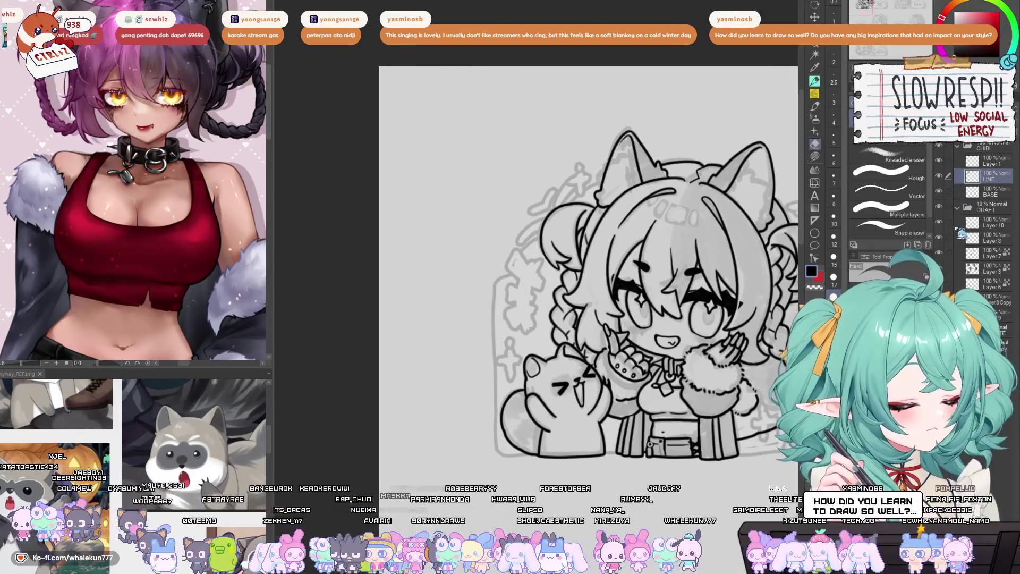
{"action": "scroll", "coordinate": [698, 478], "scroll_direction": "down", "scroll_amount": 1}
{"action": "mouse_move", "coordinate": [697, 478]}
{"action": "left_mouse_down"}
{"action": "mouse_move", "coordinate": [628, 479]}
{"action": "mouse_move", "coordinate": [628, 408]}
{"action": "left_mouse_up"}
{"action": "scroll", "coordinate": [628, 408], "scroll_direction": "down", "scroll_amount": 1}
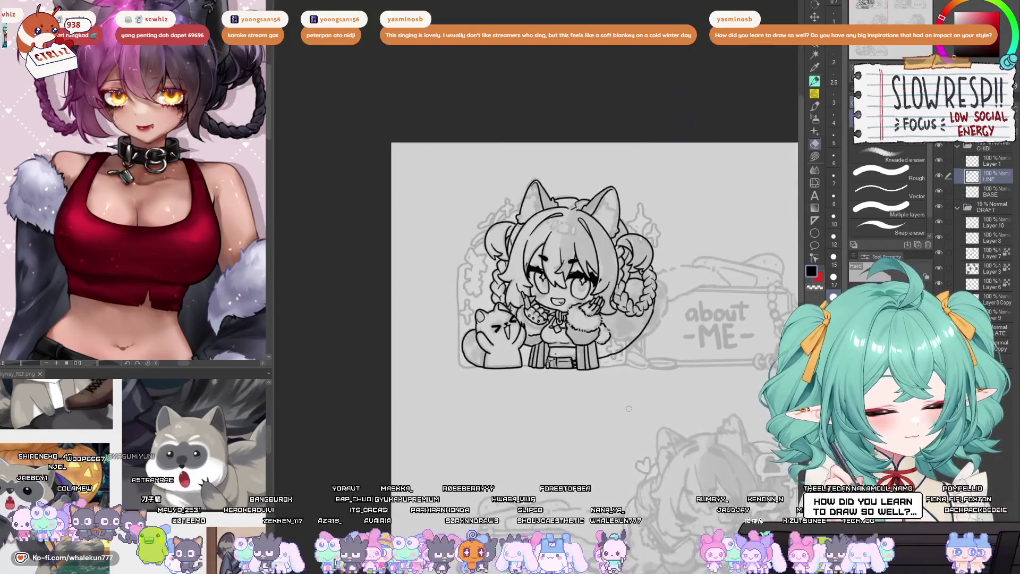
{"action": "left_click_drag", "start_coordinate": [780, 240], "coordinate": [717, 287]}
{"action": "scroll", "coordinate": [441, 407], "scroll_direction": "up", "scroll_amount": 5}
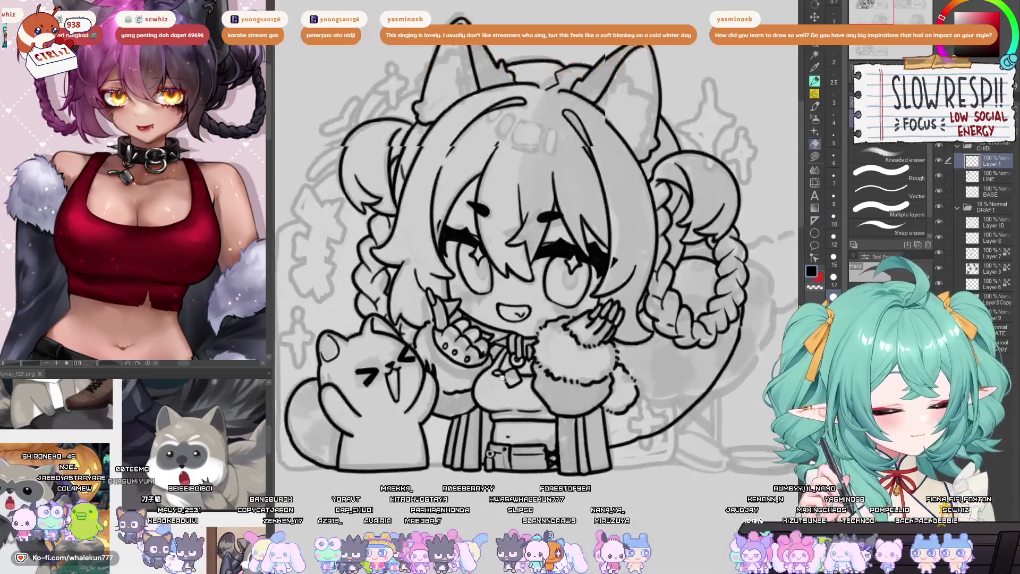
{"action": "left_click_drag", "start_coordinate": [491, 464], "coordinate": [525, 428]}
{"action": "scroll", "coordinate": [525, 428], "scroll_direction": "down", "scroll_amount": 4}
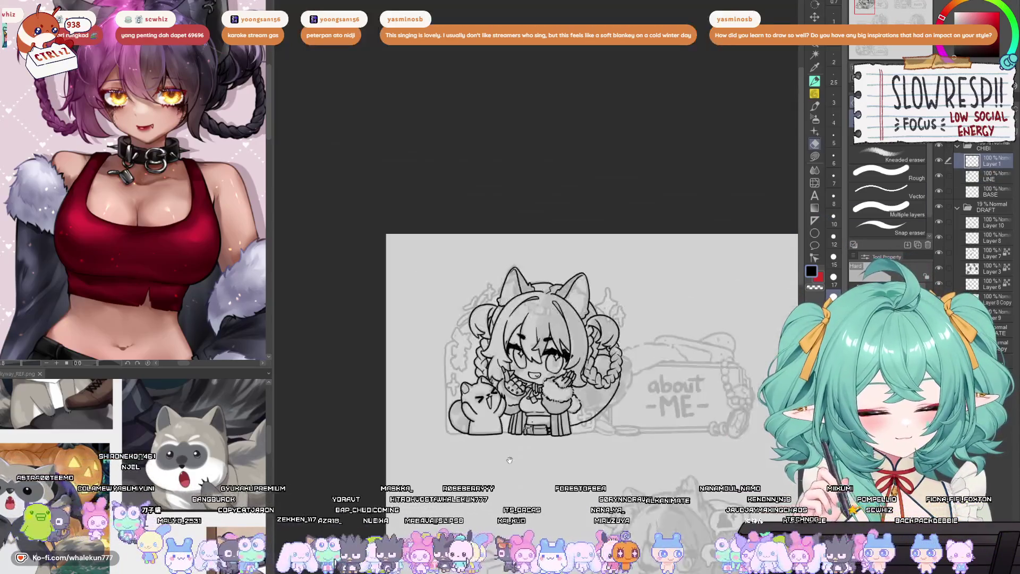
{"action": "scroll", "coordinate": [524, 409], "scroll_direction": "up", "scroll_amount": 2}
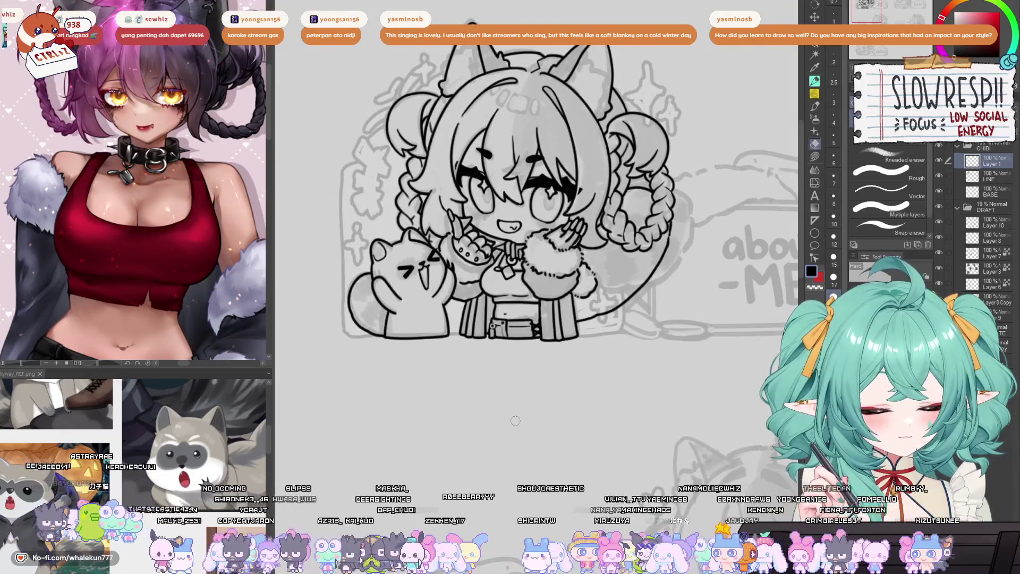
{"action": "left_click_drag", "start_coordinate": [521, 440], "coordinate": [500, 441]}
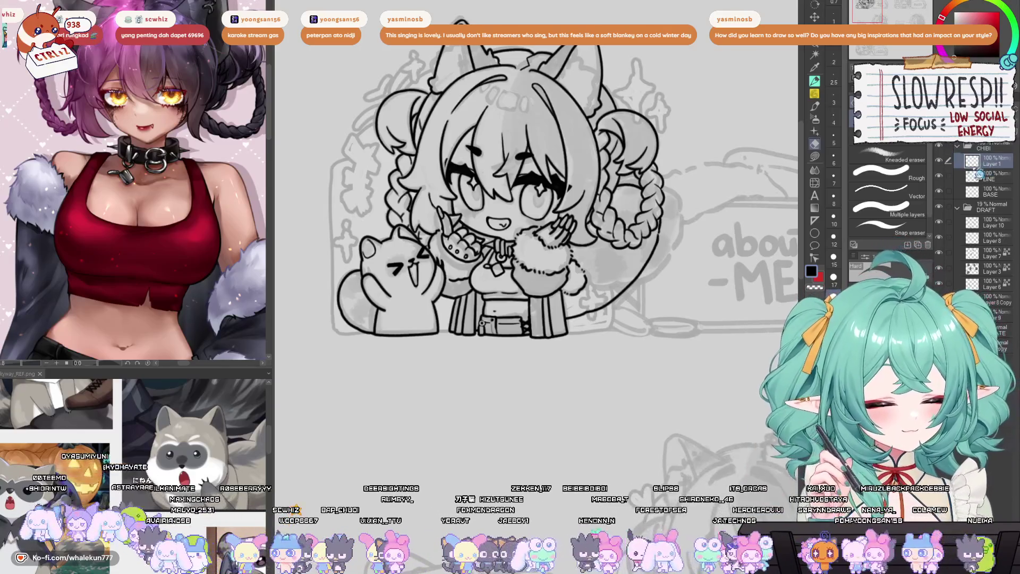
{"action": "left_click", "coordinate": [655, 363], "text": "ctrl+alt"}
{"action": "scroll", "coordinate": [655, 363], "scroll_direction": "up", "scroll_amount": 5}
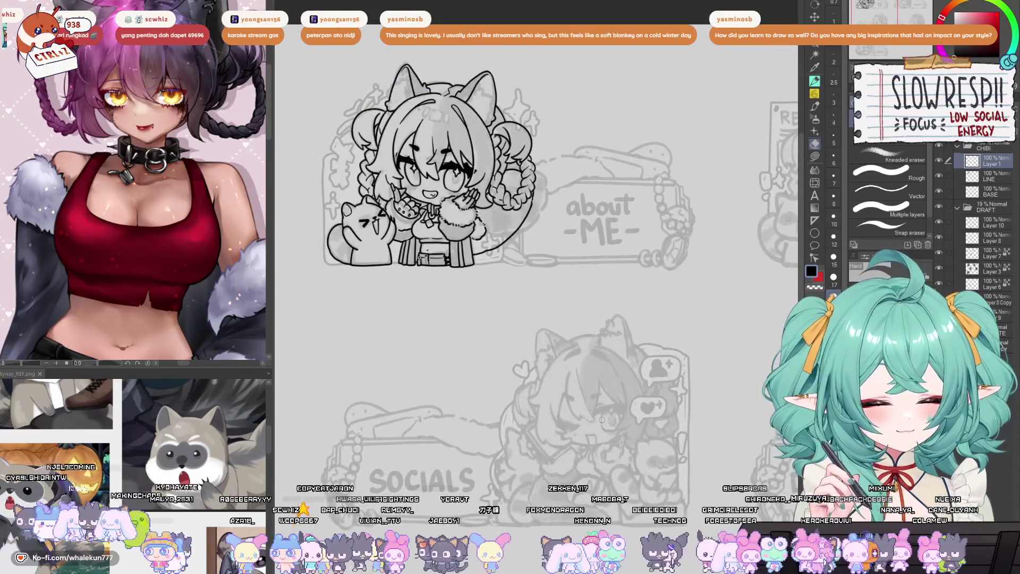
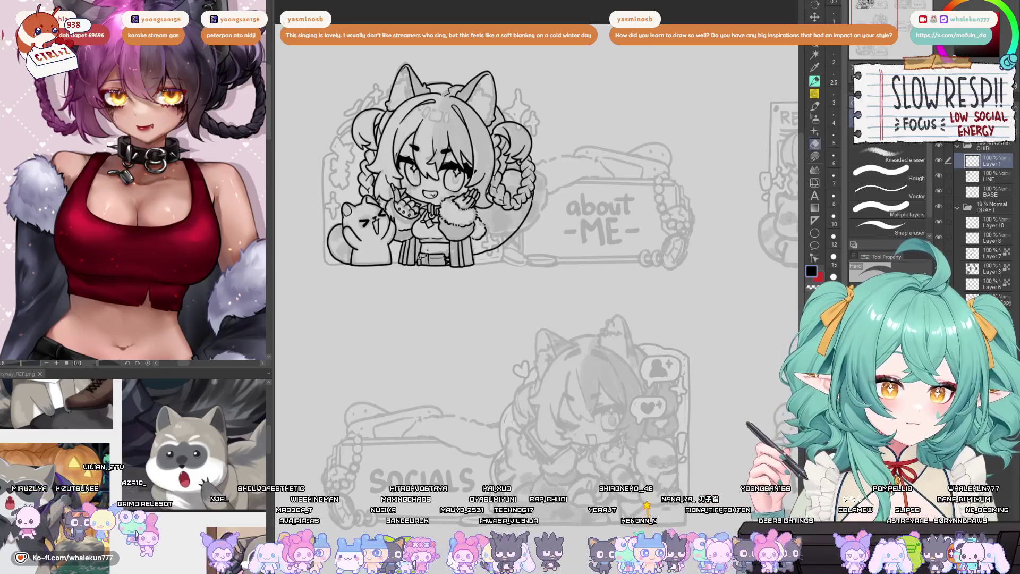
- Hide the draft sketch guides and mirror the canvas to check the chibi's proportions
{"action": "key", "text": "p"}
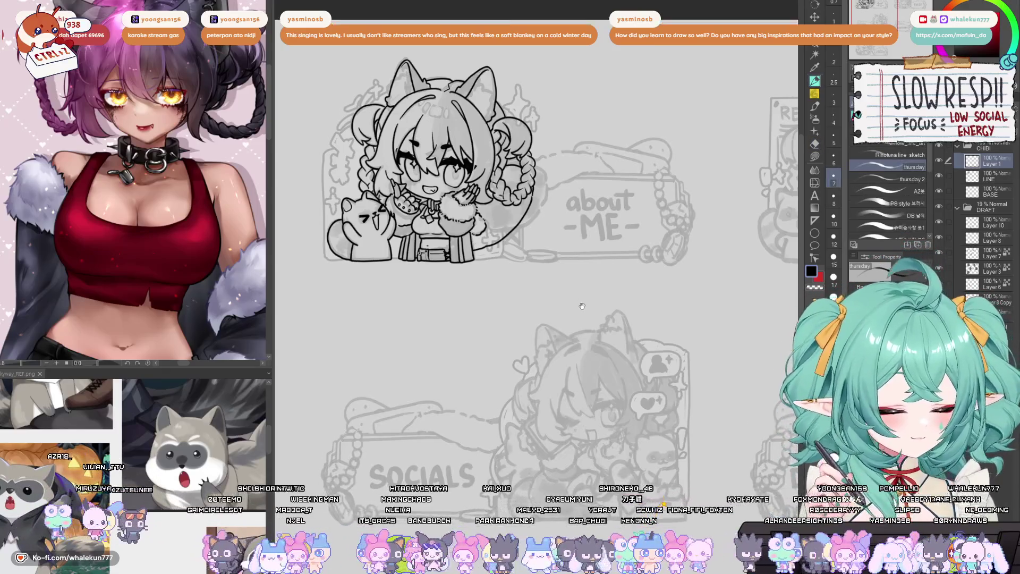
{"action": "key", "text": "h"}
{"action": "key", "text": "h"}
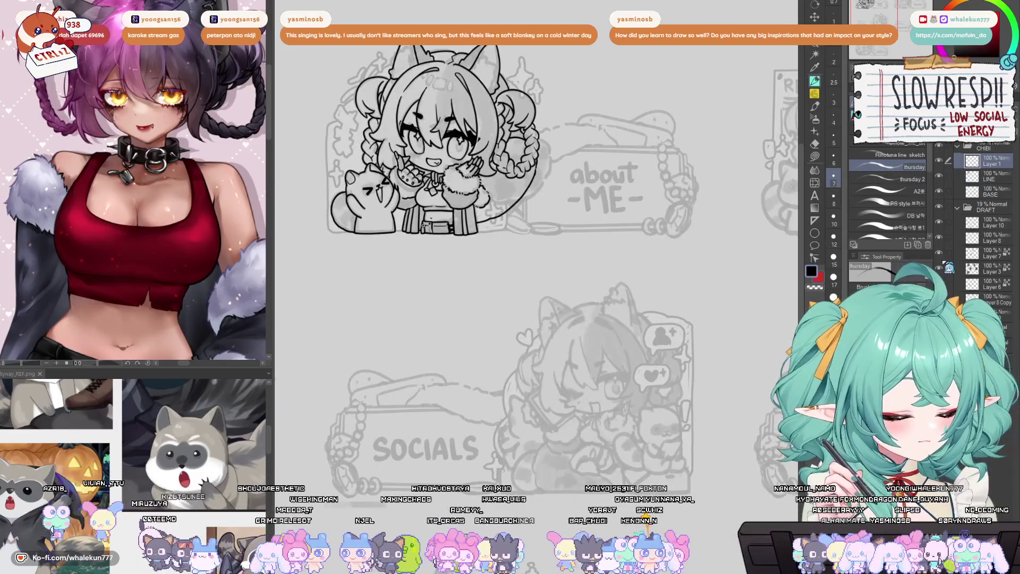
{"action": "left_click", "coordinate": [941, 207]}
{"action": "scroll", "coordinate": [672, 342], "scroll_direction": "down", "scroll_amount": 4}
{"action": "scroll", "coordinate": [659, 310], "scroll_direction": "up", "scroll_amount": 3}
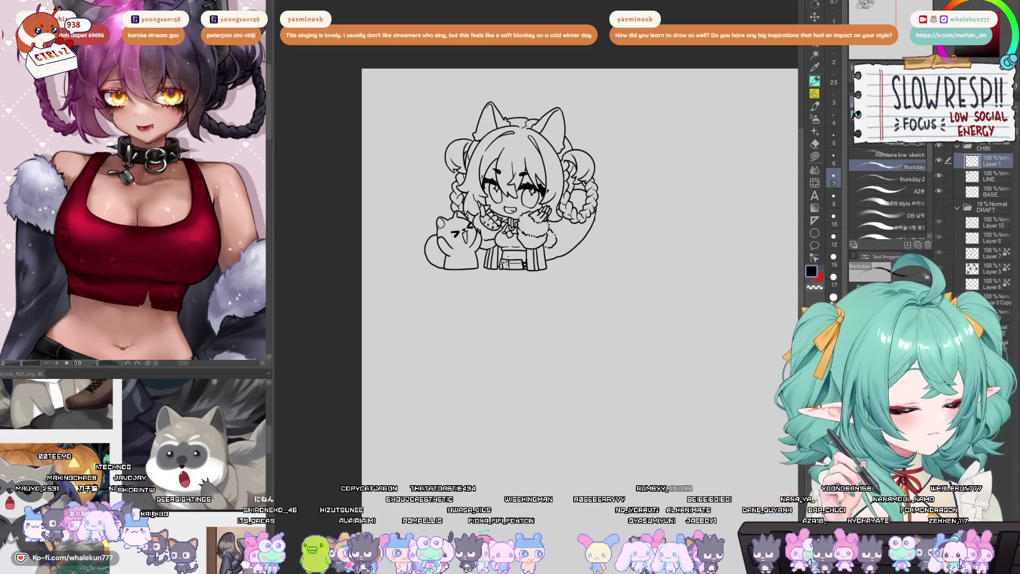
{"action": "key", "text": "ctrl+Tab"}
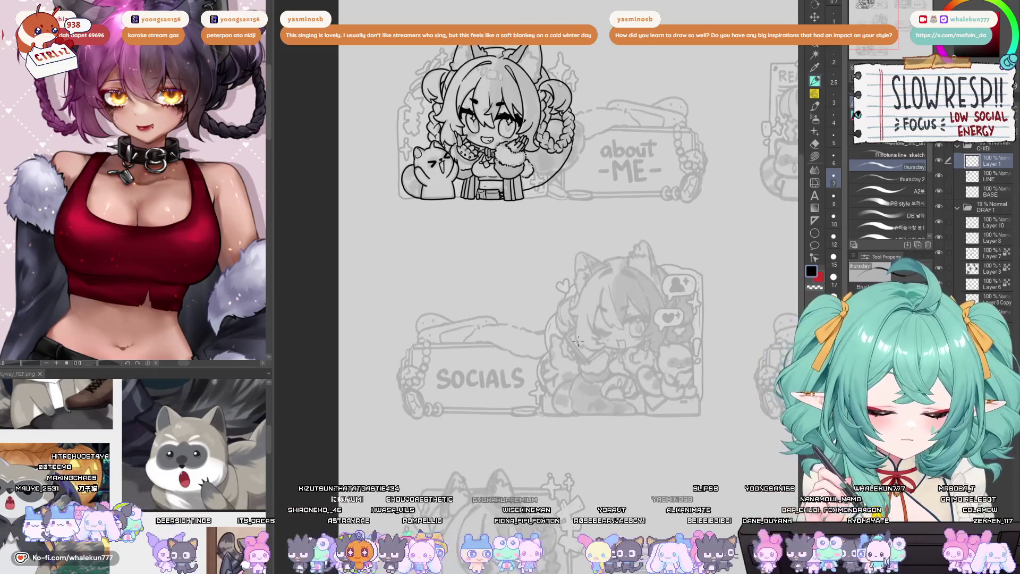
{"action": "left_click_drag", "start_coordinate": [578, 341], "coordinate": [531, 410]}
{"action": "key", "text": "p"}
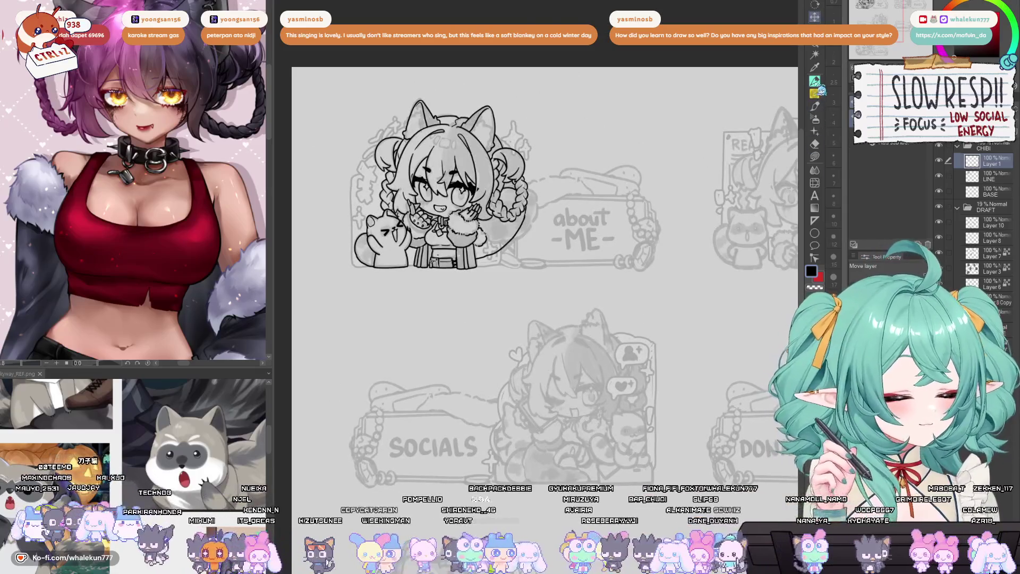
{"action": "key", "text": "h"}
{"action": "scroll", "coordinate": [550, 400], "scroll_direction": "up", "scroll_amount": 2}
{"action": "left_click_drag", "start_coordinate": [551, 400], "coordinate": [535, 332]}
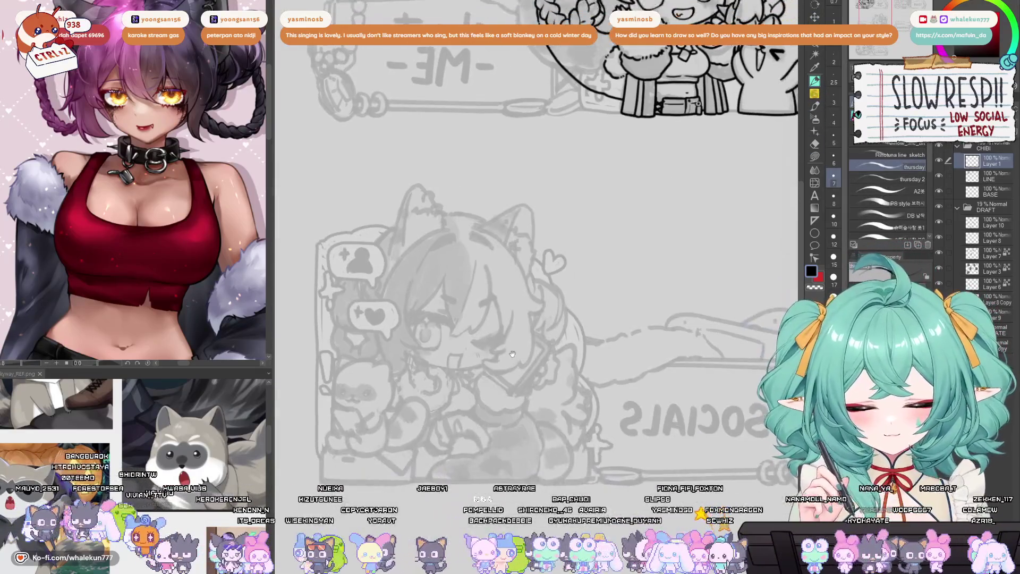
{"action": "key", "text": "h"}
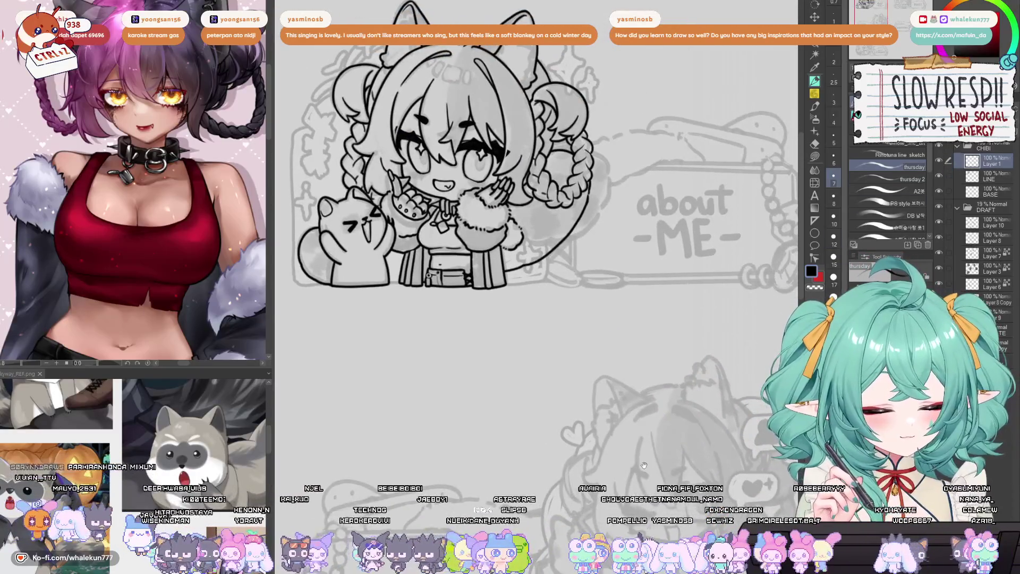
{"action": "scroll", "coordinate": [514, 303], "scroll_direction": "up", "scroll_amount": 5}
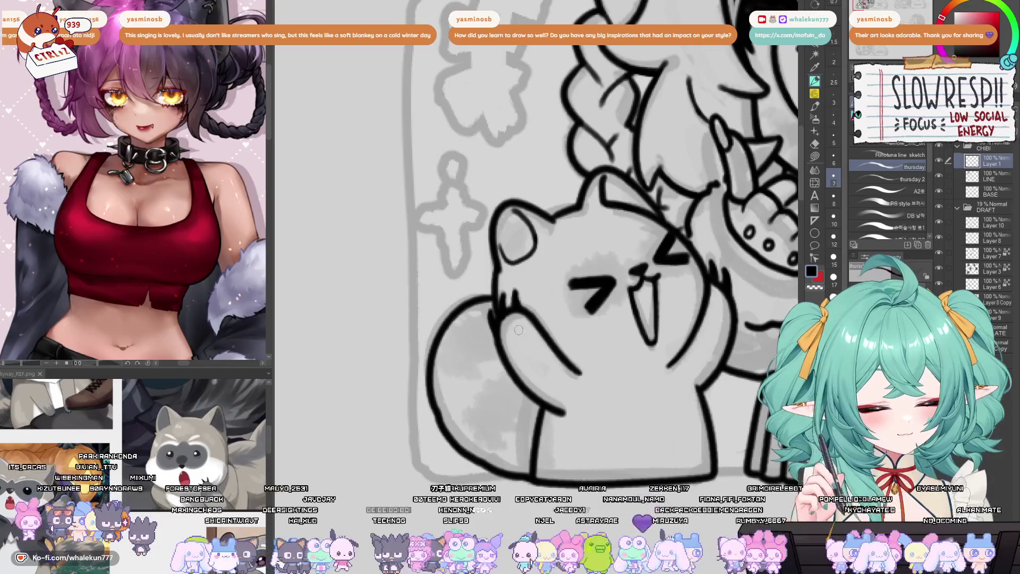
- Add short fur strokes to the mascot's cheek and mirror the canvas to check them
{"action": "left_click_drag", "start_coordinate": [531, 300], "coordinate": [535, 317]}
{"action": "key", "text": "h"}
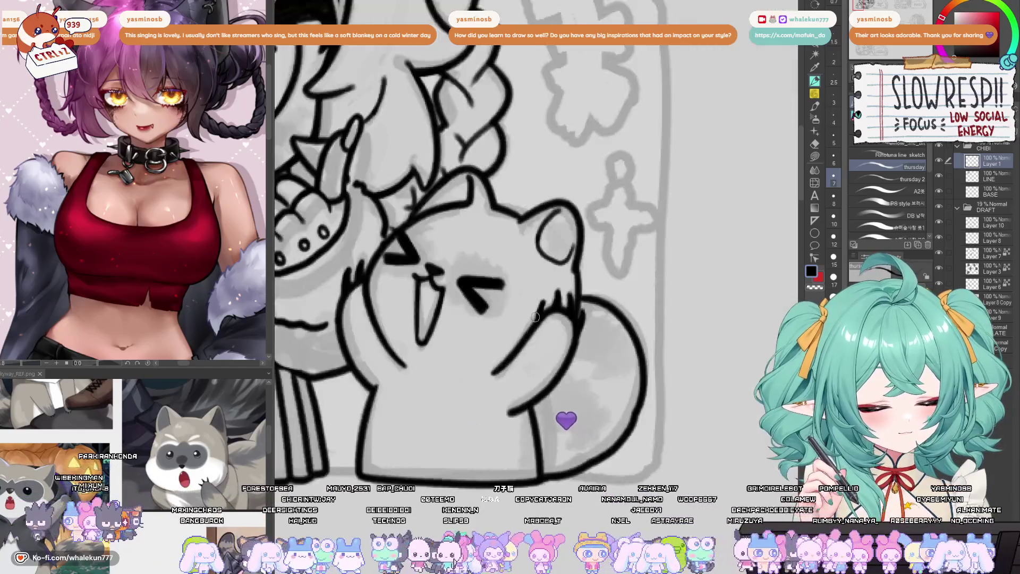
{"action": "key", "text": "ctrl+0"}
{"action": "scroll", "coordinate": [647, 341], "scroll_direction": "up", "scroll_amount": 2}
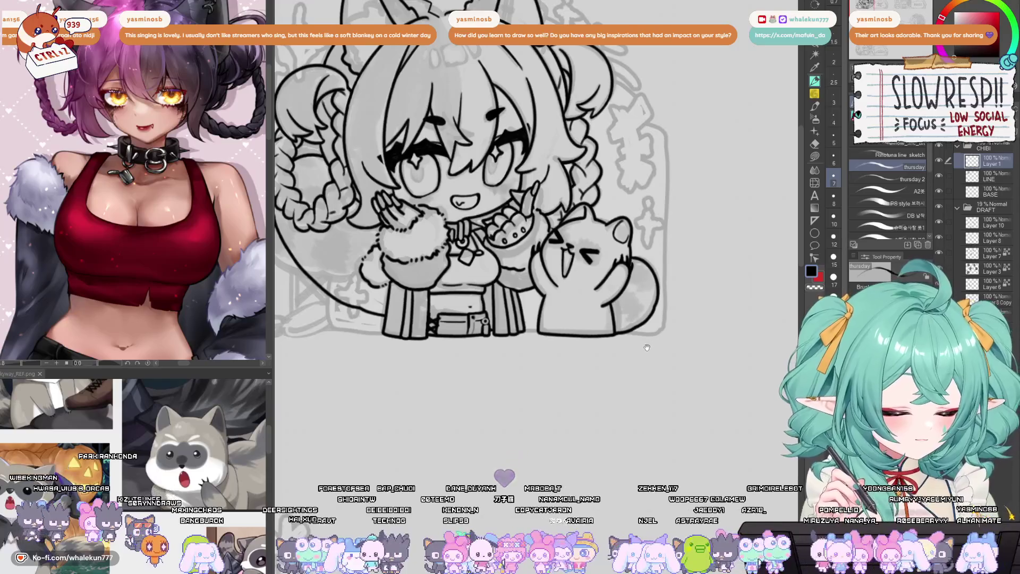
{"action": "scroll", "coordinate": [606, 329], "scroll_direction": "down", "scroll_amount": 5}
{"action": "scroll", "coordinate": [601, 435], "scroll_direction": "down", "scroll_amount": 3}
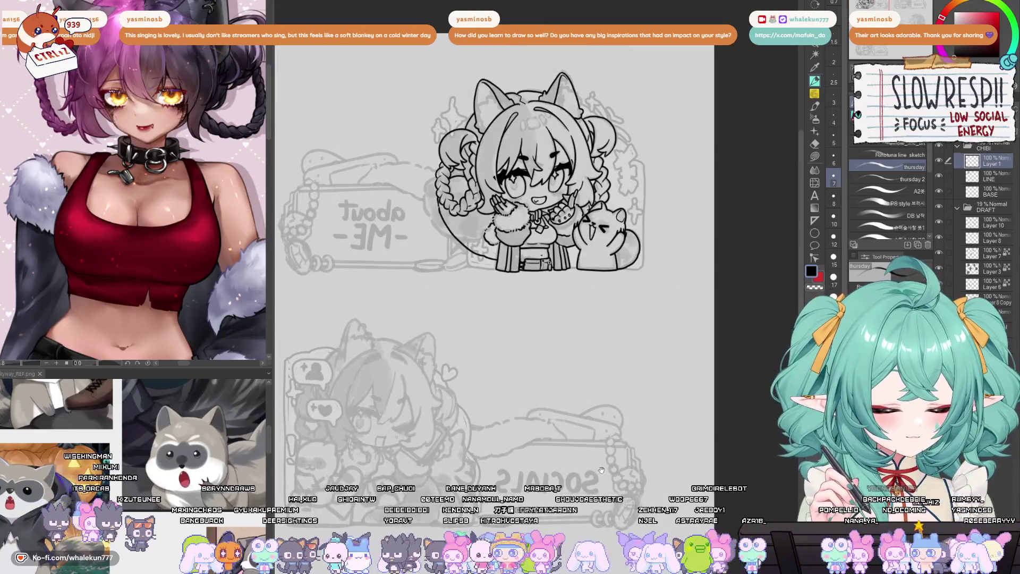
{"action": "key", "text": "h"}
{"action": "scroll", "coordinate": [600, 435], "scroll_direction": "up", "scroll_amount": 2}
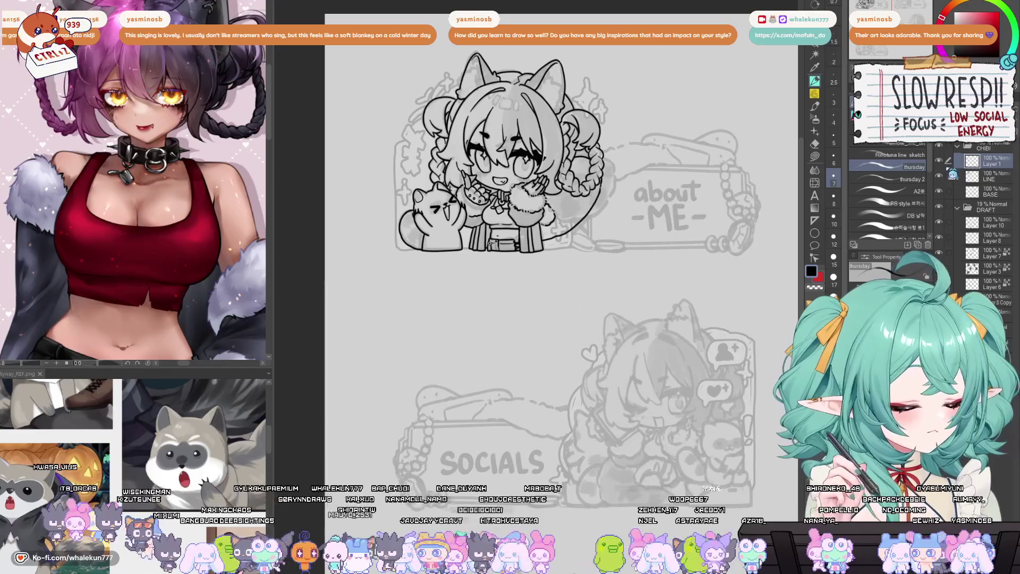
{"action": "scroll", "coordinate": [553, 402], "scroll_direction": "up", "scroll_amount": 5}
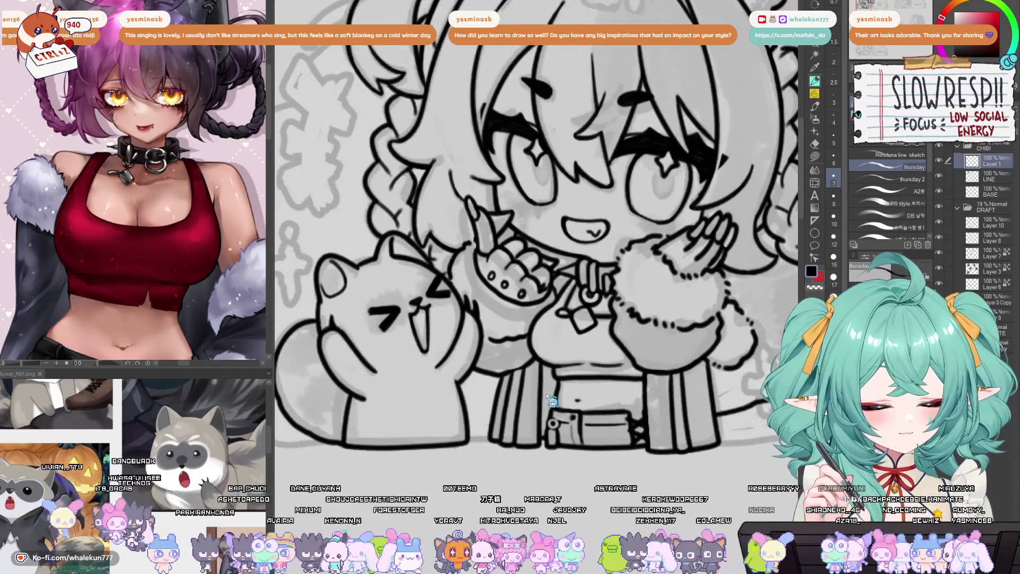
- Briefly fade the line art to check it, then ink the mascot's cheek and paw line
{"action": "key", "text": "minus"}
{"action": "key", "text": "ctrl+z"}
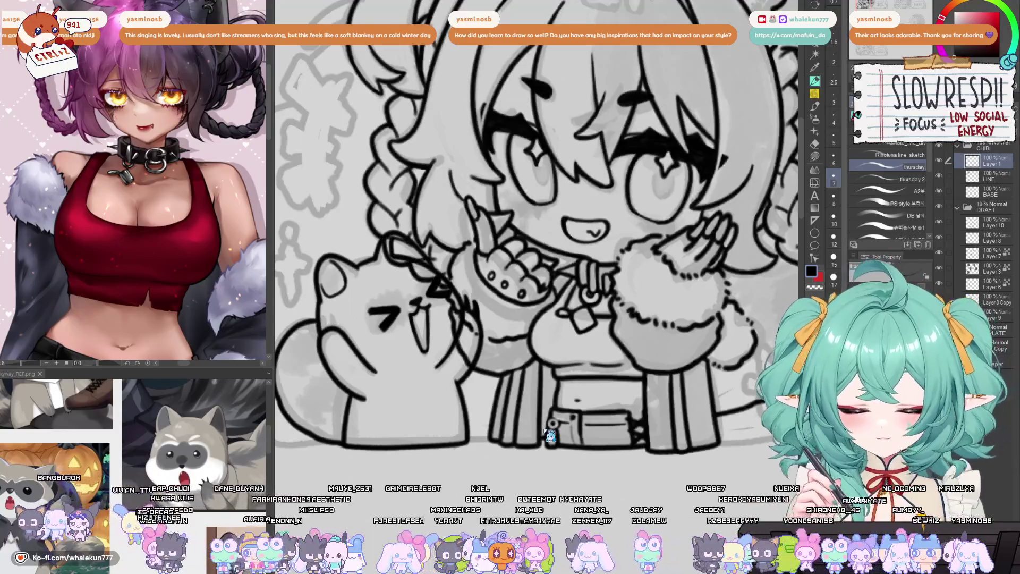
{"action": "scroll", "coordinate": [448, 313], "scroll_direction": "up", "scroll_amount": 3}
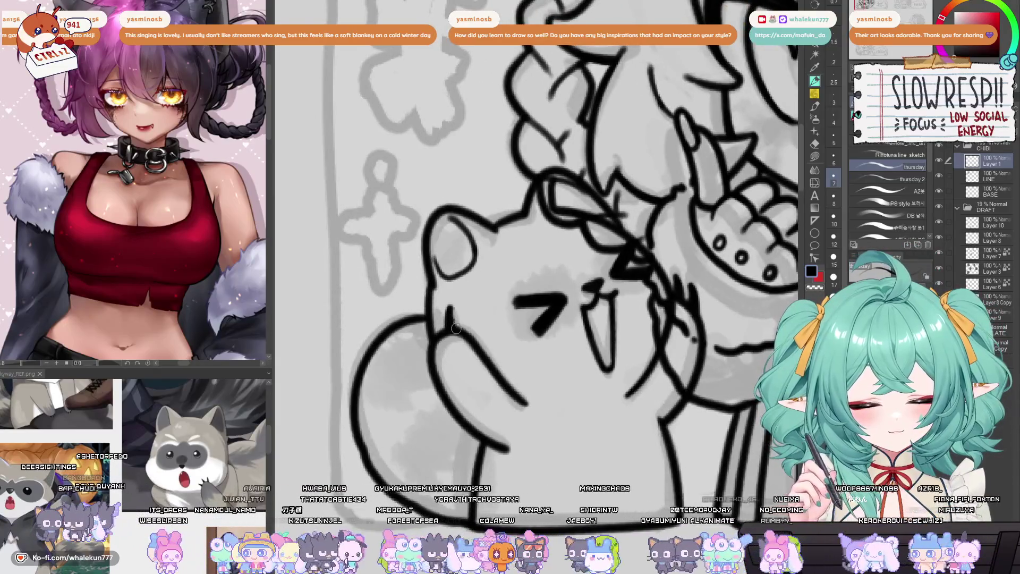
{"action": "left_click_drag", "start_coordinate": [433, 313], "coordinate": [420, 363]}
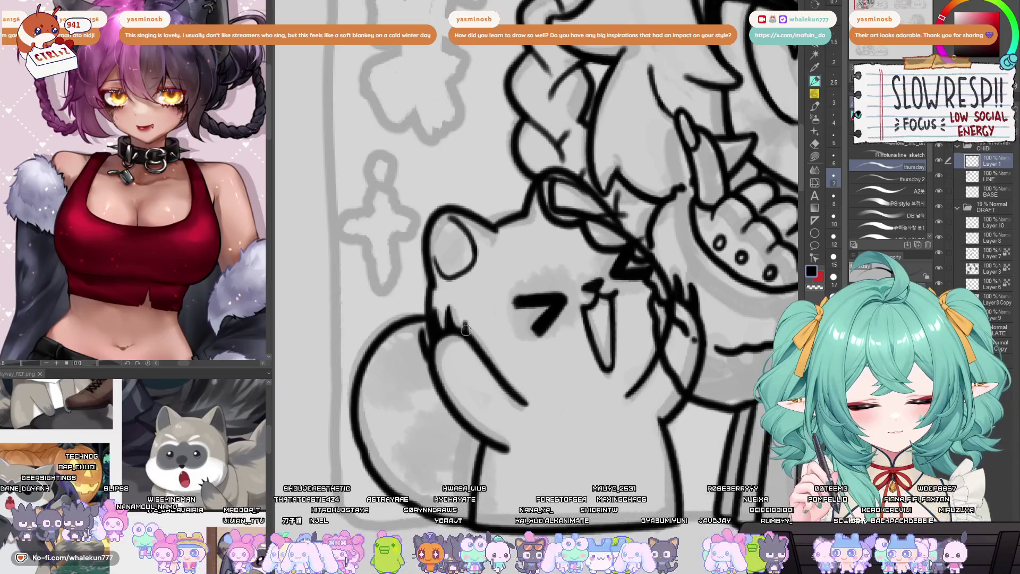
{"action": "scroll", "coordinate": [471, 329], "scroll_direction": "right", "scroll_amount": 1}
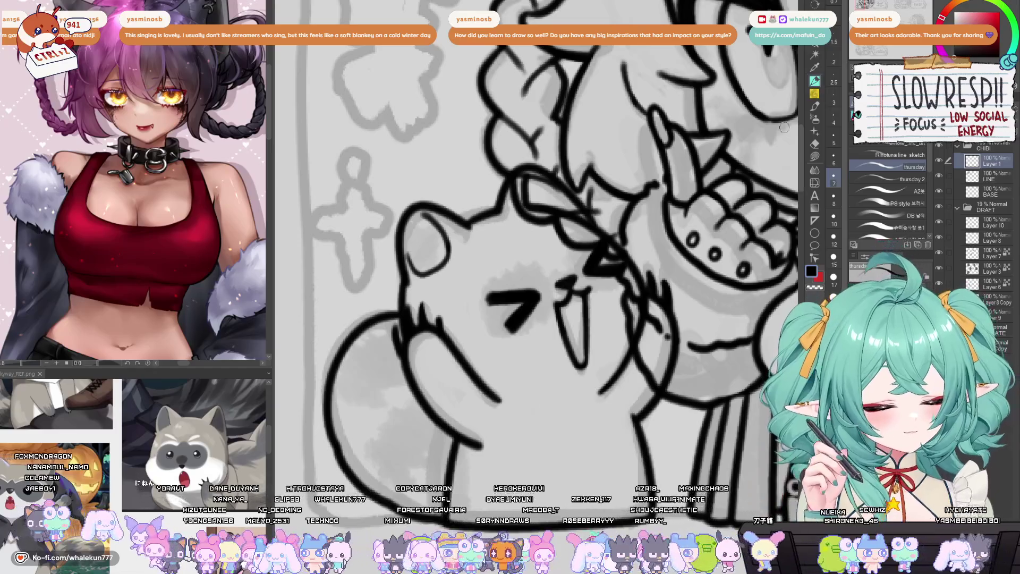
{"action": "mouse_move", "coordinate": [667, 335]}
{"action": "left_mouse_down"}
{"action": "mouse_move", "coordinate": [600, 451]}
{"action": "mouse_move", "coordinate": [511, 323]}
{"action": "mouse_move", "coordinate": [511, 154]}
{"action": "mouse_move", "coordinate": [532, 264]}
{"action": "left_mouse_up"}
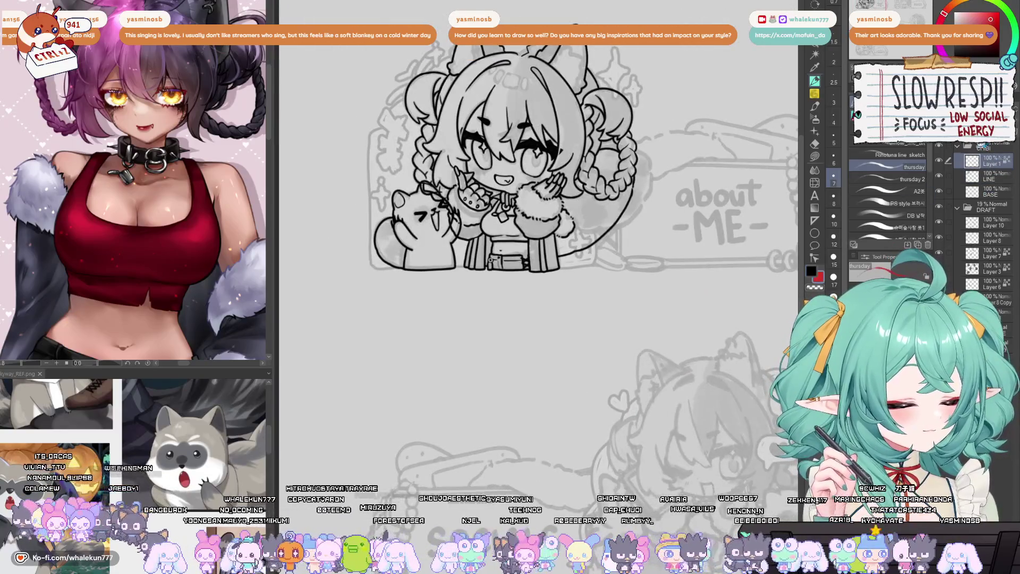
- Turn on Layer 1's red layer colour, then undo it so the mascot sketch shows in black
{"action": "left_click", "coordinate": [966, 167]}
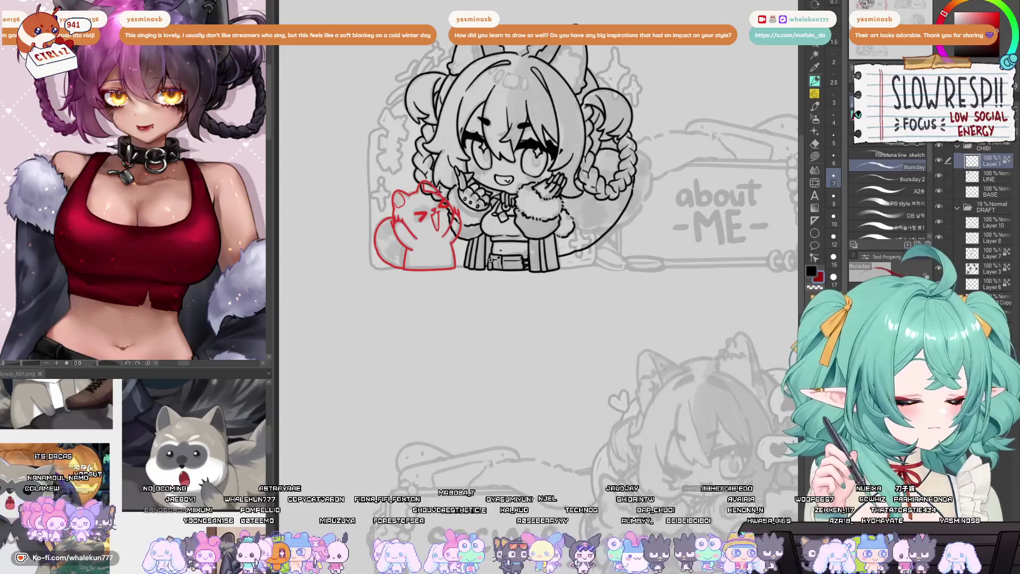
{"action": "left_click", "coordinate": [951, 59]}
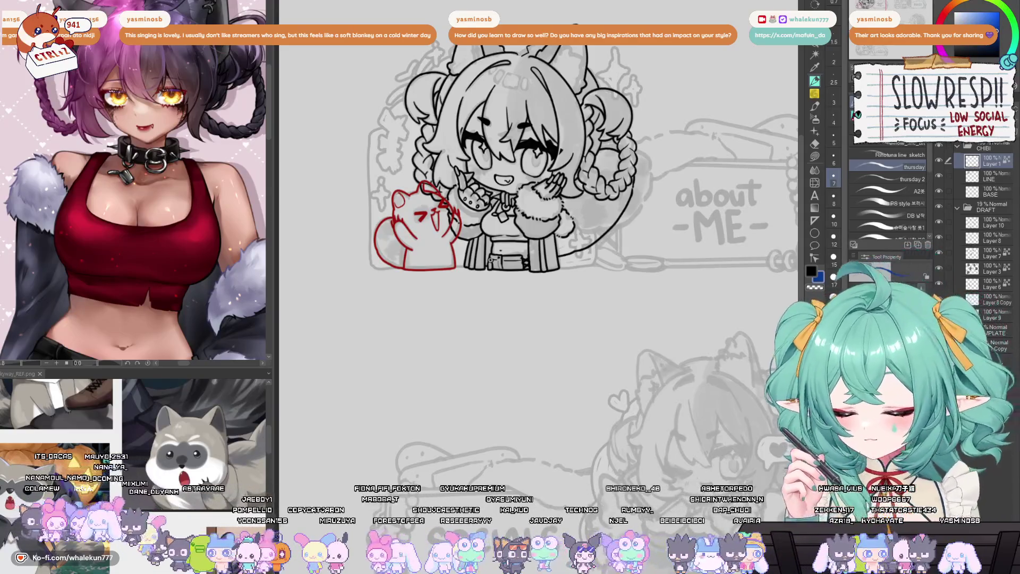
{"action": "key", "text": "ctrl+plus"}
{"action": "key", "text": "ctrl+plus"}
{"action": "key", "text": "ctrl+plus"}
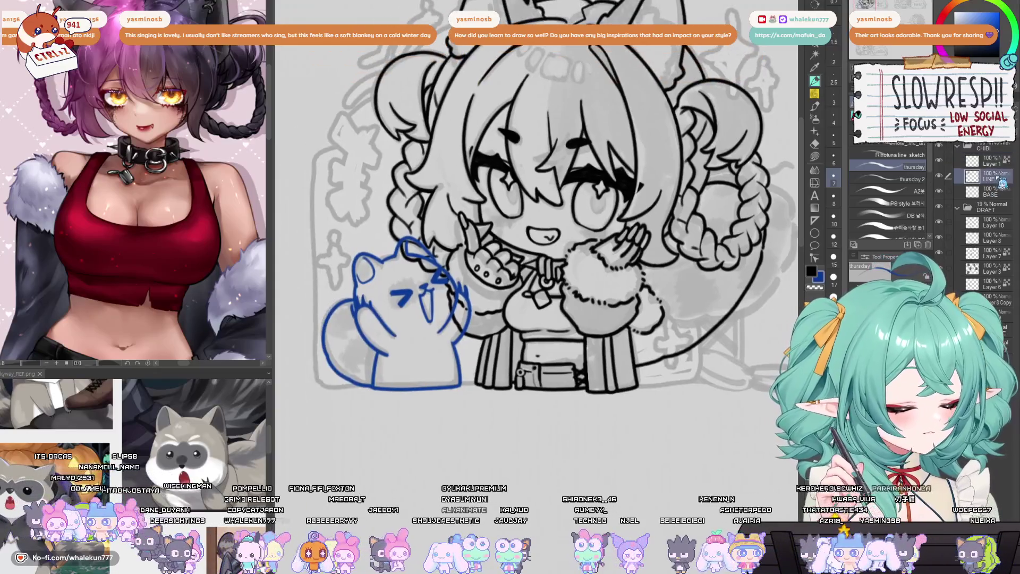
{"action": "left_click", "coordinate": [990, 178]}
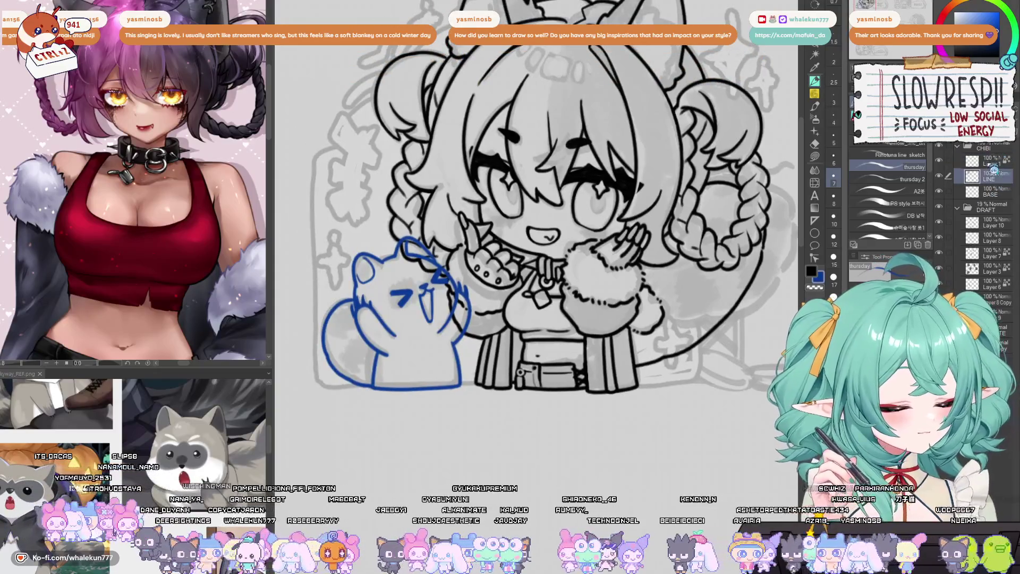
{"action": "key", "text": "ctrl+minus"}
{"action": "key", "text": "ctrl+minus"}
{"action": "key", "text": "ctrl+minus"}
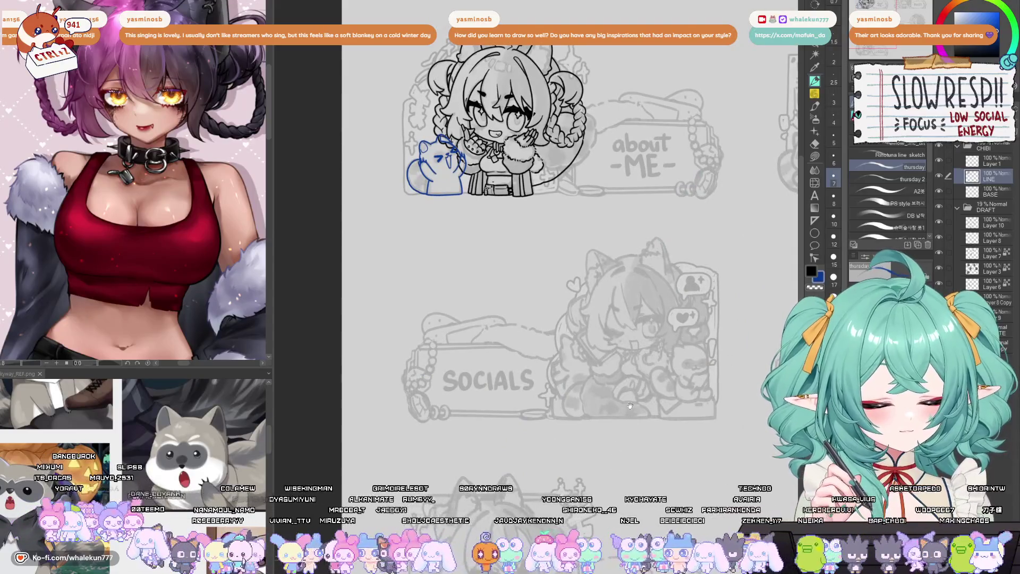
{"action": "key", "text": "ctrl+plus"}
{"action": "key", "text": "ctrl+plus"}
{"action": "key", "text": "ctrl+plus"}
{"action": "left_click", "coordinate": [993, 161]}
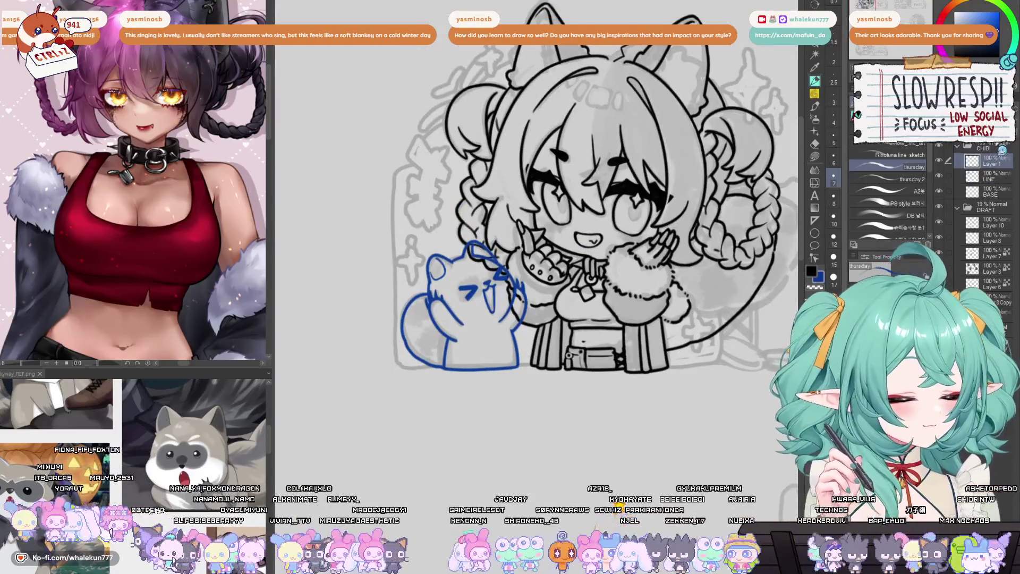
{"action": "left_click", "coordinate": [1006, 159]}
{"action": "key", "text": "k"}
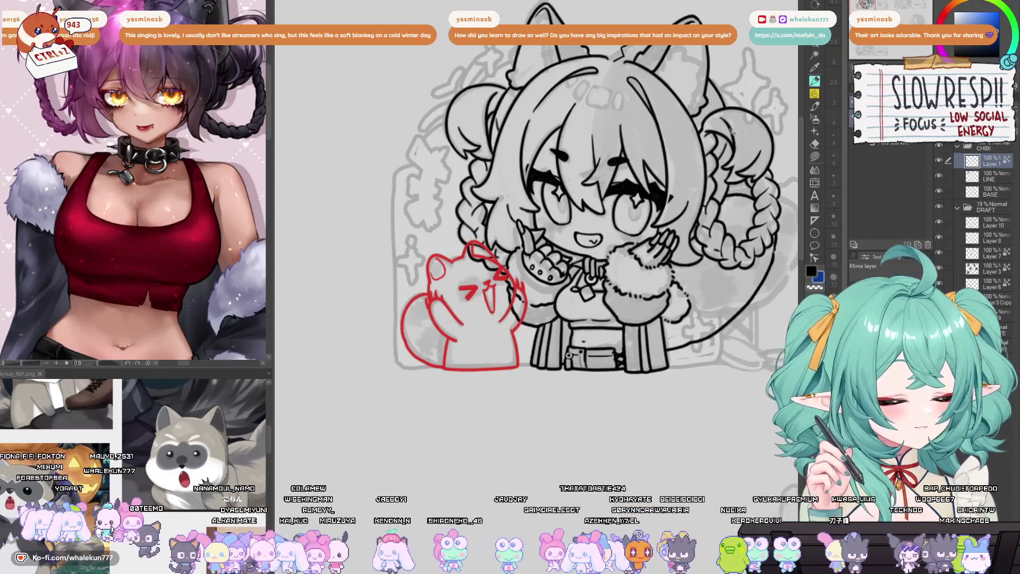
{"action": "key", "text": "ctrl+z"}
{"action": "key", "text": "ctrl+plus"}
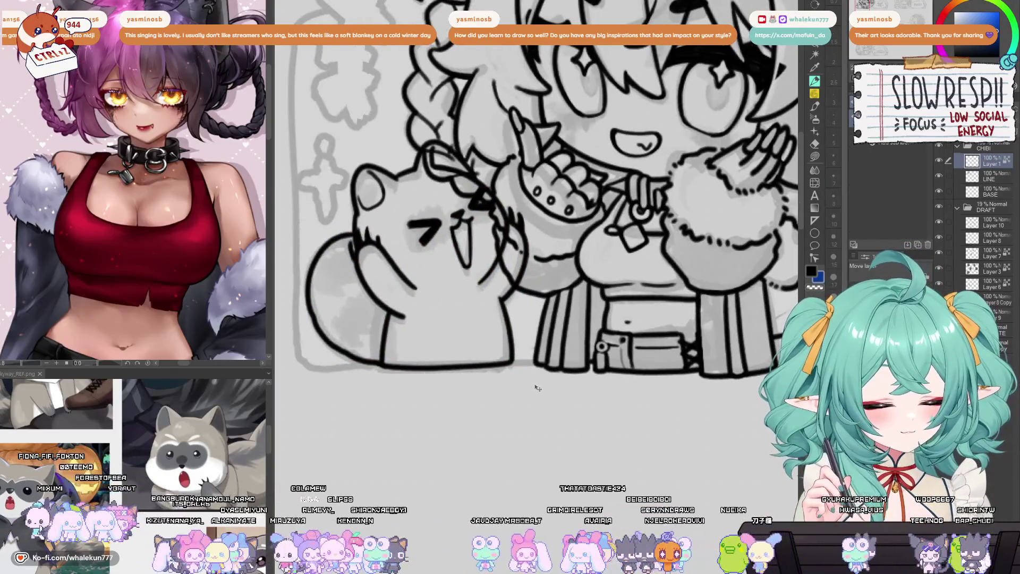
- Slide the mascot layer right against the chibi, erase stray lines near its ear, and merge it into LINE
{"action": "mouse_move", "coordinate": [537, 388]}
{"action": "left_mouse_down"}
{"action": "mouse_move", "coordinate": [733, 392]}
{"action": "mouse_move", "coordinate": [699, 412]}
{"action": "mouse_move", "coordinate": [511, 411]}
{"action": "mouse_move", "coordinate": [530, 410]}
{"action": "left_mouse_up"}
{"action": "left_click", "coordinate": [994, 178]}
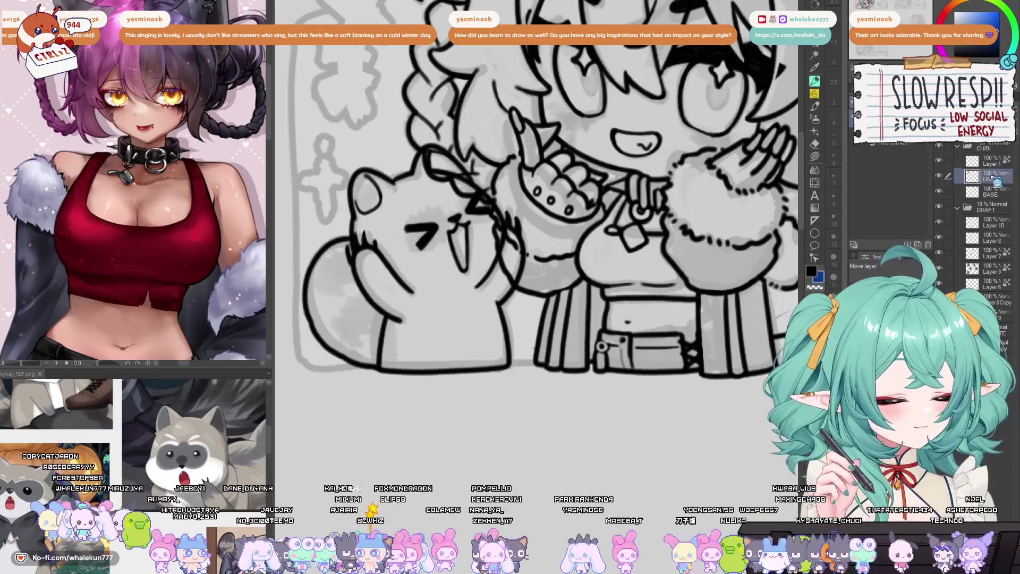
{"action": "key", "text": "e"}
{"action": "mouse_move", "coordinate": [425, 157]}
{"action": "left_mouse_down"}
{"action": "mouse_move", "coordinate": [493, 224]}
{"action": "mouse_move", "coordinate": [492, 263]}
{"action": "mouse_move", "coordinate": [507, 255]}
{"action": "mouse_move", "coordinate": [502, 276]}
{"action": "mouse_move", "coordinate": [493, 272]}
{"action": "left_mouse_up"}
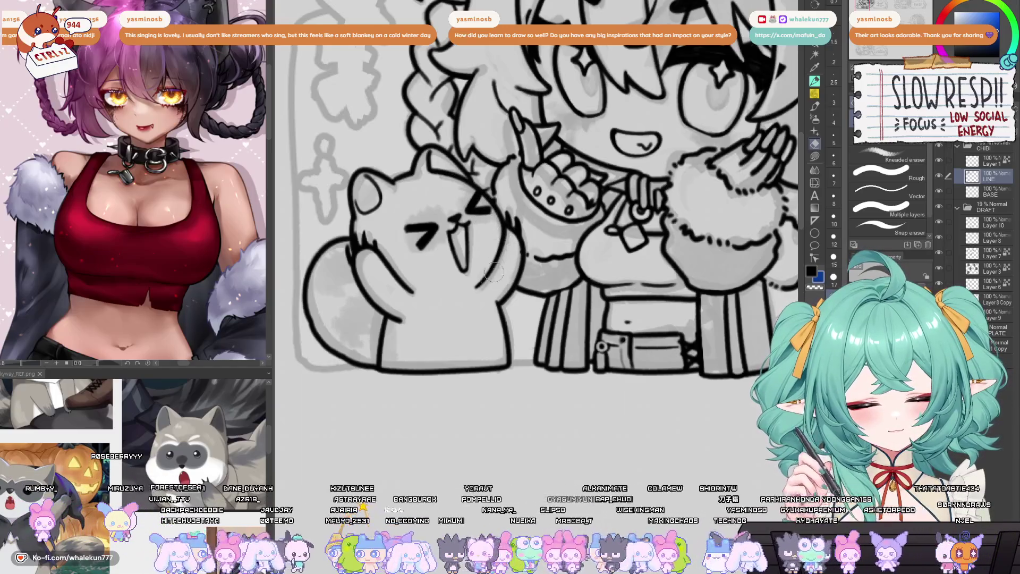
{"action": "key", "text": "ctrl+e"}
- Pan and zoom around the merged drawing to review the mascot and the lower chibi sketch
{"action": "key", "text": "p"}
{"action": "scroll", "coordinate": [453, 169], "scroll_direction": "up", "scroll_amount": 2}
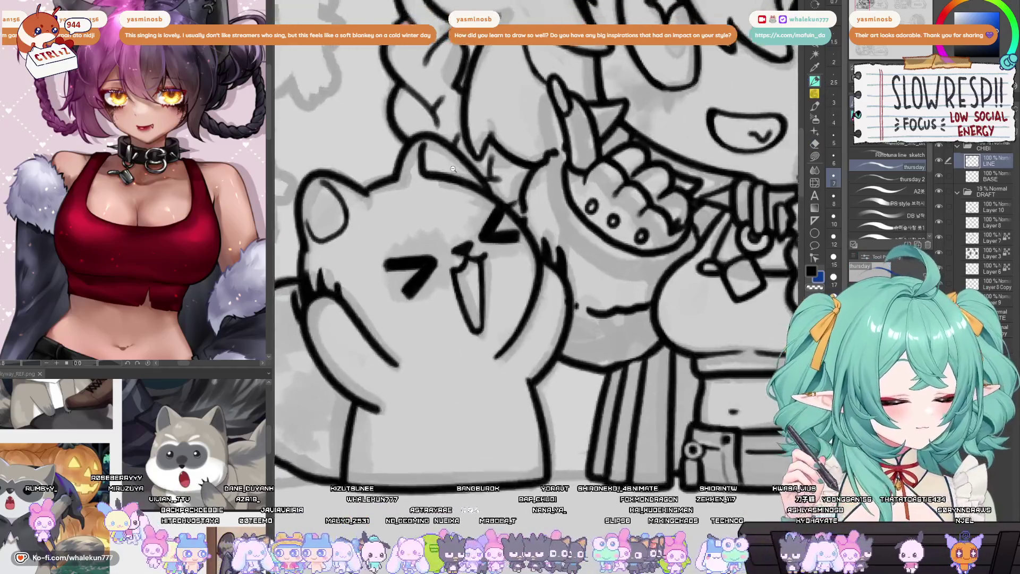
{"action": "left_click_drag", "start_coordinate": [452, 169], "coordinate": [472, 235]}
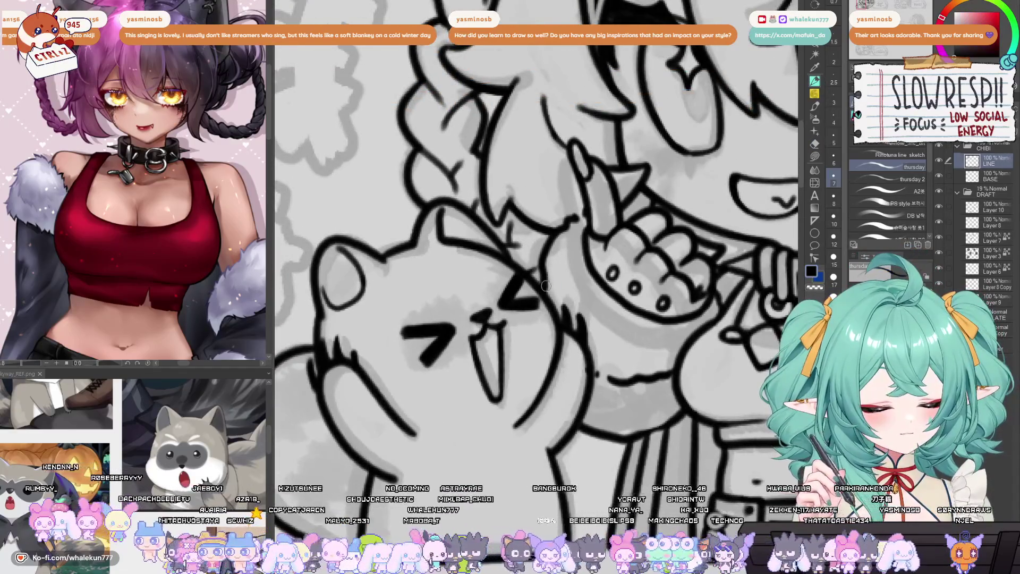
{"action": "scroll", "coordinate": [546, 287], "scroll_direction": "down", "scroll_amount": 3}
{"action": "scroll", "coordinate": [546, 286], "scroll_direction": "up", "scroll_amount": 2}
{"action": "mouse_move", "coordinate": [665, 456]}
{"action": "left_mouse_down"}
{"action": "mouse_move", "coordinate": [684, 390]}
{"action": "mouse_move", "coordinate": [685, 289]}
{"action": "left_mouse_up"}
{"action": "scroll", "coordinate": [685, 389], "scroll_direction": "down", "scroll_amount": 2}
{"action": "scroll", "coordinate": [605, 472], "scroll_direction": "down", "scroll_amount": 2}
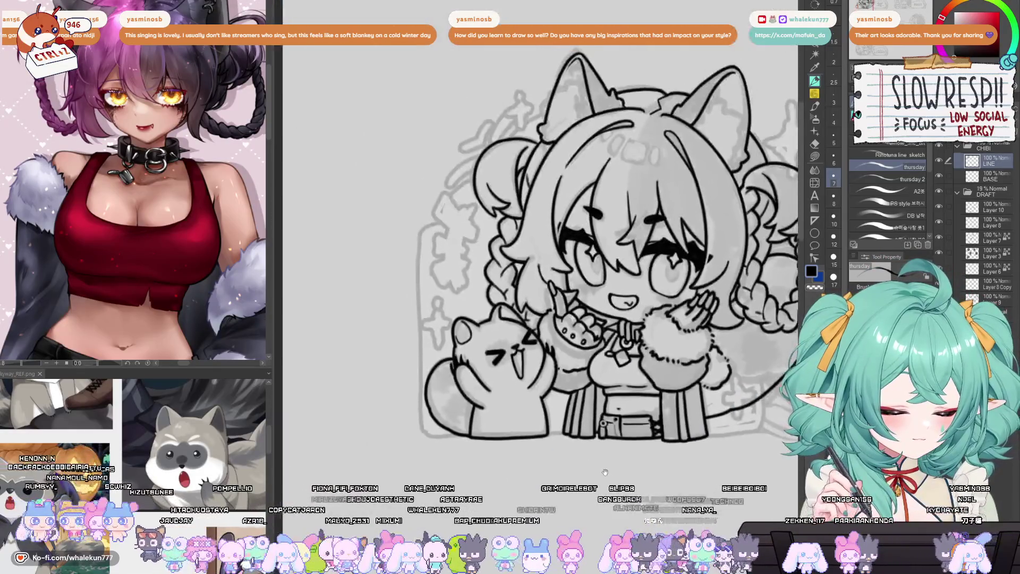
{"action": "scroll", "coordinate": [605, 473], "scroll_direction": "up", "scroll_amount": 1}
{"action": "left_click_drag", "start_coordinate": [605, 472], "coordinate": [584, 290]}
{"action": "left_click_drag", "start_coordinate": [534, 487], "coordinate": [536, 465]}
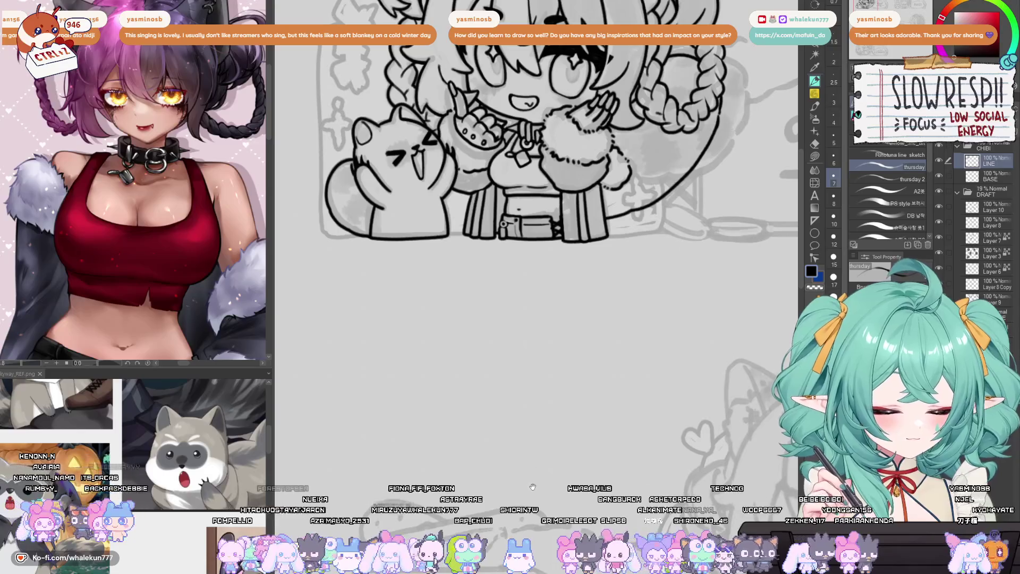
{"action": "scroll", "coordinate": [532, 480], "scroll_direction": "up", "scroll_amount": 3}
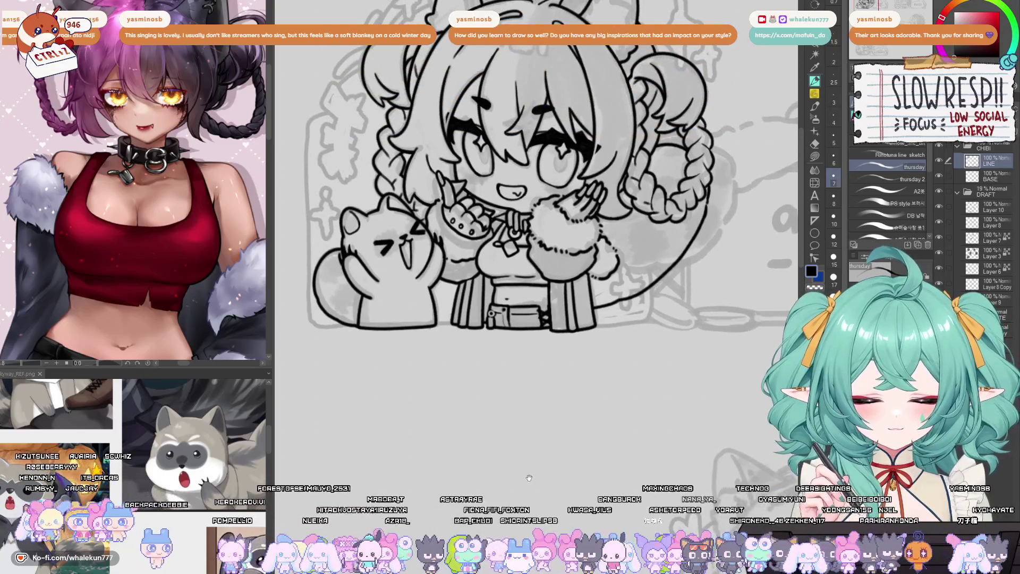
{"action": "left_click_drag", "start_coordinate": [531, 485], "coordinate": [532, 412]}
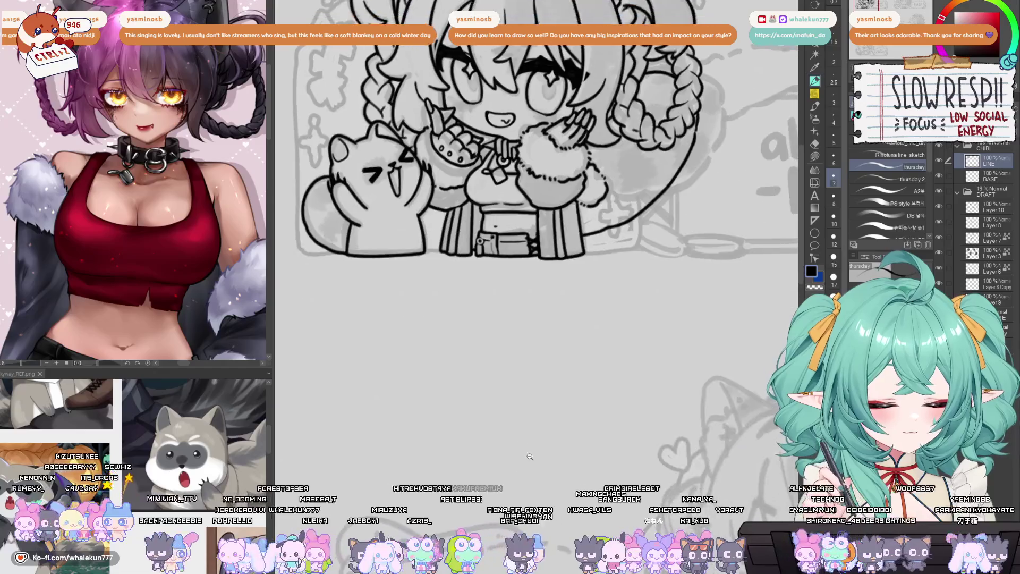
{"action": "scroll", "coordinate": [532, 412], "scroll_direction": "down", "scroll_amount": 3}
{"action": "scroll", "coordinate": [451, 425], "scroll_direction": "up", "scroll_amount": 2}
{"action": "scroll", "coordinate": [418, 439], "scroll_direction": "up", "scroll_amount": 2}
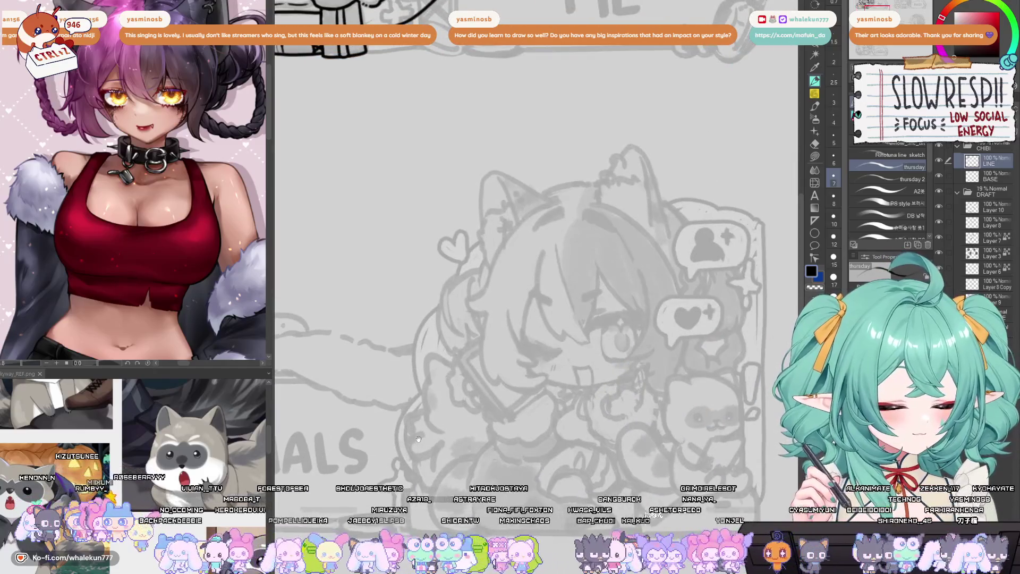
{"action": "scroll", "coordinate": [419, 439], "scroll_direction": "down", "scroll_amount": 2}
{"action": "scroll", "coordinate": [643, 484], "scroll_direction": "down", "scroll_amount": 2}
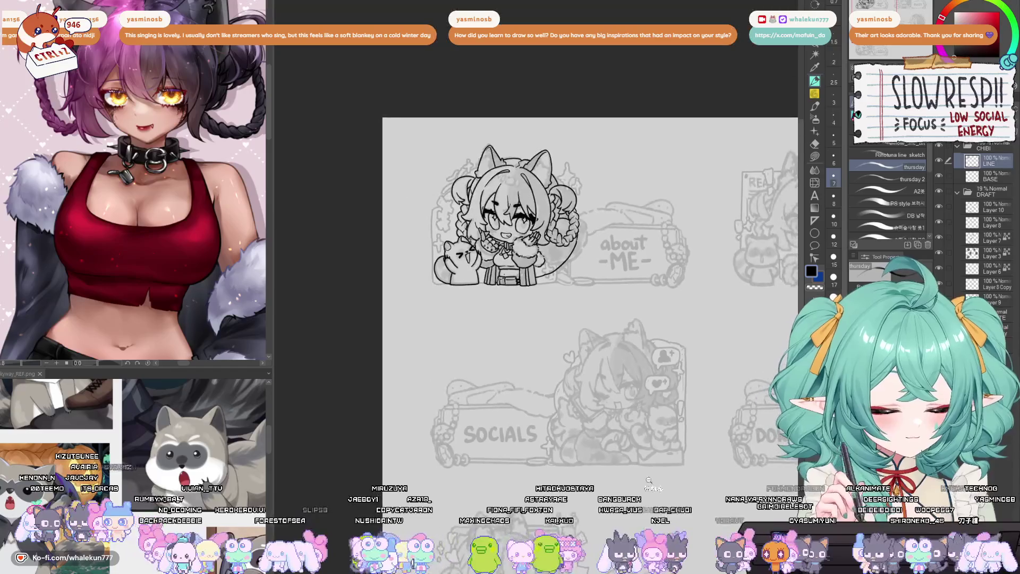
{"action": "key", "text": "h"}
{"action": "key", "text": "h"}
{"action": "left_click", "coordinate": [815, 170]}
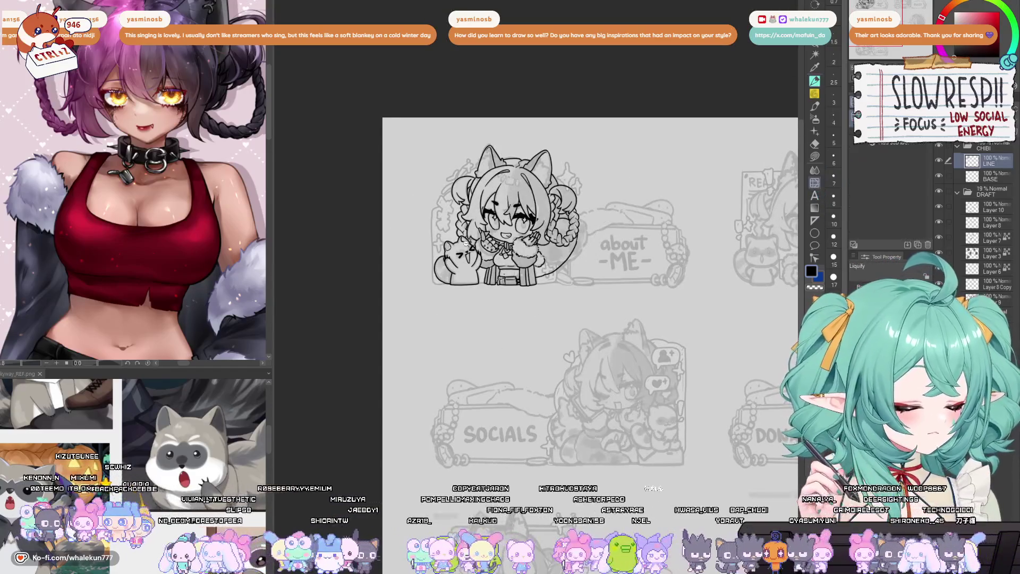
- Try liquify warps on the chibi's hand, hair and face, then undo them and the last stroke
{"action": "scroll", "coordinate": [510, 319], "scroll_direction": "up", "scroll_amount": 3}
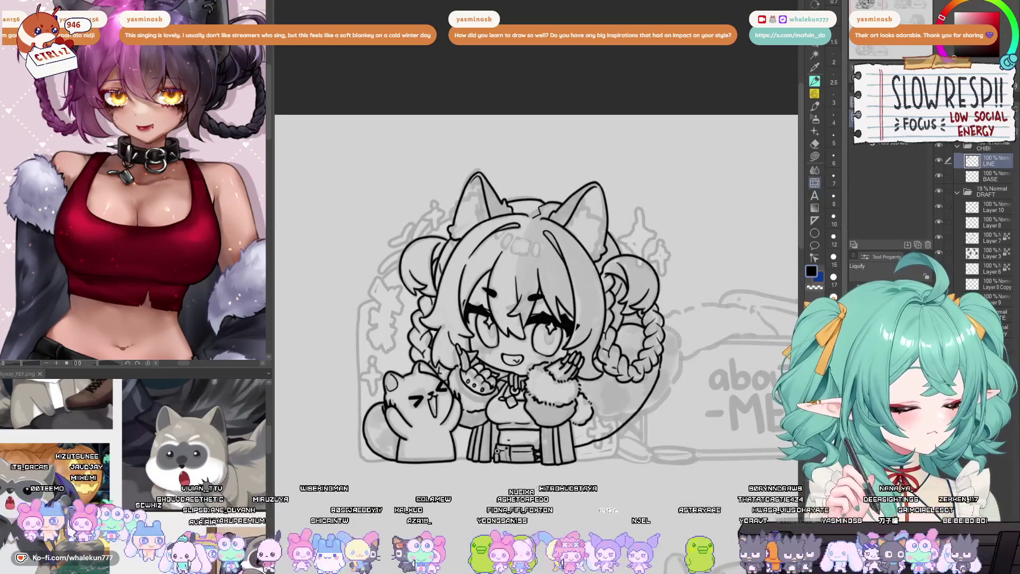
{"action": "left_click_drag", "start_coordinate": [500, 372], "coordinate": [502, 366]}
{"action": "left_click_drag", "start_coordinate": [419, 297], "coordinate": [419, 276]}
{"action": "left_click_drag", "start_coordinate": [632, 256], "coordinate": [627, 250]}
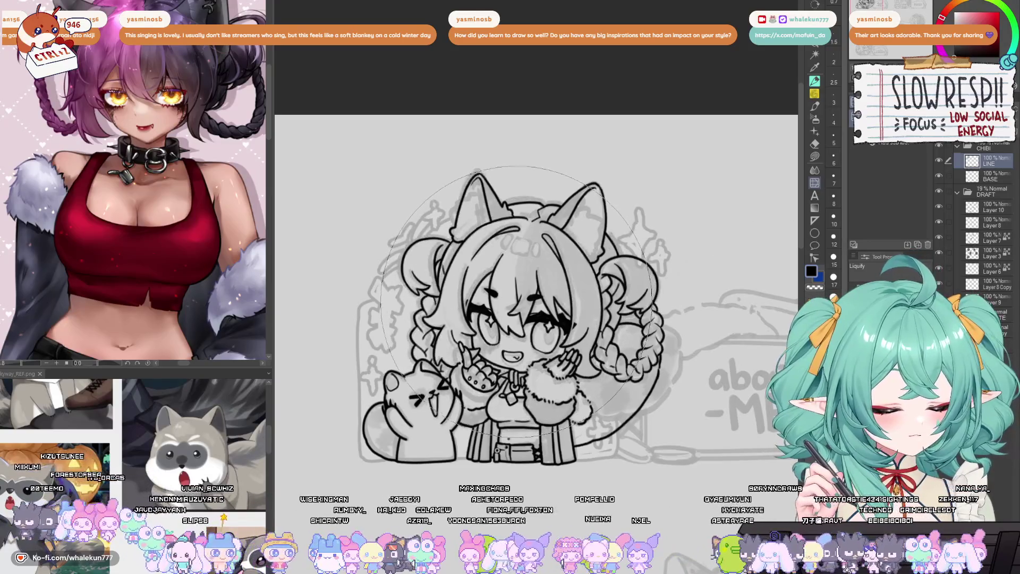
{"action": "left_click_drag", "start_coordinate": [524, 330], "coordinate": [528, 326]}
{"action": "key", "text": "ctrl+z"}
{"action": "key", "text": "ctrl+z"}
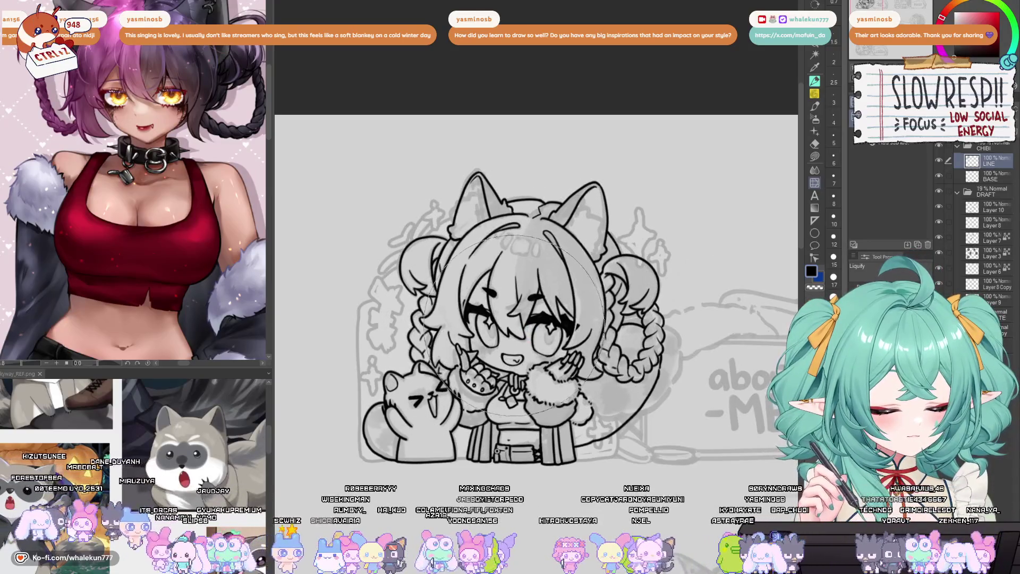
{"action": "key", "text": "ctrl+z"}
- Hide the grey DRAFT sketch and mirror the canvas to review the line art against the panel sheet
{"action": "key", "text": "h"}
{"action": "key", "text": "h"}
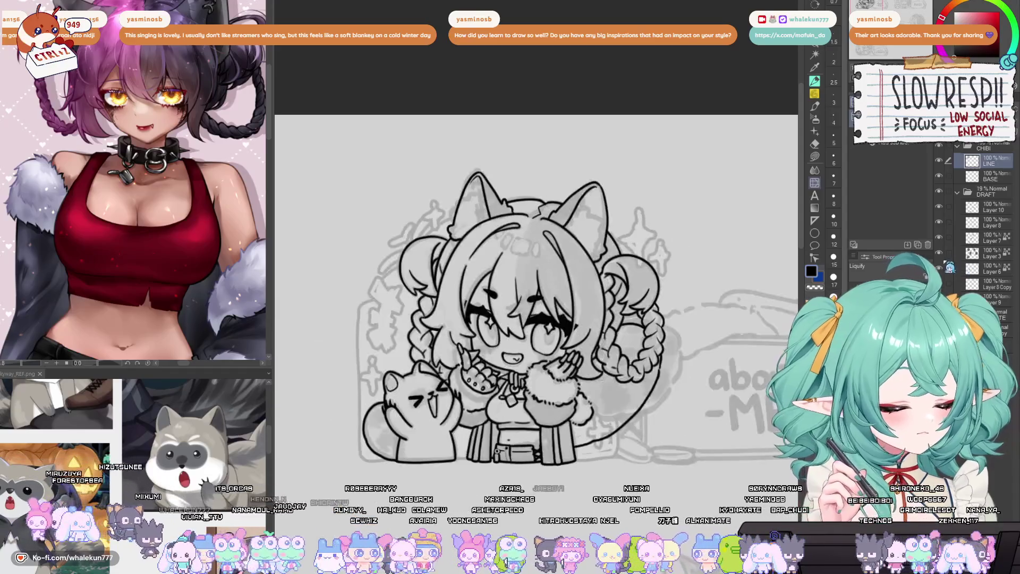
{"action": "left_click", "coordinate": [939, 192]}
{"action": "key", "text": "h"}
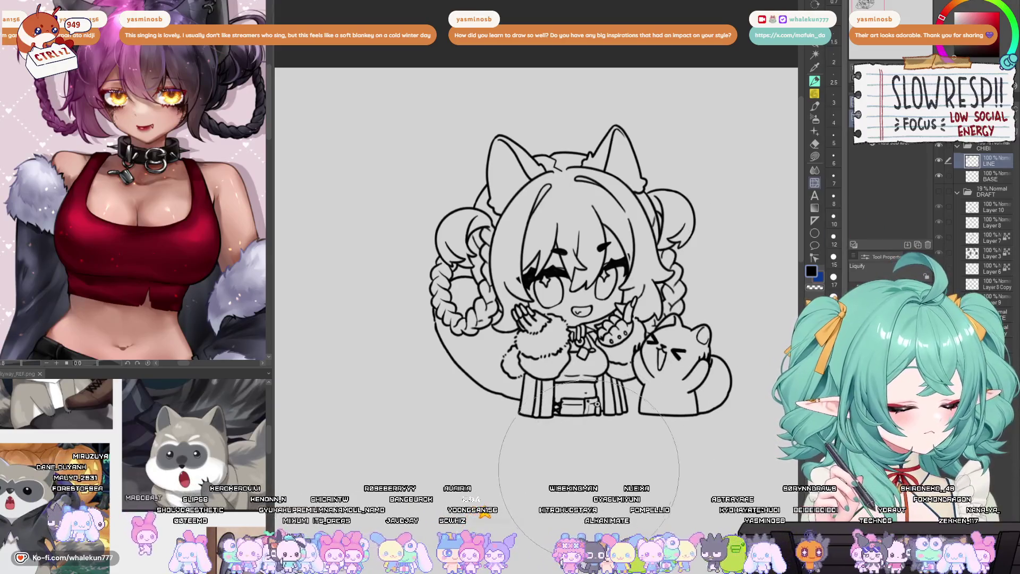
{"action": "key", "text": "h"}
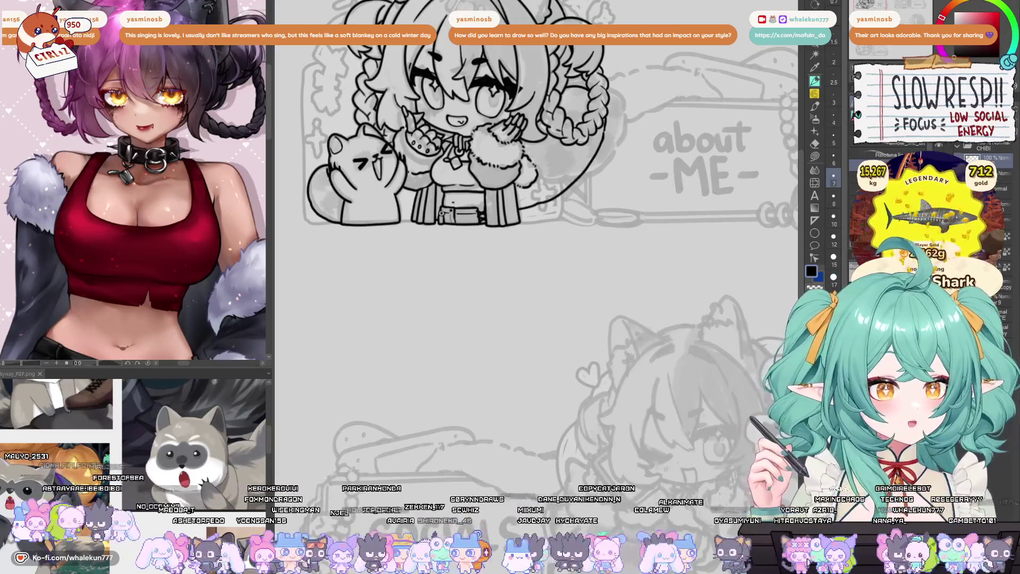
{"action": "scroll", "coordinate": [571, 320], "scroll_direction": "down", "scroll_amount": 5}
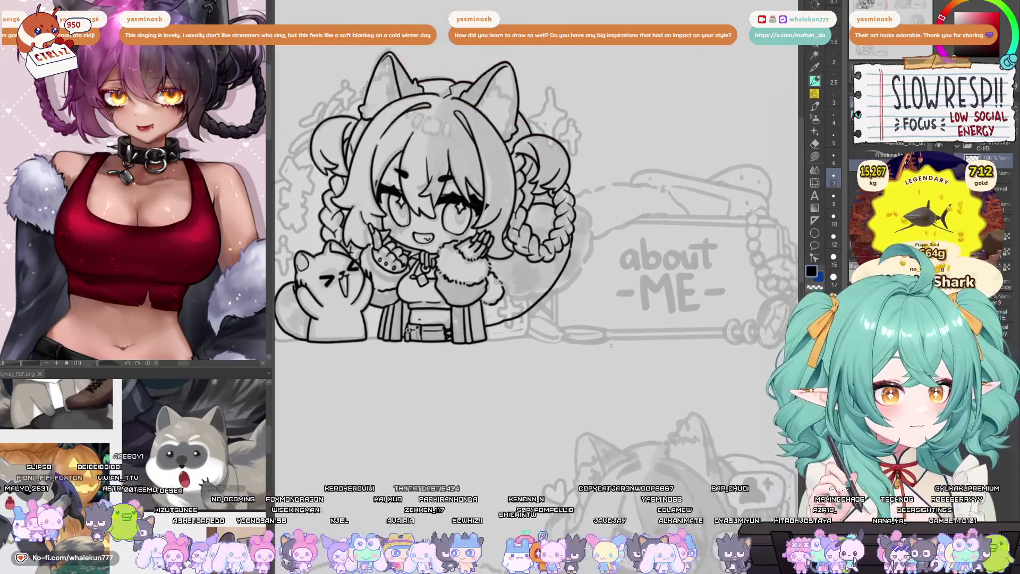
{"action": "scroll", "coordinate": [571, 319], "scroll_direction": "down", "scroll_amount": 2}
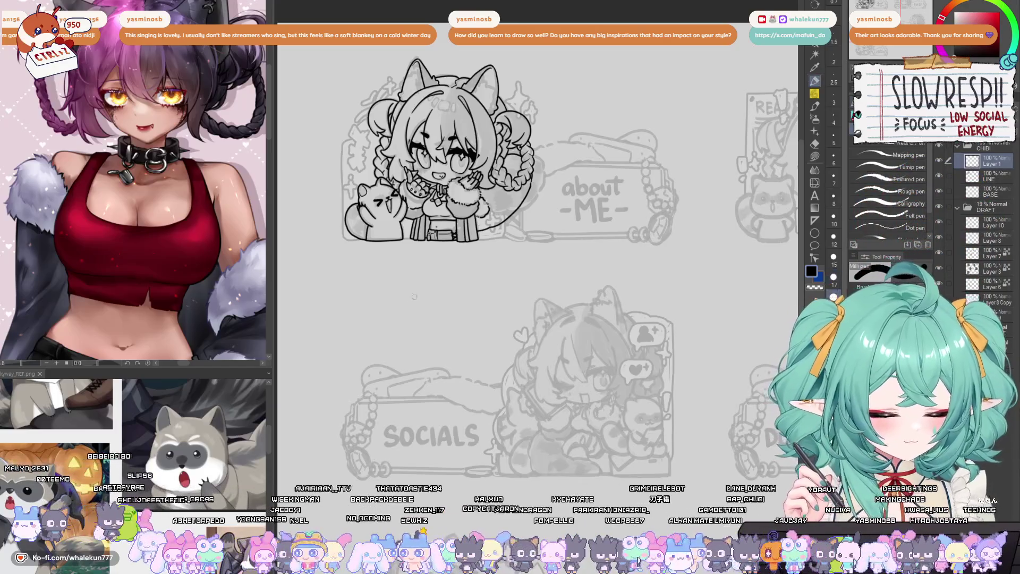
{"action": "mouse_move", "coordinate": [398, 304]}
{"action": "left_mouse_down"}
{"action": "mouse_move", "coordinate": [409, 300]}
{"action": "mouse_move", "coordinate": [415, 314]}
{"action": "mouse_move", "coordinate": [430, 303]}
{"action": "mouse_move", "coordinate": [433, 316]}
{"action": "left_mouse_up"}
- Handwrite 'eating' with a dotted i and 'dinner!' below it, redoing the mistaken letters
{"action": "mouse_move", "coordinate": [441, 283]}
{"action": "left_mouse_down"}
{"action": "mouse_move", "coordinate": [444, 315]}
{"action": "mouse_move", "coordinate": [452, 294]}
{"action": "left_mouse_up"}
{"action": "mouse_move", "coordinate": [455, 292]}
{"action": "left_mouse_down"}
{"action": "mouse_move", "coordinate": [457, 313]}
{"action": "mouse_move", "coordinate": [464, 297]}
{"action": "mouse_move", "coordinate": [481, 314]}
{"action": "mouse_move", "coordinate": [494, 307]}
{"action": "mouse_move", "coordinate": [485, 323]}
{"action": "left_mouse_up"}
{"action": "left_click", "coordinate": [452, 280]}
{"action": "mouse_move", "coordinate": [408, 340]}
{"action": "left_mouse_down"}
{"action": "mouse_move", "coordinate": [398, 345]}
{"action": "mouse_move", "coordinate": [405, 357]}
{"action": "mouse_move", "coordinate": [446, 360]}
{"action": "mouse_move", "coordinate": [483, 351]}
{"action": "mouse_move", "coordinate": [499, 333]}
{"action": "mouse_move", "coordinate": [476, 335]}
{"action": "mouse_move", "coordinate": [478, 357]}
{"action": "left_mouse_up"}
{"action": "key", "text": "ctrl+z"}
{"action": "key", "text": "ctrl+z"}
{"action": "mouse_move", "coordinate": [483, 334]}
{"action": "left_mouse_down"}
{"action": "mouse_move", "coordinate": [485, 355]}
{"action": "mouse_move", "coordinate": [499, 335]}
{"action": "left_mouse_up"}
{"action": "left_click_drag", "start_coordinate": [516, 298], "coordinate": [507, 345]}
{"action": "left_click", "coordinate": [507, 354]}
{"action": "left_click_drag", "start_coordinate": [628, 369], "coordinate": [616, 397]}
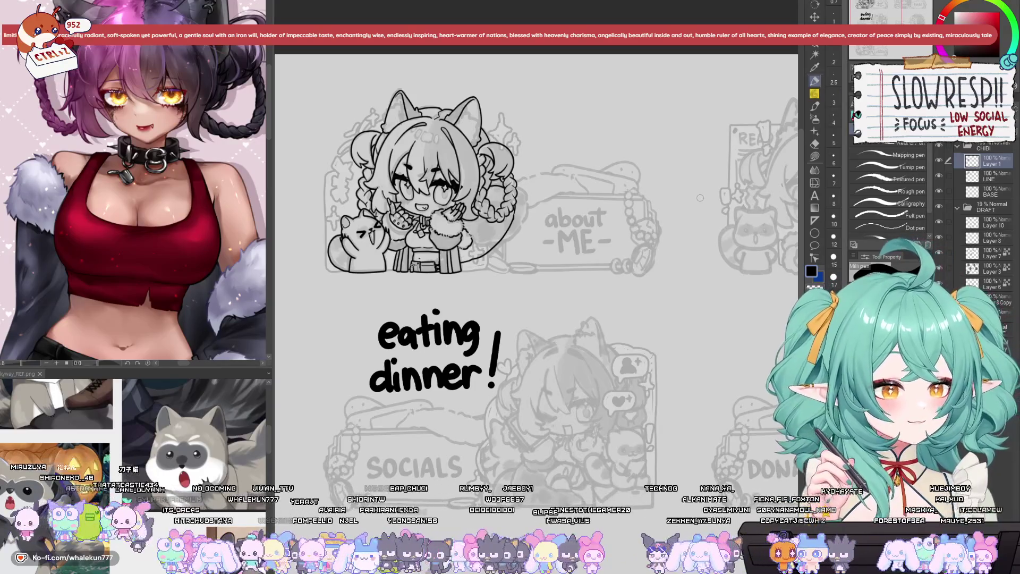
- Draw an X over 'eating dinner!', then letter 'toilet!' beside it and 'BRB!' underneath
{"action": "left_click_drag", "start_coordinate": [357, 402], "coordinate": [513, 309]}
{"action": "left_click_drag", "start_coordinate": [375, 313], "coordinate": [504, 390]}
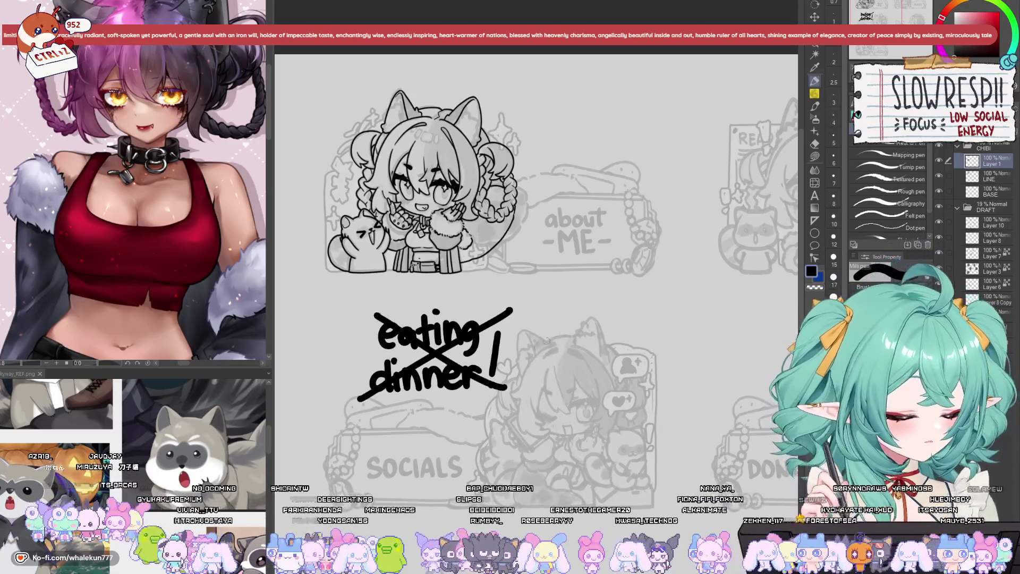
{"action": "left_click_drag", "start_coordinate": [539, 315], "coordinate": [544, 348]}
{"action": "mouse_move", "coordinate": [529, 332]}
{"action": "left_mouse_down"}
{"action": "mouse_move", "coordinate": [576, 310]}
{"action": "mouse_move", "coordinate": [608, 326]}
{"action": "mouse_move", "coordinate": [637, 303]}
{"action": "mouse_move", "coordinate": [649, 318]}
{"action": "left_mouse_up"}
{"action": "mouse_move", "coordinate": [573, 348]}
{"action": "left_mouse_down"}
{"action": "mouse_move", "coordinate": [568, 378]}
{"action": "mouse_move", "coordinate": [642, 369]}
{"action": "mouse_move", "coordinate": [630, 375]}
{"action": "left_mouse_up"}
{"action": "left_click_drag", "start_coordinate": [653, 322], "coordinate": [649, 345]}
{"action": "left_click", "coordinate": [653, 353]}
{"action": "scroll", "coordinate": [649, 359], "scroll_direction": "up", "scroll_amount": 1}
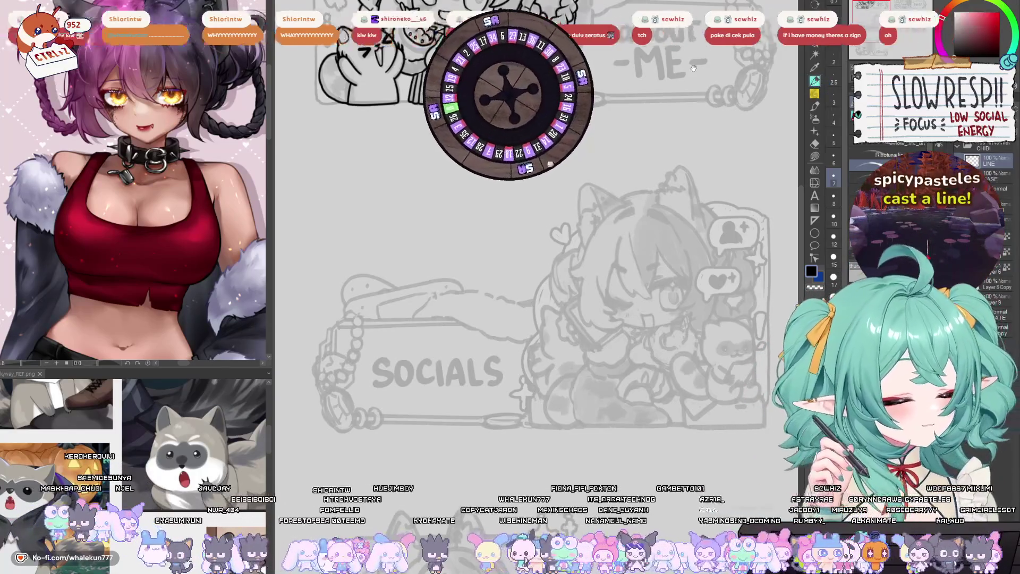
- Draw the winking eye line on the socials chibi's face, redrawing it after one undo
{"action": "left_click_drag", "start_coordinate": [667, 273], "coordinate": [595, 275]}
{"action": "scroll", "coordinate": [595, 274], "scroll_direction": "up", "scroll_amount": 3}
{"action": "scroll", "coordinate": [579, 292], "scroll_direction": "down", "scroll_amount": 3}
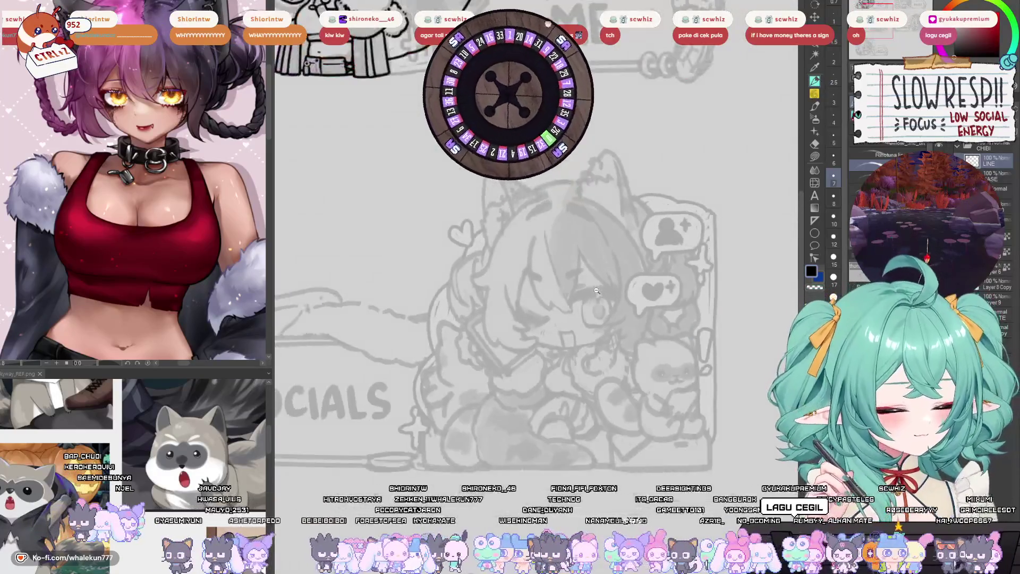
{"action": "scroll", "coordinate": [564, 313], "scroll_direction": "up", "scroll_amount": 4}
{"action": "mouse_move", "coordinate": [551, 314]}
{"action": "left_mouse_down"}
{"action": "mouse_move", "coordinate": [601, 300]}
{"action": "mouse_move", "coordinate": [568, 393]}
{"action": "mouse_move", "coordinate": [547, 367]}
{"action": "left_mouse_up"}
{"action": "key", "text": "ctrl+z"}
{"action": "key", "text": "ctrl+z"}
{"action": "key", "text": "ctrl+z"}
{"action": "scroll", "coordinate": [583, 285], "scroll_direction": "down", "scroll_amount": 3}
{"action": "scroll", "coordinate": [547, 365], "scroll_direction": "up", "scroll_amount": 2}
{"action": "scroll", "coordinate": [547, 365], "scroll_direction": "up", "scroll_amount": 2}
{"action": "left_click_drag", "start_coordinate": [533, 331], "coordinate": [558, 313]}
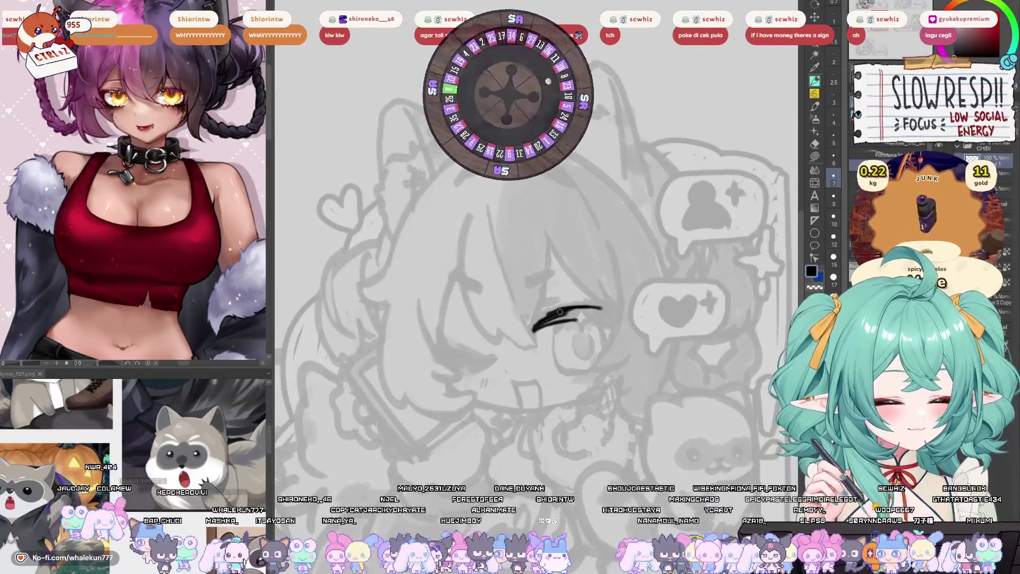
- Thicken the arched eyelash into a solid black stroke and fill in its lower edge
{"action": "key", "text": "h"}
{"action": "key", "text": "h"}
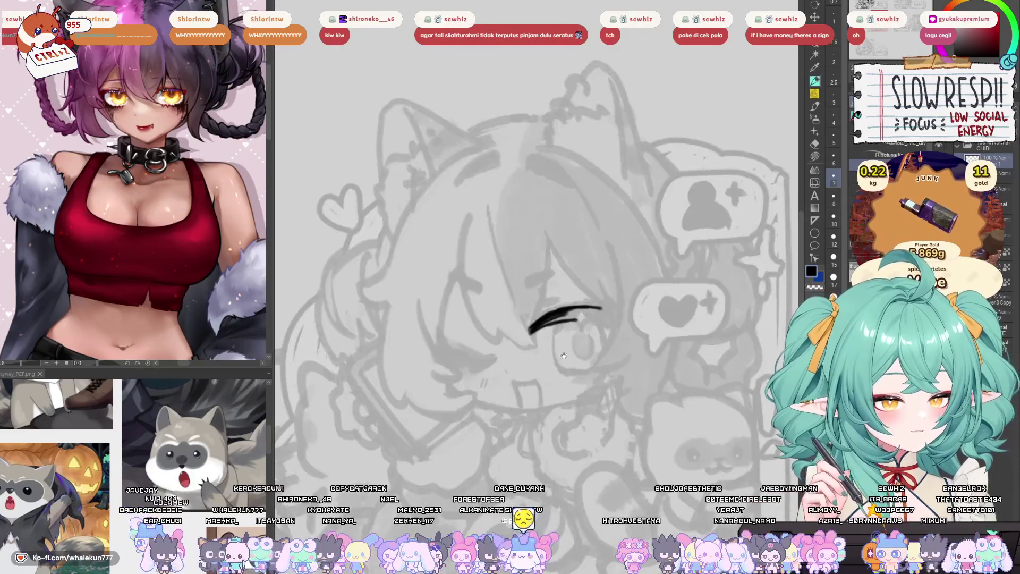
{"action": "mouse_move", "coordinate": [578, 317]}
{"action": "left_mouse_down"}
{"action": "mouse_move", "coordinate": [568, 339]}
{"action": "mouse_move", "coordinate": [529, 331]}
{"action": "left_mouse_up"}
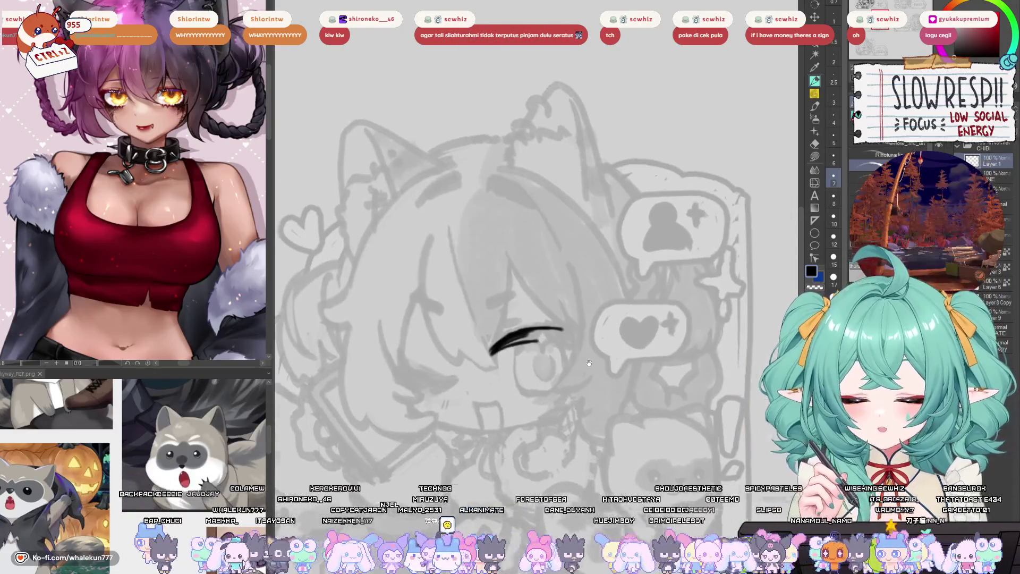
{"action": "key", "text": "h"}
{"action": "key", "text": "h"}
{"action": "scroll", "coordinate": [529, 331], "scroll_direction": "up", "scroll_amount": 3}
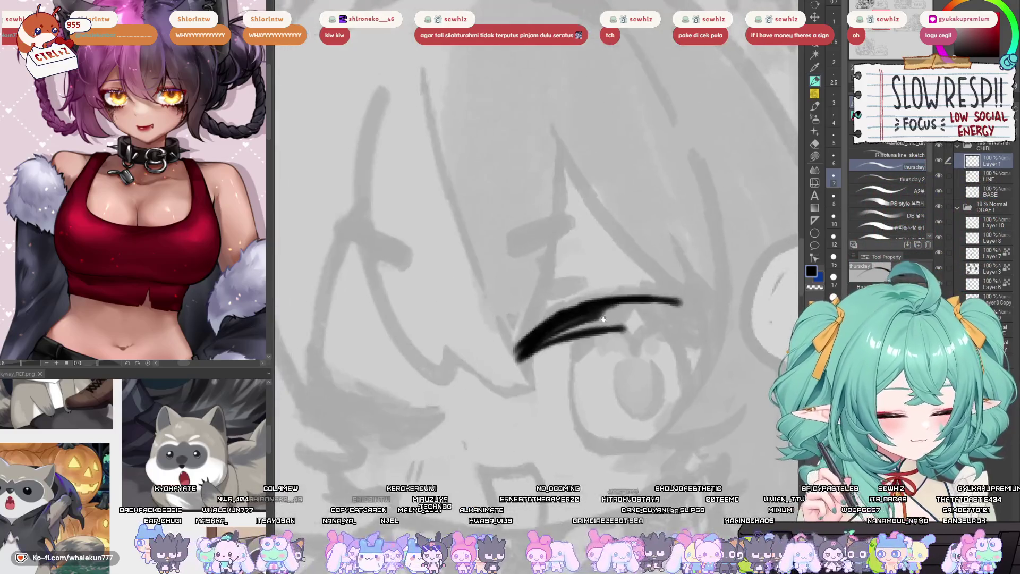
{"action": "mouse_move", "coordinate": [598, 310]}
{"action": "left_mouse_down"}
{"action": "mouse_move", "coordinate": [546, 335]}
{"action": "mouse_move", "coordinate": [675, 316]}
{"action": "mouse_move", "coordinate": [578, 307]}
{"action": "mouse_move", "coordinate": [700, 304]}
{"action": "left_mouse_up"}
{"action": "left_click_drag", "start_coordinate": [580, 326], "coordinate": [622, 331]}
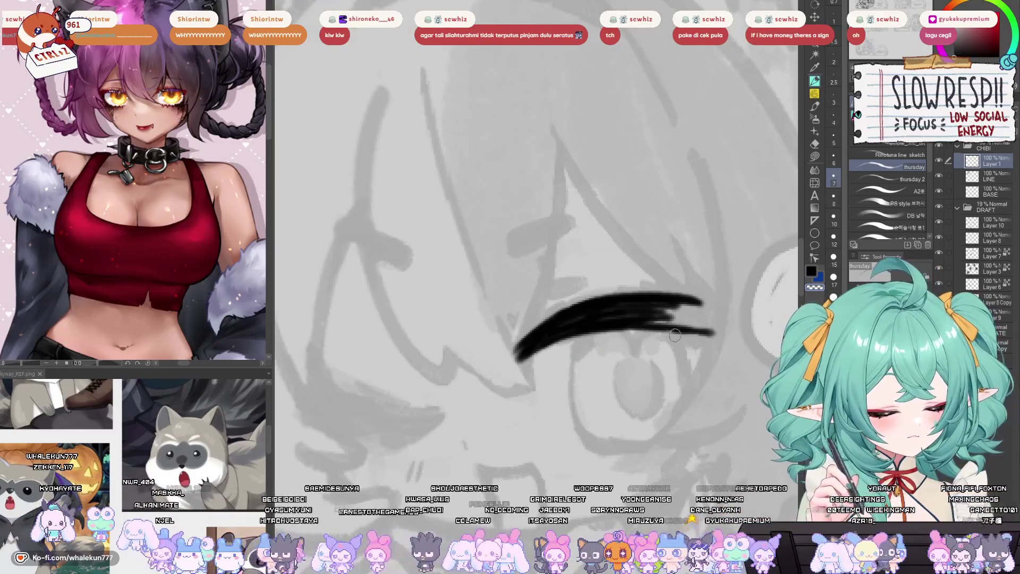
- Mirror the canvas back and forth and pan around the face to check the eyelash shape
{"action": "key", "text": "h"}
{"action": "left_click_drag", "start_coordinate": [562, 381], "coordinate": [658, 366]}
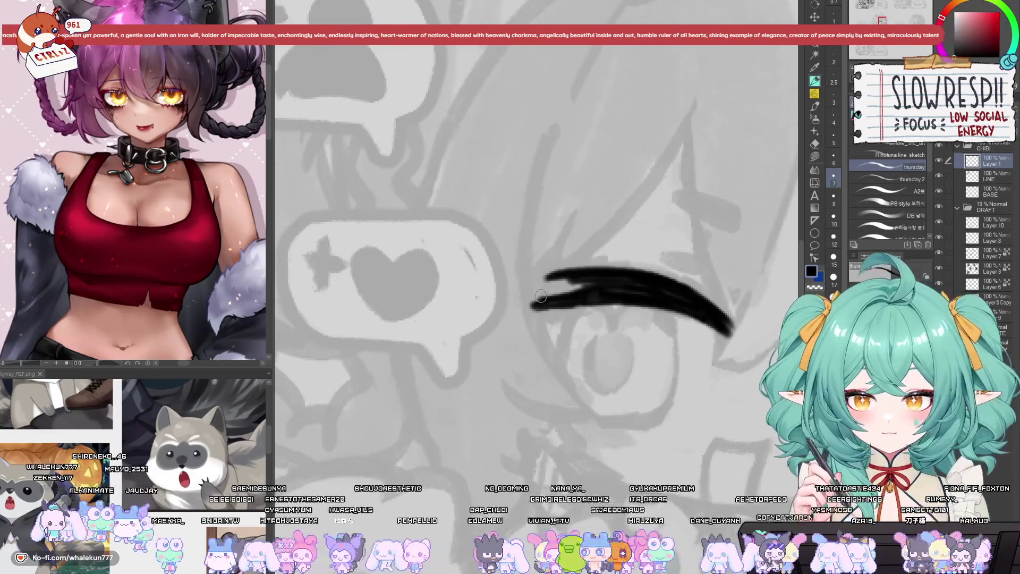
{"action": "left_click_drag", "start_coordinate": [556, 298], "coordinate": [602, 295]}
{"action": "key", "text": "h"}
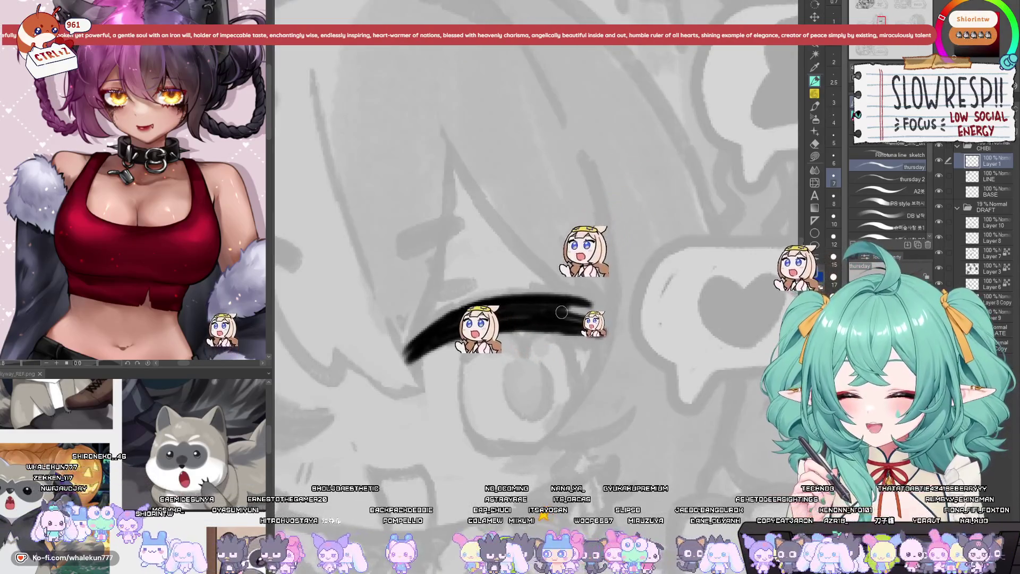
{"action": "key", "text": "h"}
{"action": "key", "text": "h"}
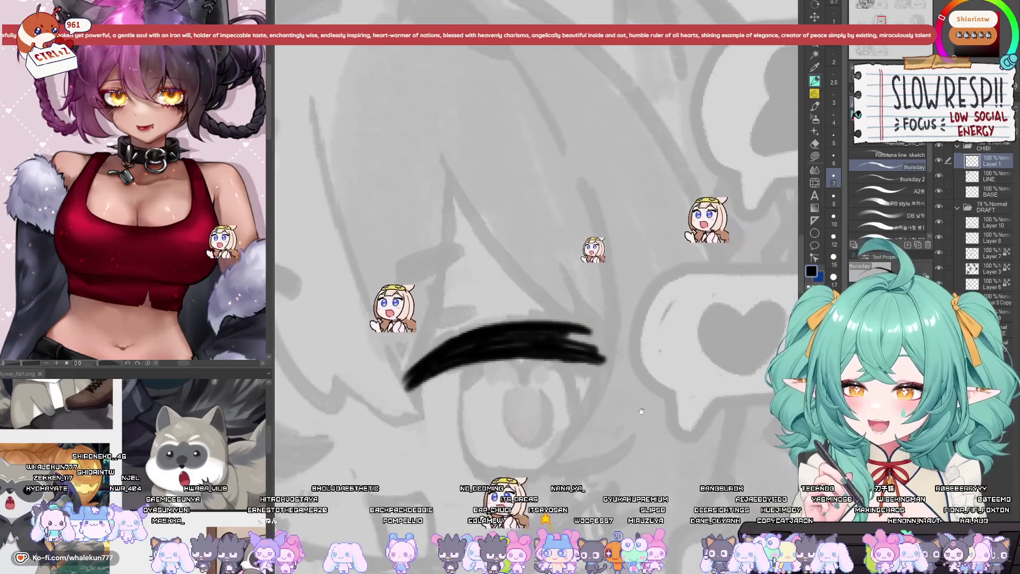
{"action": "left_click_drag", "start_coordinate": [667, 324], "coordinate": [628, 350]}
{"action": "key", "text": "h"}
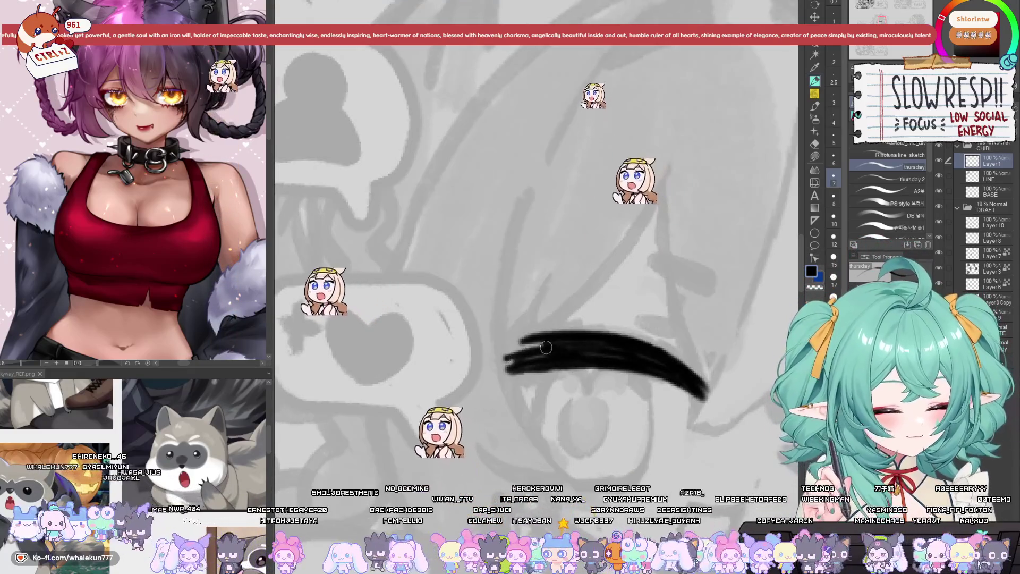
{"action": "key", "text": "h"}
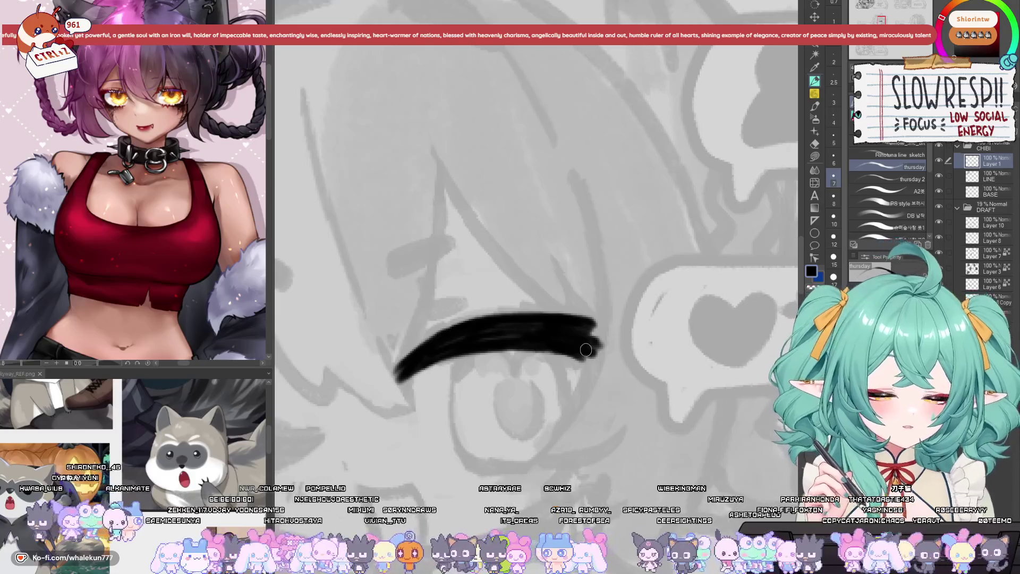
{"action": "scroll", "coordinate": [586, 349], "scroll_direction": "down", "scroll_amount": 2}
{"action": "key", "text": "h"}
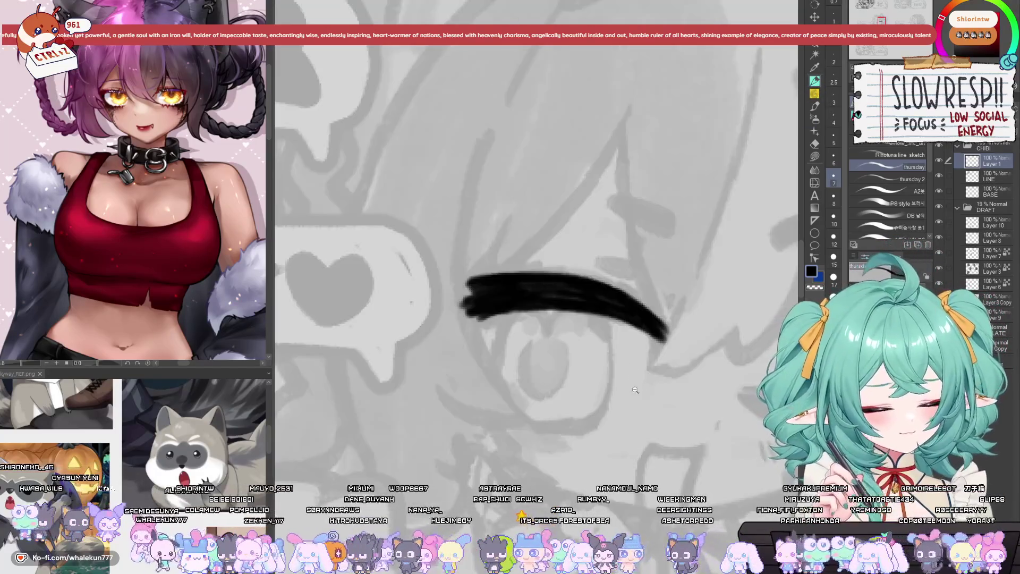
{"action": "scroll", "coordinate": [615, 414], "scroll_direction": "down", "scroll_amount": 3}
{"action": "left_click_drag", "start_coordinate": [615, 414], "coordinate": [568, 419]}
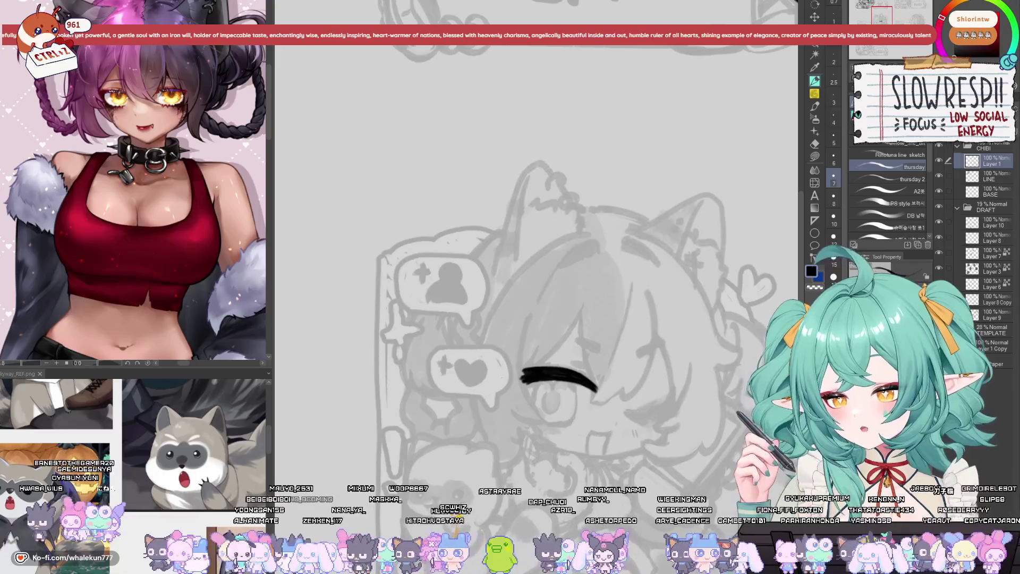
{"action": "key", "text": "ctrl+0"}
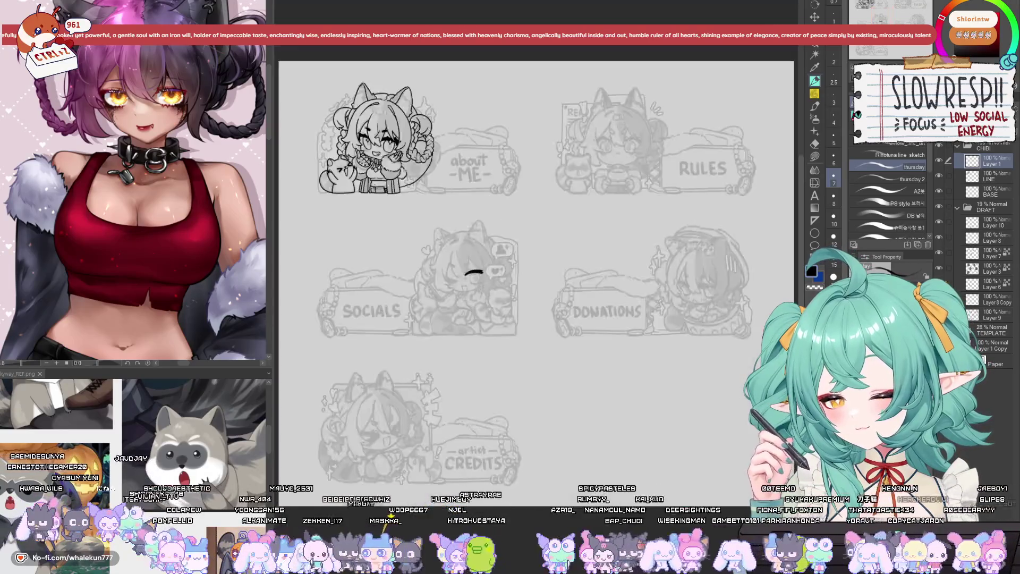
{"action": "key", "text": "ctrl+0"}
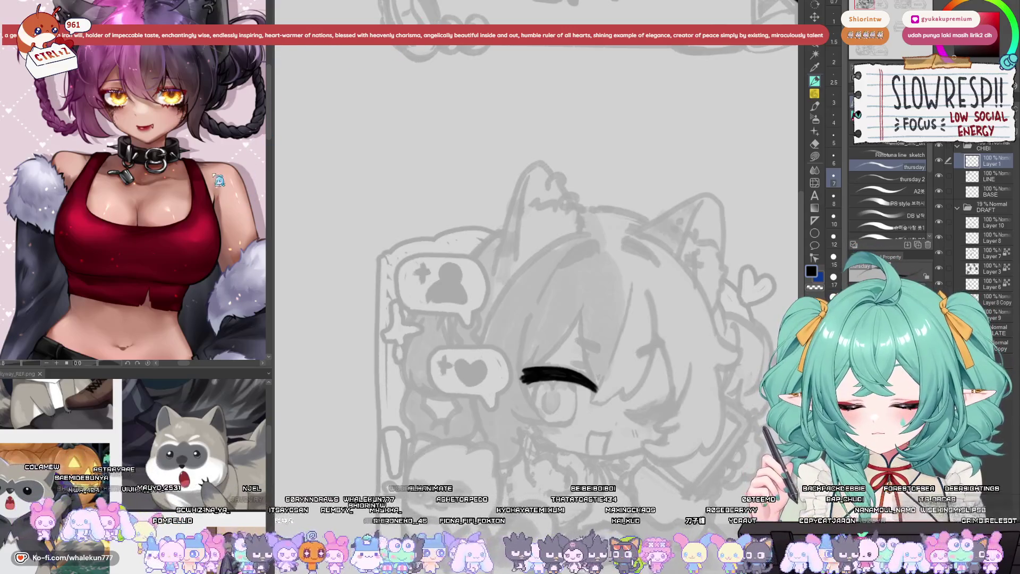
{"action": "scroll", "coordinate": [590, 322], "scroll_direction": "up", "scroll_amount": 2}
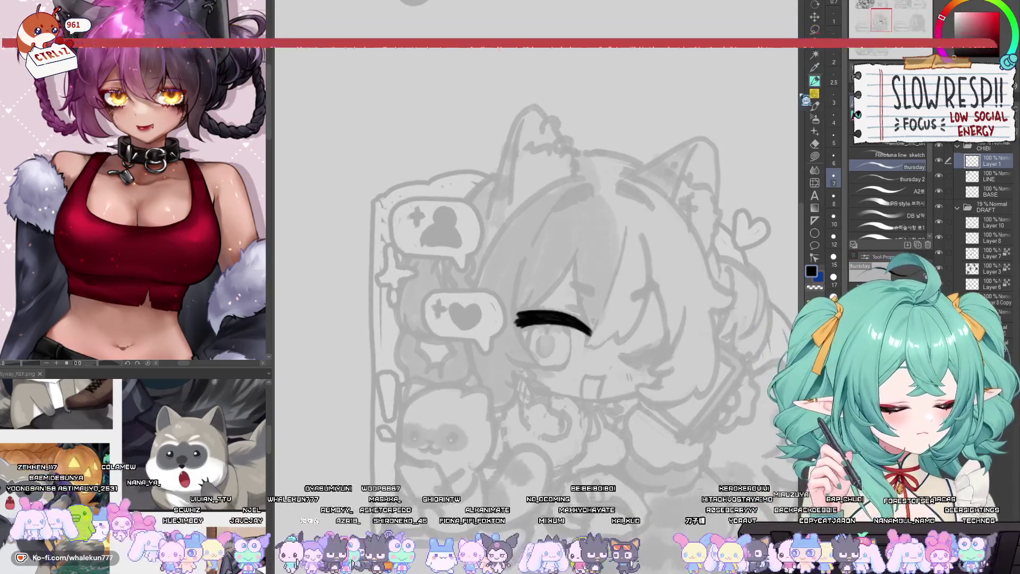
{"action": "key", "text": "h"}
- Try a small flick at the lash stroke's upper-left end, then undo it
{"action": "scroll", "coordinate": [532, 319], "scroll_direction": "up", "scroll_amount": 2}
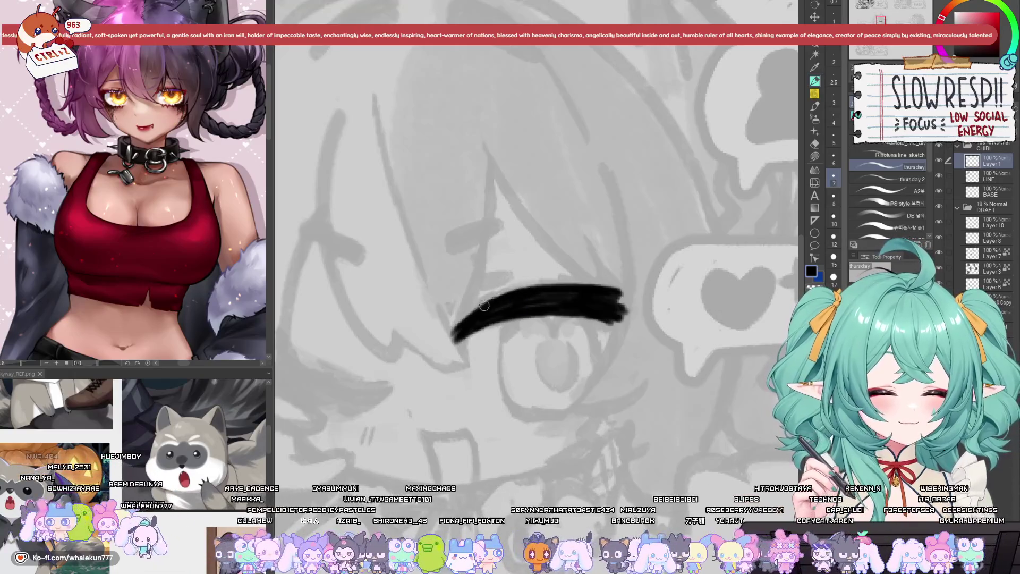
{"action": "key", "text": "ctrl+z"}
{"action": "left_click_drag", "start_coordinate": [497, 291], "coordinate": [516, 292]}
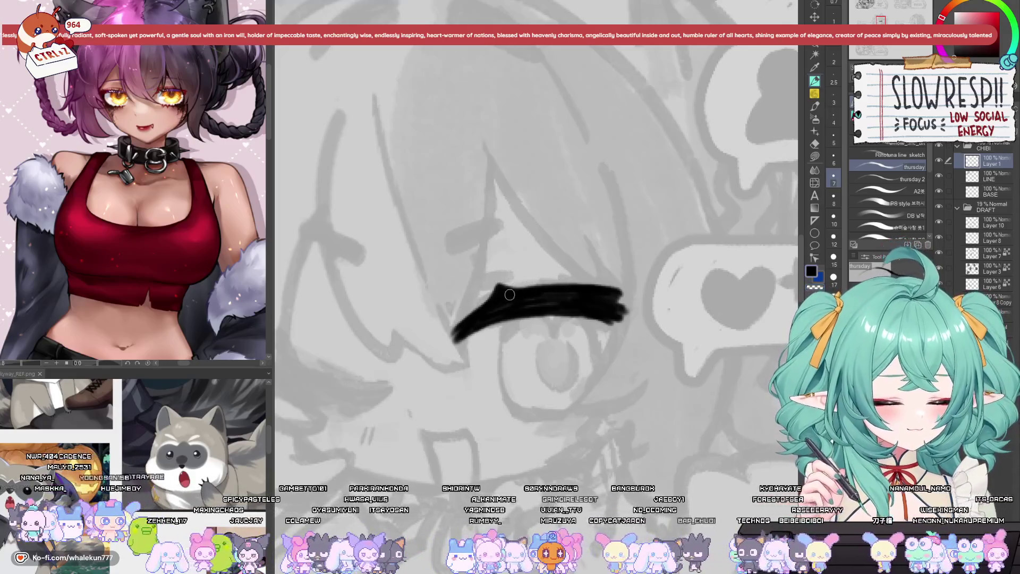
{"action": "mouse_move", "coordinate": [502, 286]}
{"action": "left_mouse_down"}
{"action": "mouse_move", "coordinate": [528, 293]}
{"action": "mouse_move", "coordinate": [513, 291]}
{"action": "mouse_move", "coordinate": [590, 279]}
{"action": "mouse_move", "coordinate": [561, 308]}
{"action": "left_mouse_up"}
{"action": "key", "text": "ctrl+z"}
{"action": "key", "text": "ctrl+z"}
{"action": "key", "text": "ctrl+z"}
{"action": "key", "text": "ctrl+z"}
{"action": "key", "text": "ctrl+z"}
{"action": "key", "text": "ctrl+z"}
{"action": "key", "text": "h"}
{"action": "key", "text": "h"}
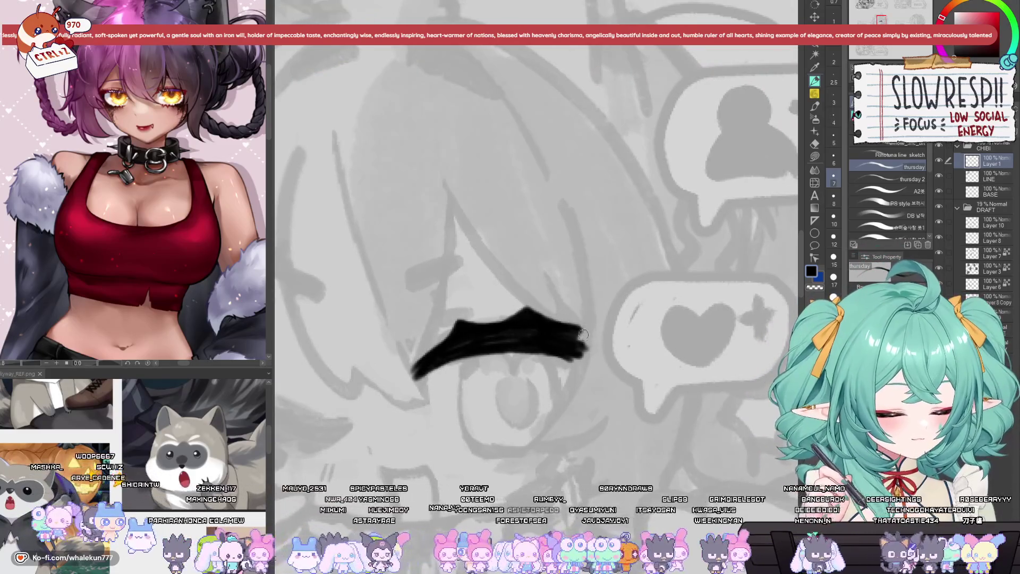
- Taper the lash's right end into a crisp point extending down, checking it mirrored
{"action": "mouse_move", "coordinate": [558, 325]}
{"action": "left_mouse_down"}
{"action": "mouse_move", "coordinate": [599, 327]}
{"action": "mouse_move", "coordinate": [571, 369]}
{"action": "mouse_move", "coordinate": [559, 362]}
{"action": "mouse_move", "coordinate": [577, 374]}
{"action": "left_mouse_up"}
{"action": "key", "text": "ctrl+z"}
{"action": "key", "text": "ctrl+z"}
{"action": "key", "text": "ctrl+z"}
{"action": "key", "text": "ctrl+z"}
{"action": "key", "text": "h"}
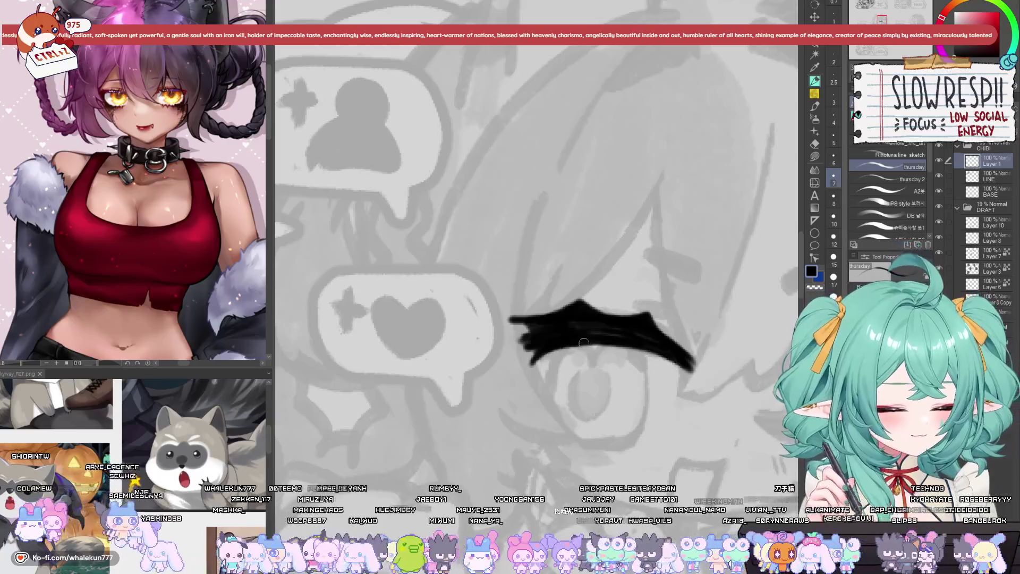
{"action": "key", "text": "h"}
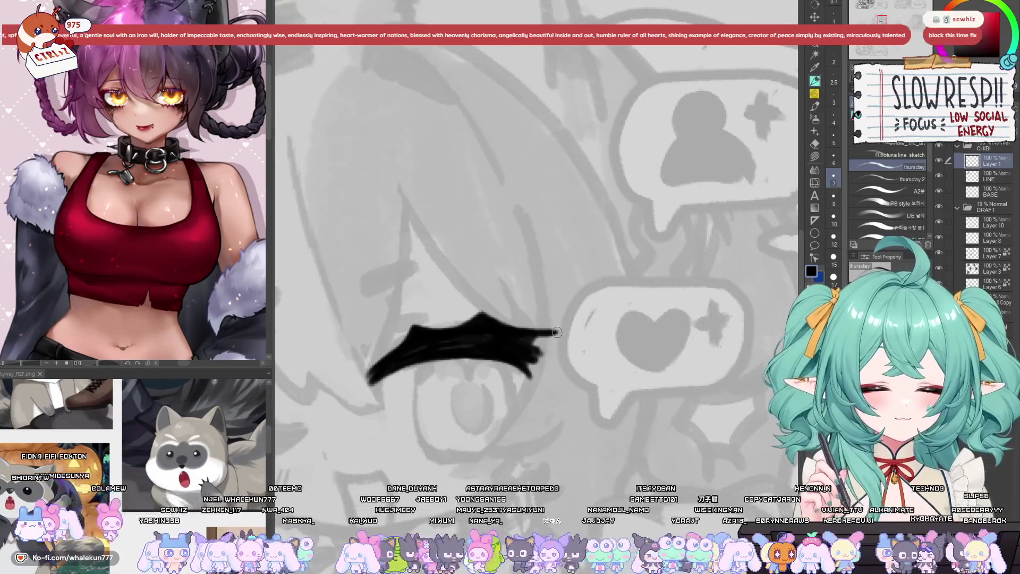
{"action": "key", "text": "ctrl+z"}
{"action": "left_click_drag", "start_coordinate": [556, 333], "coordinate": [524, 394]}
{"action": "mouse_move", "coordinate": [548, 359]}
{"action": "left_mouse_down"}
{"action": "mouse_move", "coordinate": [520, 375]}
{"action": "mouse_move", "coordinate": [526, 388]}
{"action": "left_mouse_up"}
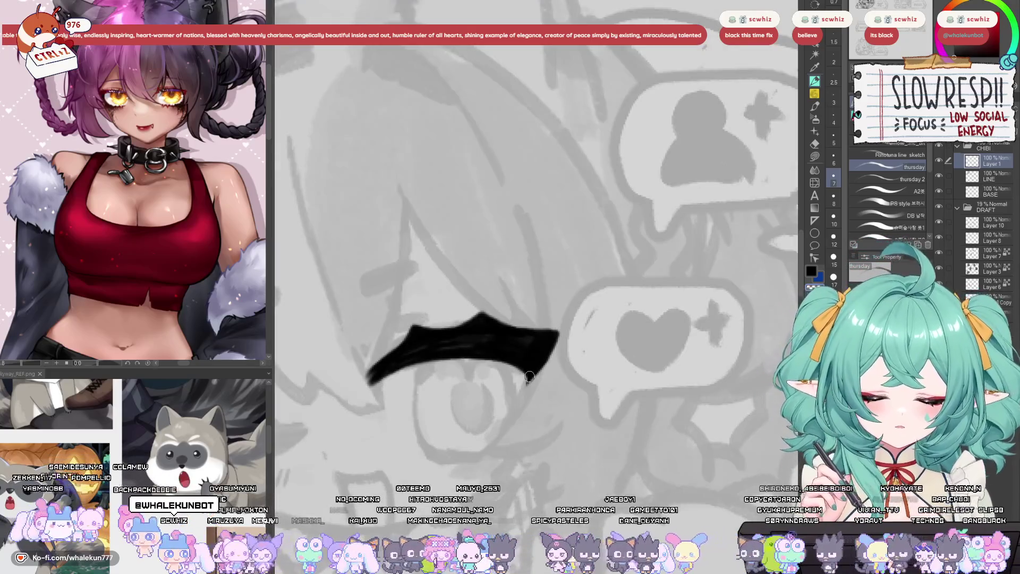
{"action": "key", "text": "h"}
{"action": "key", "text": "h"}
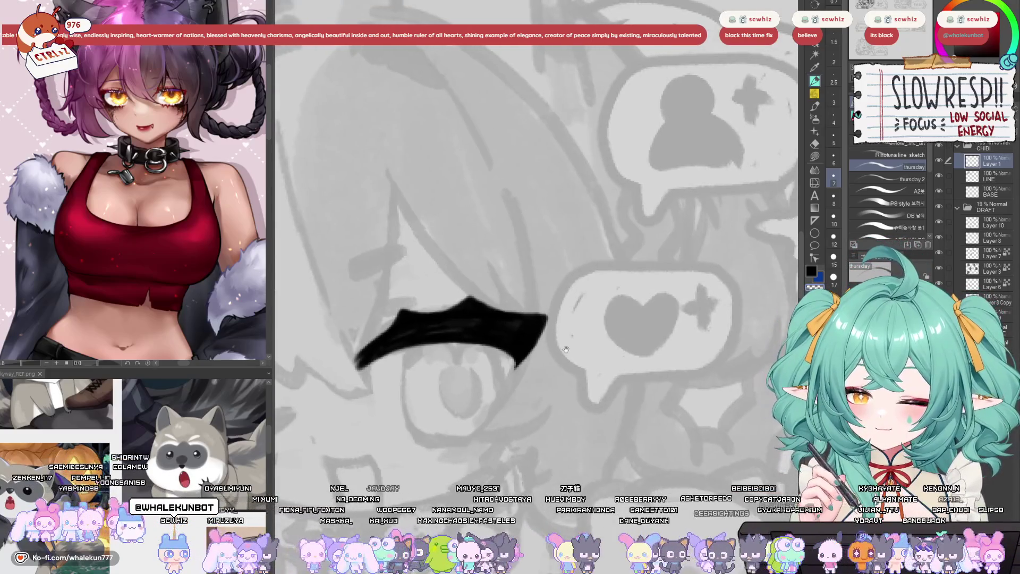
{"action": "key", "text": "h"}
{"action": "key", "text": "h"}
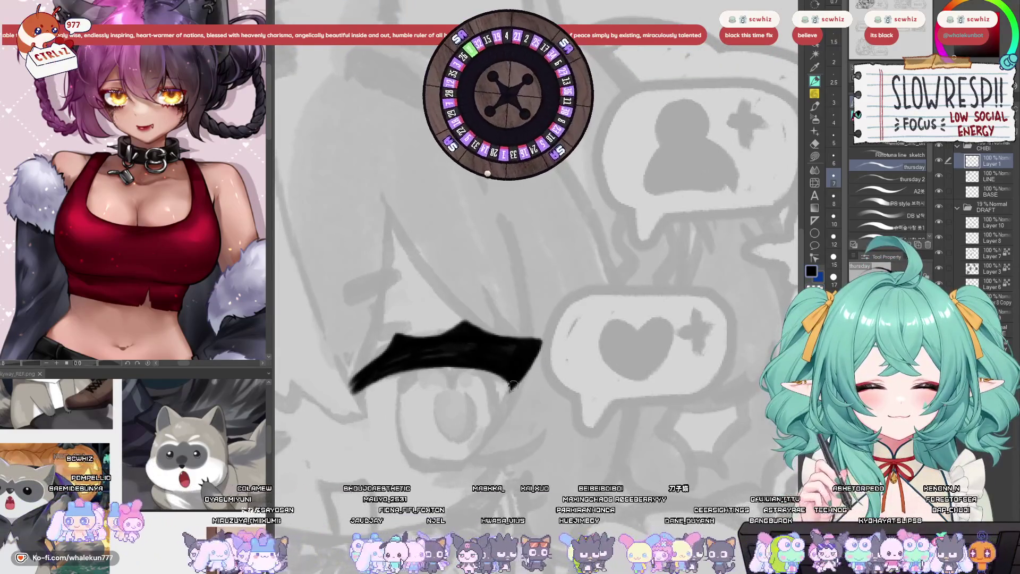
- Thicken the lash's upper-left edge with a redrawn stroke after checking the mirrored view
{"action": "left_click_drag", "start_coordinate": [530, 370], "coordinate": [514, 392]}
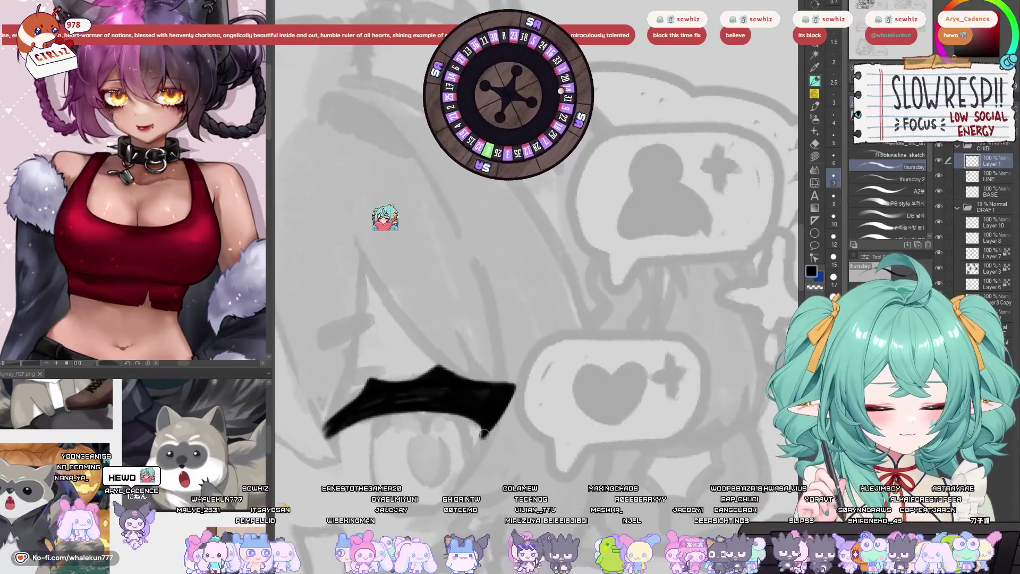
{"action": "mouse_move", "coordinate": [477, 428]}
{"action": "left_mouse_down"}
{"action": "mouse_move", "coordinate": [515, 406]}
{"action": "mouse_move", "coordinate": [519, 396]}
{"action": "mouse_move", "coordinate": [505, 411]}
{"action": "mouse_move", "coordinate": [549, 349]}
{"action": "left_mouse_up"}
{"action": "key", "text": "h"}
{"action": "key", "text": "h"}
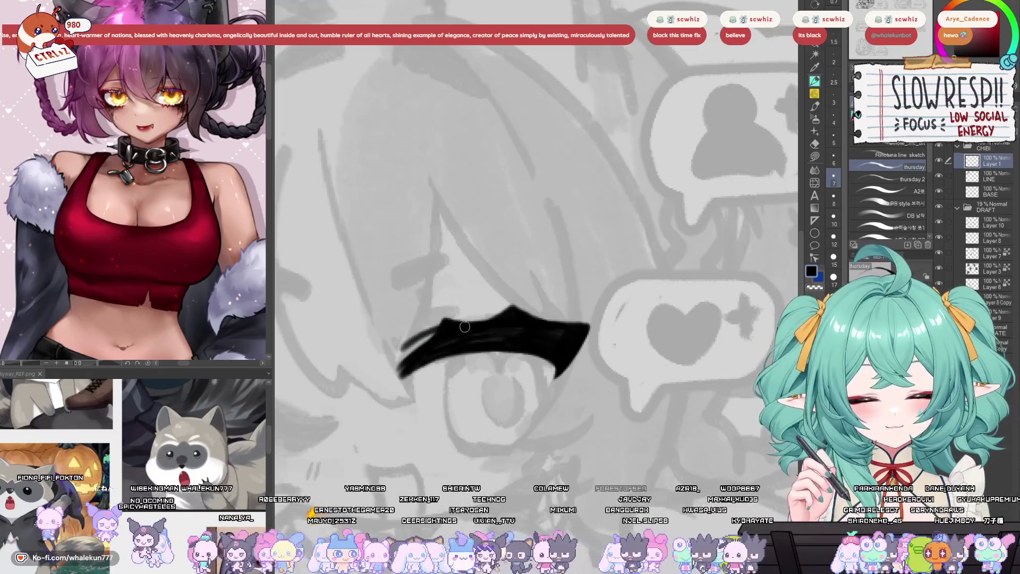
{"action": "scroll", "coordinate": [464, 327], "scroll_direction": "down", "scroll_amount": 5}
{"action": "scroll", "coordinate": [502, 306], "scroll_direction": "up", "scroll_amount": 5}
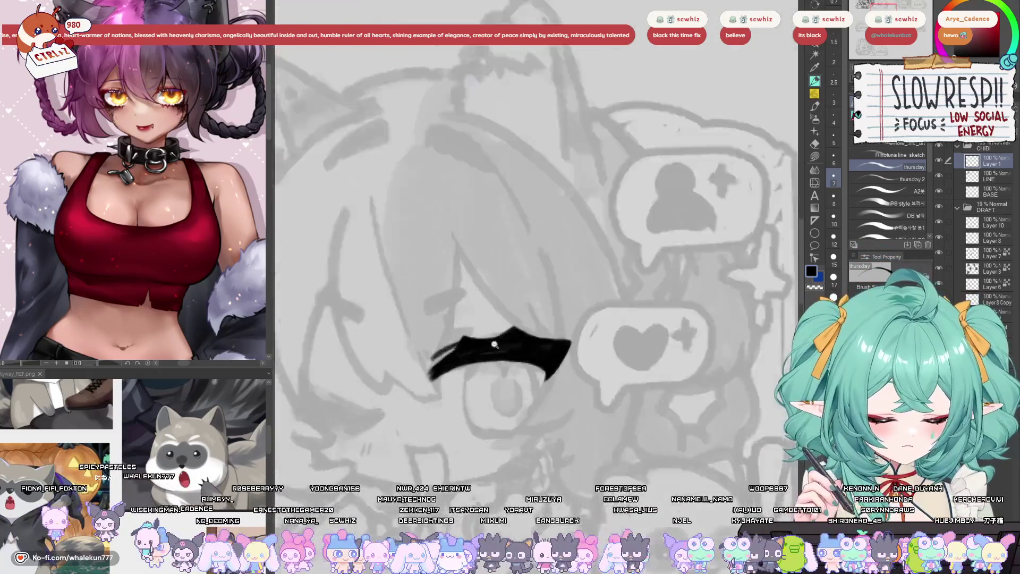
{"action": "left_click_drag", "start_coordinate": [402, 362], "coordinate": [549, 335]}
{"action": "key", "text": "ctrl+z"}
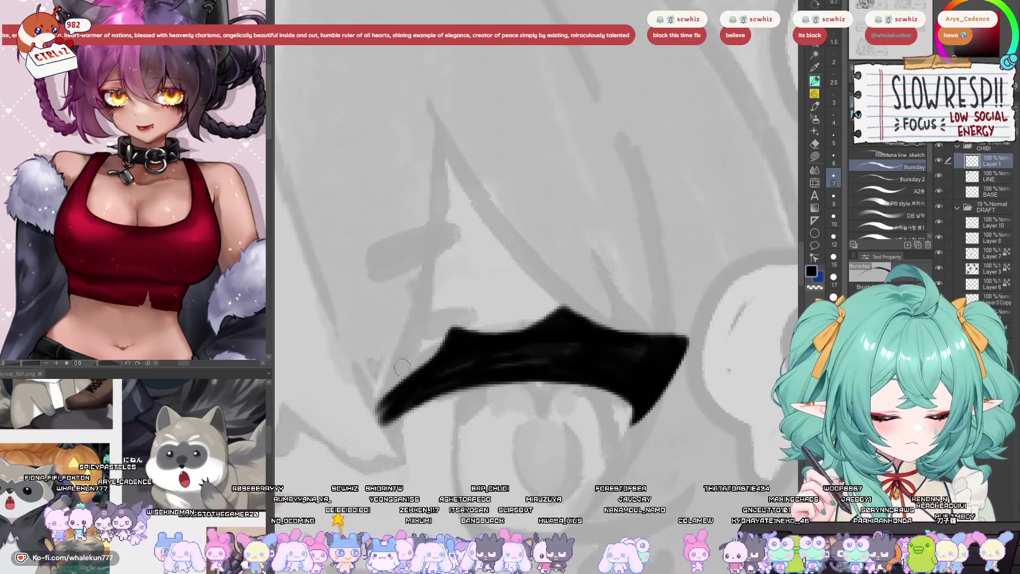
{"action": "left_click_drag", "start_coordinate": [396, 369], "coordinate": [536, 329]}
- Draw a thin curve dropping from under the lash to outline the eye's side
{"action": "scroll", "coordinate": [545, 347], "scroll_direction": "down", "scroll_amount": 5}
{"action": "scroll", "coordinate": [493, 390], "scroll_direction": "up", "scroll_amount": 5}
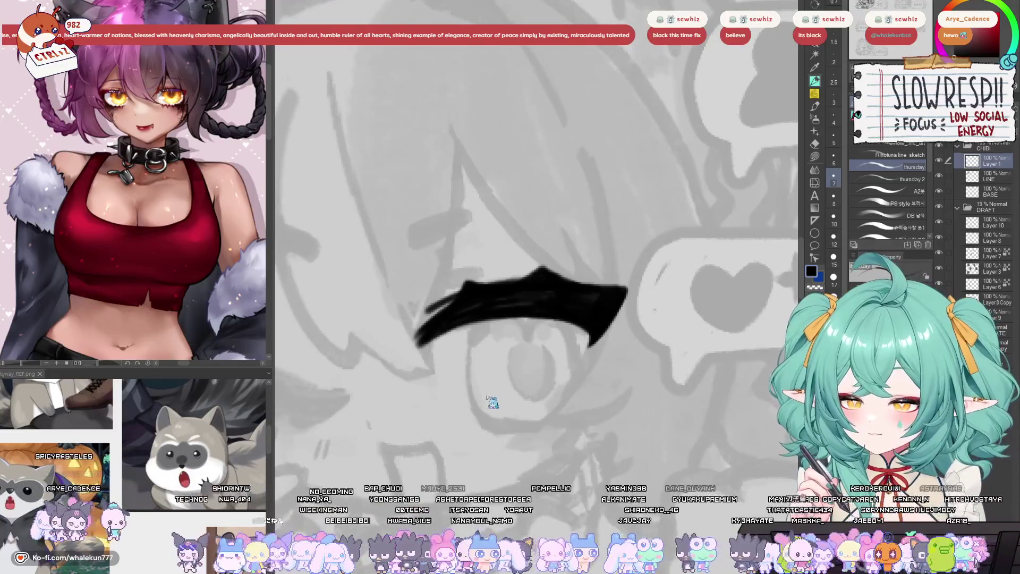
{"action": "scroll", "coordinate": [492, 345], "scroll_direction": "up", "scroll_amount": 2}
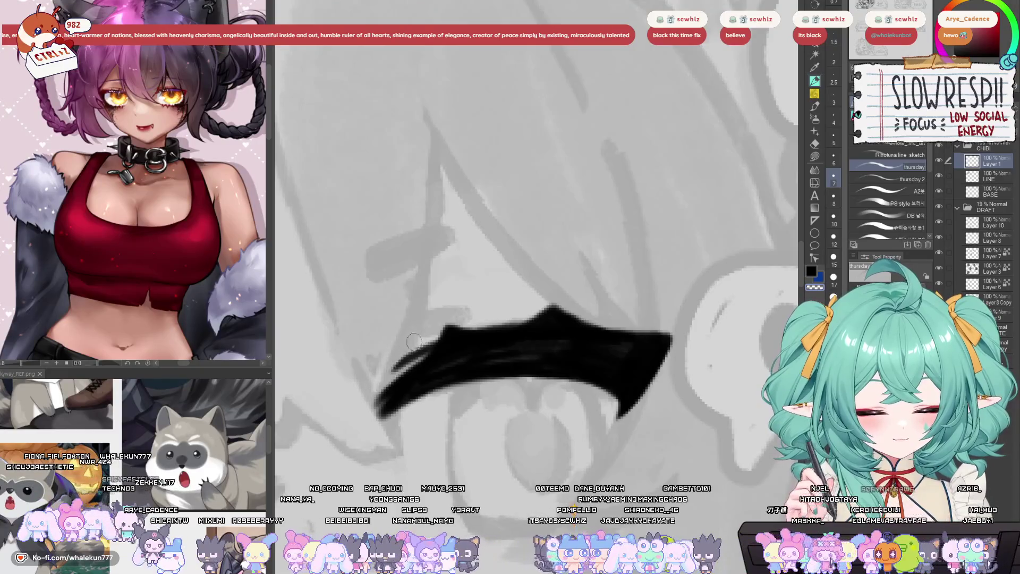
{"action": "scroll", "coordinate": [533, 292], "scroll_direction": "down", "scroll_amount": 2}
{"action": "key", "text": "ctrl+z"}
{"action": "mouse_move", "coordinate": [470, 311]}
{"action": "left_mouse_down"}
{"action": "mouse_move", "coordinate": [449, 393]}
{"action": "mouse_move", "coordinate": [467, 446]}
{"action": "mouse_move", "coordinate": [451, 410]}
{"action": "mouse_move", "coordinate": [481, 442]}
{"action": "left_mouse_up"}
- Retry the curved eye outline beneath the lash, checking it in the mirrored view
{"action": "key", "text": "ctrl+z"}
{"action": "key", "text": "h"}
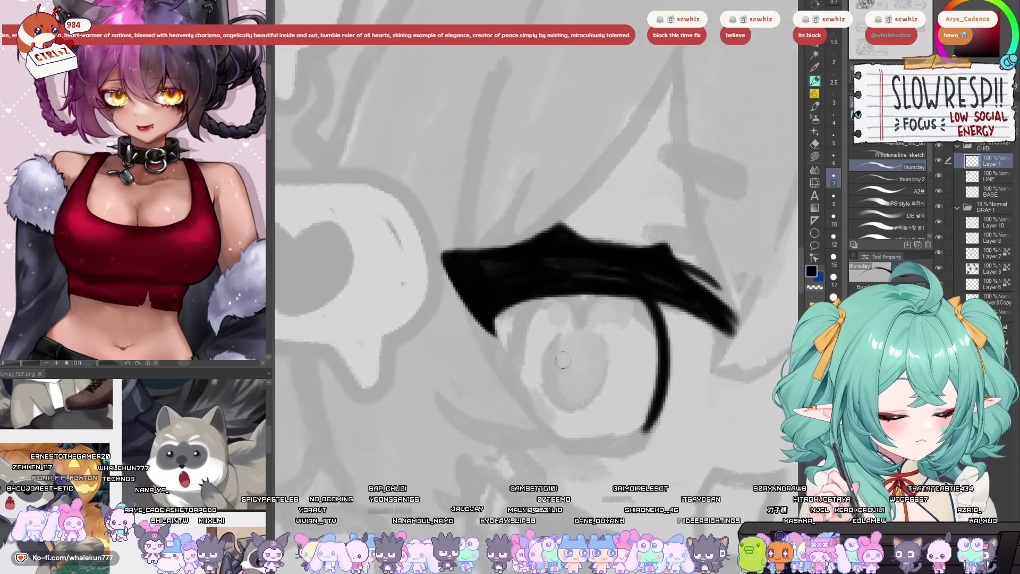
{"action": "mouse_move", "coordinate": [531, 289]}
{"action": "left_mouse_down"}
{"action": "mouse_move", "coordinate": [552, 443]}
{"action": "mouse_move", "coordinate": [518, 322]}
{"action": "mouse_move", "coordinate": [558, 441]}
{"action": "left_mouse_up"}
{"action": "key", "text": "ctrl+z"}
{"action": "key", "text": "ctrl+z"}
{"action": "mouse_move", "coordinate": [532, 298]}
{"action": "left_mouse_down"}
{"action": "mouse_move", "coordinate": [542, 444]}
{"action": "mouse_move", "coordinate": [518, 340]}
{"action": "mouse_move", "coordinate": [542, 444]}
{"action": "mouse_move", "coordinate": [523, 316]}
{"action": "mouse_move", "coordinate": [542, 444]}
{"action": "left_mouse_up"}
{"action": "key", "text": "ctrl+z"}
{"action": "key", "text": "ctrl+z"}
{"action": "key", "text": "ctrl+z"}
{"action": "key", "text": "ctrl+z"}
{"action": "key", "text": "h"}
- Draw the bottom stroke closing the eye, then mirror the view to check it
{"action": "left_click_drag", "start_coordinate": [572, 405], "coordinate": [686, 360]}
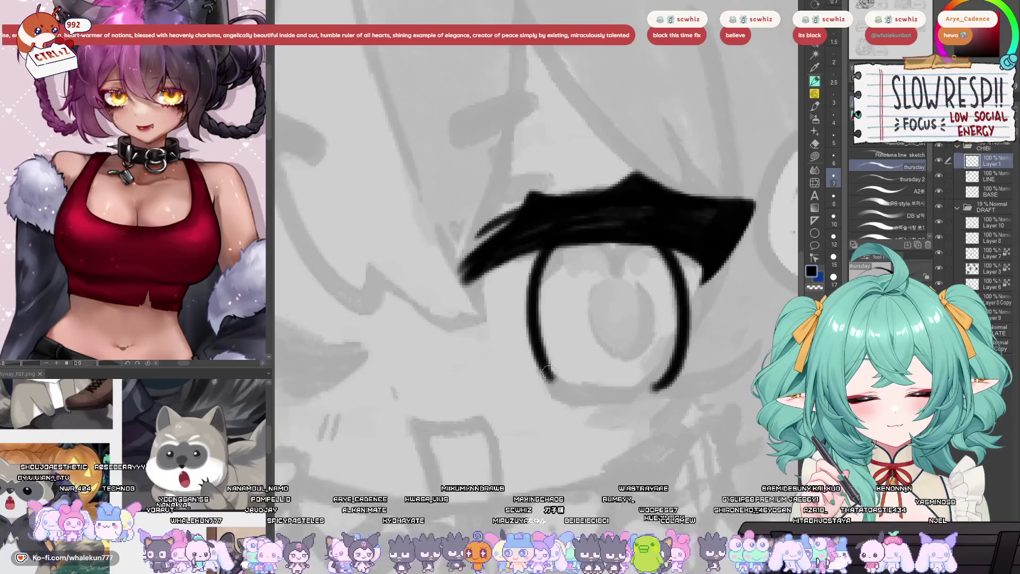
{"action": "mouse_move", "coordinate": [542, 361]}
{"action": "left_mouse_down"}
{"action": "mouse_move", "coordinate": [561, 388]}
{"action": "mouse_move", "coordinate": [648, 401]}
{"action": "mouse_move", "coordinate": [661, 380]}
{"action": "mouse_move", "coordinate": [560, 391]}
{"action": "mouse_move", "coordinate": [632, 398]}
{"action": "mouse_move", "coordinate": [664, 378]}
{"action": "left_mouse_up"}
{"action": "key", "text": "ctrl+z"}
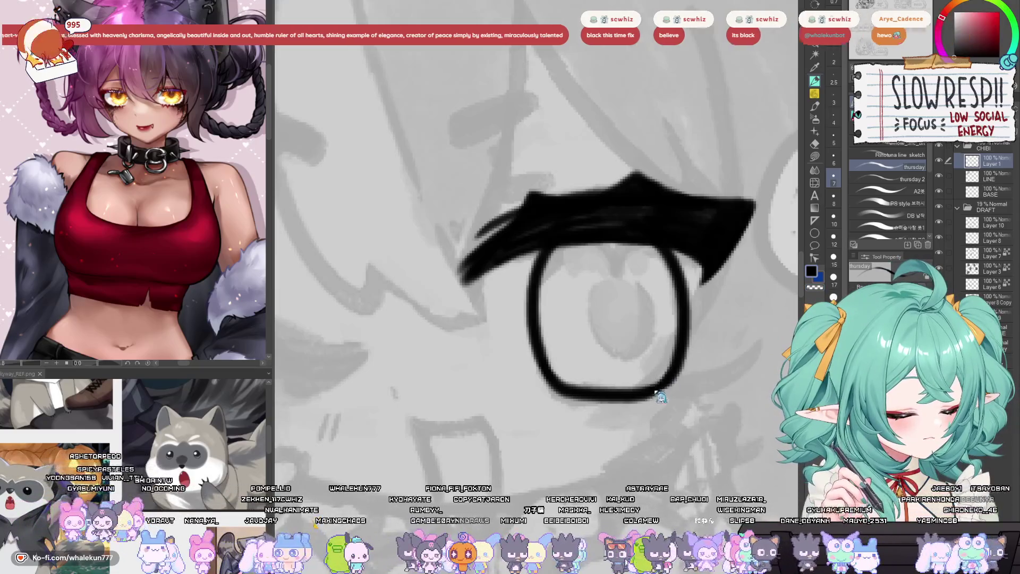
{"action": "key", "text": "h"}
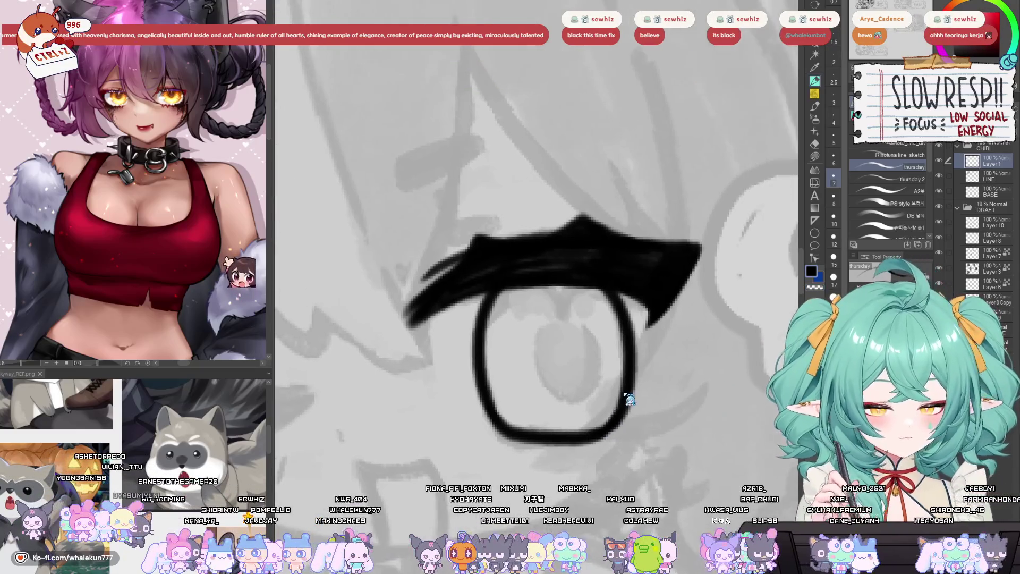
{"action": "key", "text": "h"}
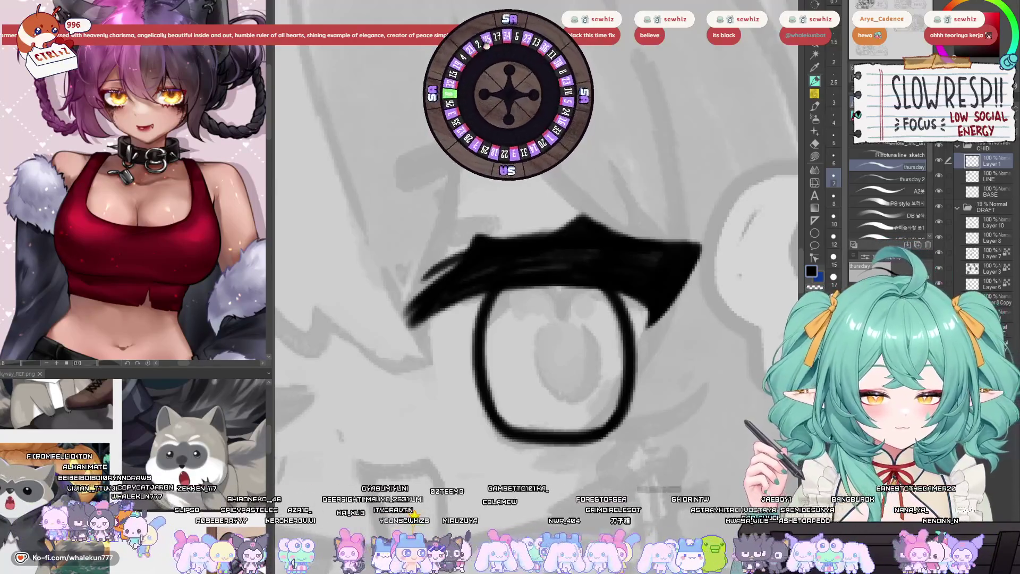
{"action": "mouse_move", "coordinate": [642, 291]}
{"action": "left_mouse_down"}
{"action": "mouse_move", "coordinate": [612, 289]}
{"action": "mouse_move", "coordinate": [636, 294]}
{"action": "mouse_move", "coordinate": [639, 213]}
{"action": "left_mouse_up"}
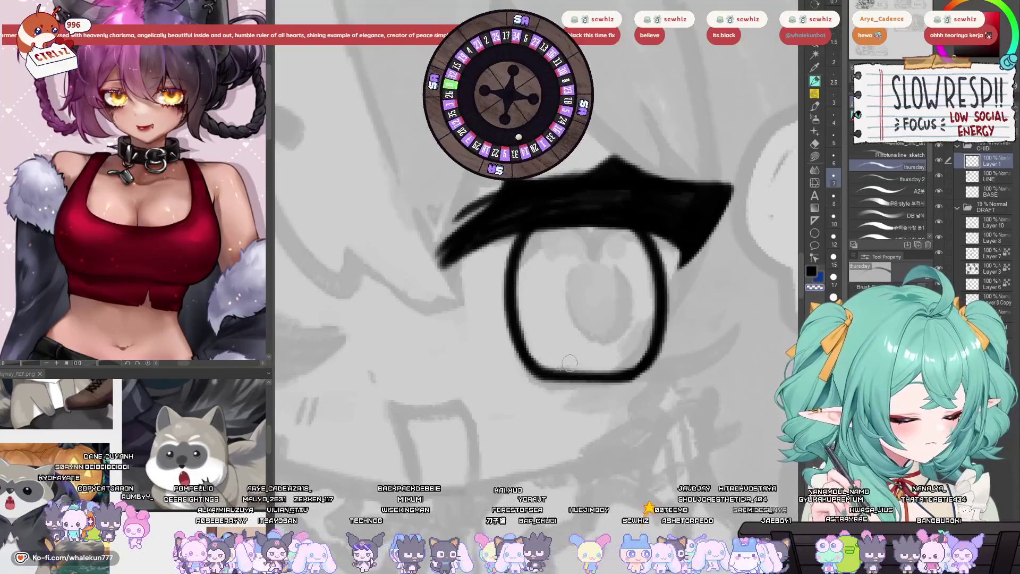
- Center the eye, ink a small V notch where lash meets eye, then frame the sketch
{"action": "left_click_drag", "start_coordinate": [607, 292], "coordinate": [595, 337]}
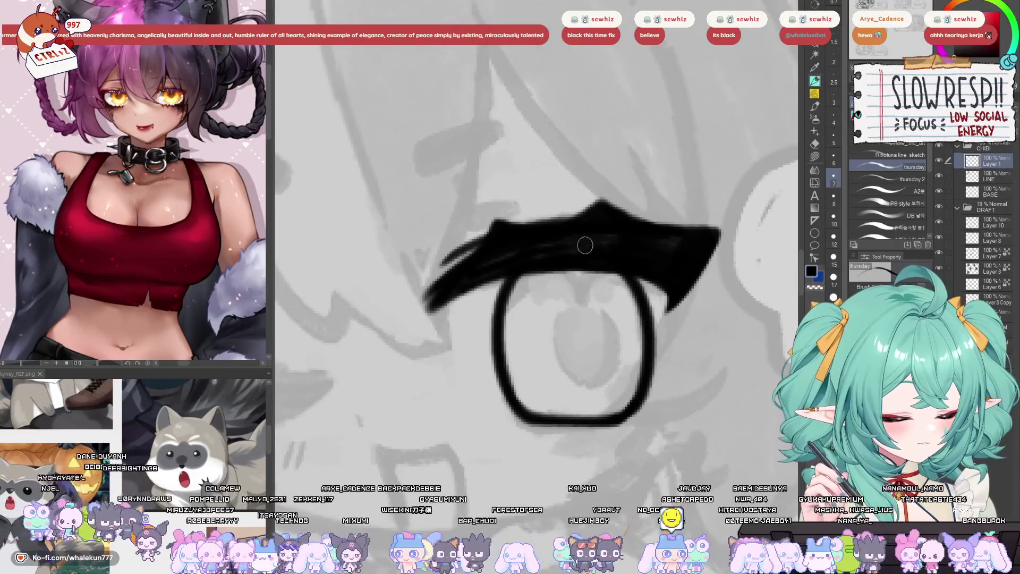
{"action": "mouse_move", "coordinate": [557, 275]}
{"action": "left_mouse_down"}
{"action": "mouse_move", "coordinate": [594, 300]}
{"action": "mouse_move", "coordinate": [594, 258]}
{"action": "mouse_move", "coordinate": [584, 291]}
{"action": "mouse_move", "coordinate": [627, 268]}
{"action": "left_mouse_up"}
{"action": "key", "text": "ctrl+z"}
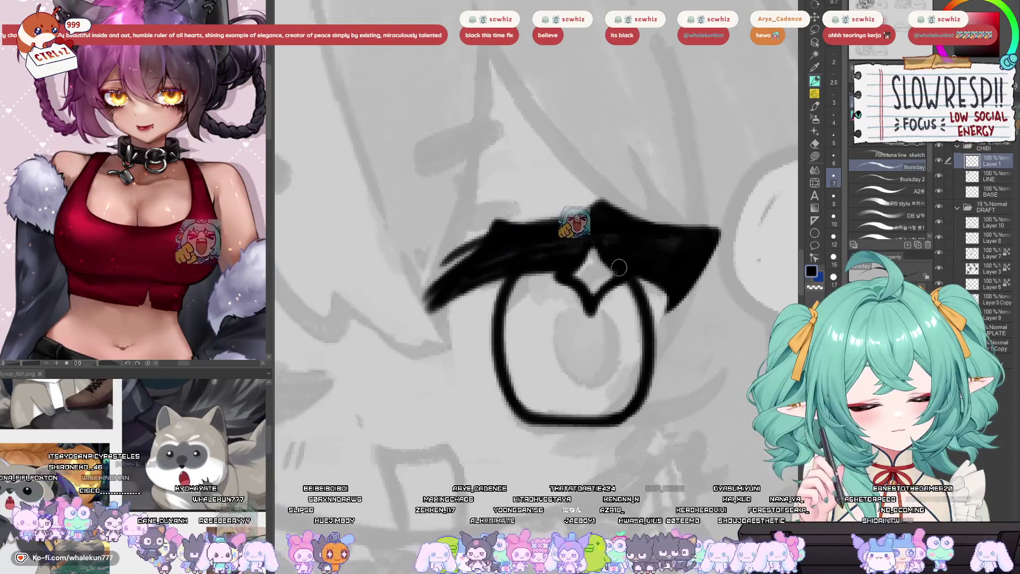
{"action": "scroll", "coordinate": [639, 264], "scroll_direction": "down", "scroll_amount": 5}
{"action": "left_click_drag", "start_coordinate": [682, 287], "coordinate": [625, 321]}
- Draw the closed-eye line beside the open eye, redoing its short side strokes
{"action": "key", "text": "h"}
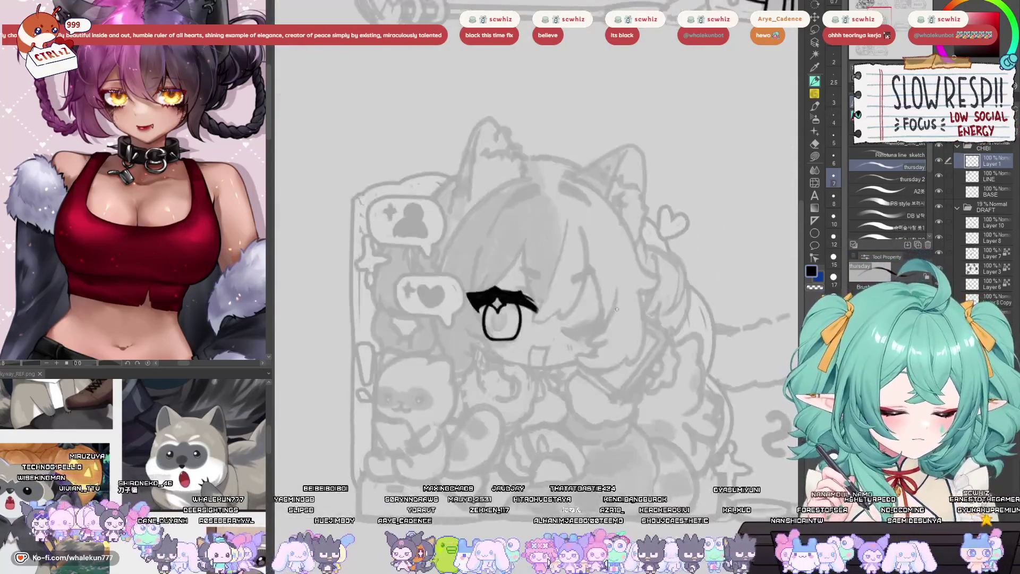
{"action": "key", "text": "h"}
{"action": "scroll", "coordinate": [626, 320], "scroll_direction": "up", "scroll_amount": 5}
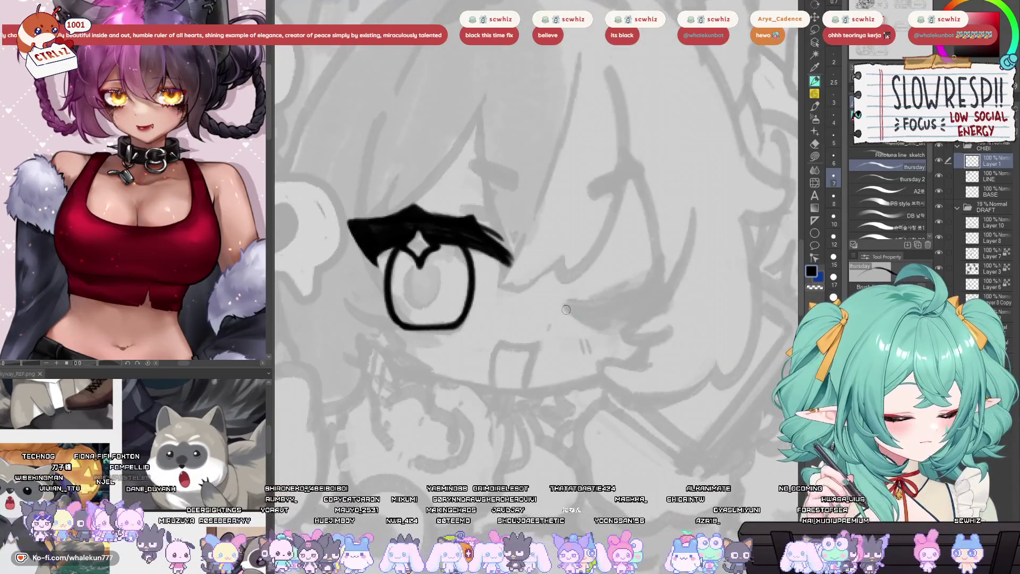
{"action": "mouse_move", "coordinate": [565, 306]}
{"action": "left_mouse_down"}
{"action": "mouse_move", "coordinate": [638, 297]}
{"action": "mouse_move", "coordinate": [614, 336]}
{"action": "mouse_move", "coordinate": [638, 328]}
{"action": "left_mouse_up"}
{"action": "key", "text": "ctrl+z"}
{"action": "key", "text": "h"}
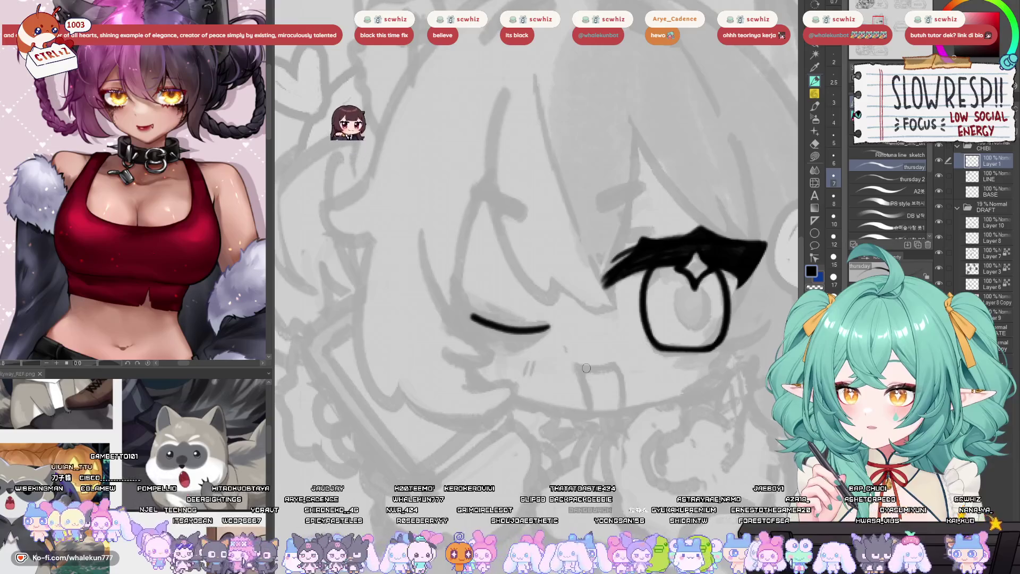
{"action": "mouse_move", "coordinate": [588, 366]}
{"action": "left_mouse_down"}
{"action": "mouse_move", "coordinate": [578, 379]}
{"action": "mouse_move", "coordinate": [574, 369]}
{"action": "left_mouse_up"}
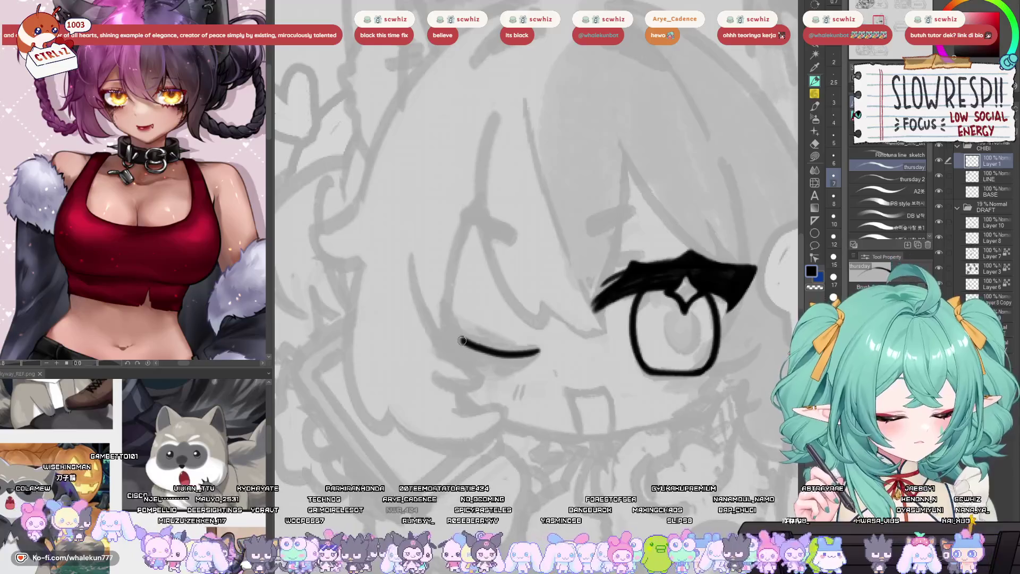
{"action": "key", "text": "ctrl+z"}
{"action": "left_click_drag", "start_coordinate": [465, 345], "coordinate": [425, 333]}
{"action": "key", "text": "ctrl+z"}
{"action": "key", "text": "ctrl+z"}
{"action": "key", "text": "ctrl+z"}
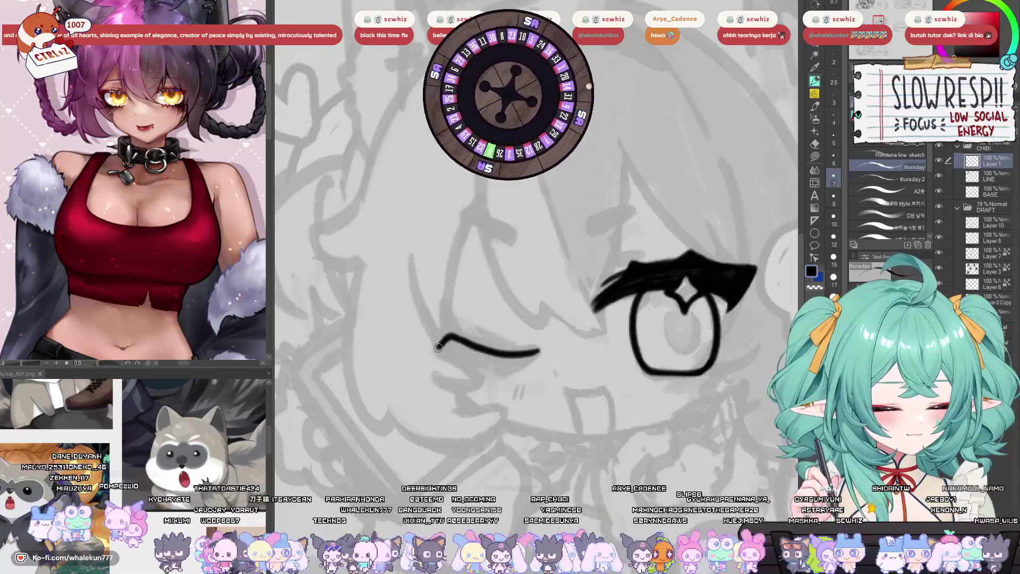
{"action": "key", "text": "ctrl+z"}
- Ink the winking eye's lower line and thin strokes above its pointed lash
{"action": "left_click_drag", "start_coordinate": [483, 369], "coordinate": [479, 386]}
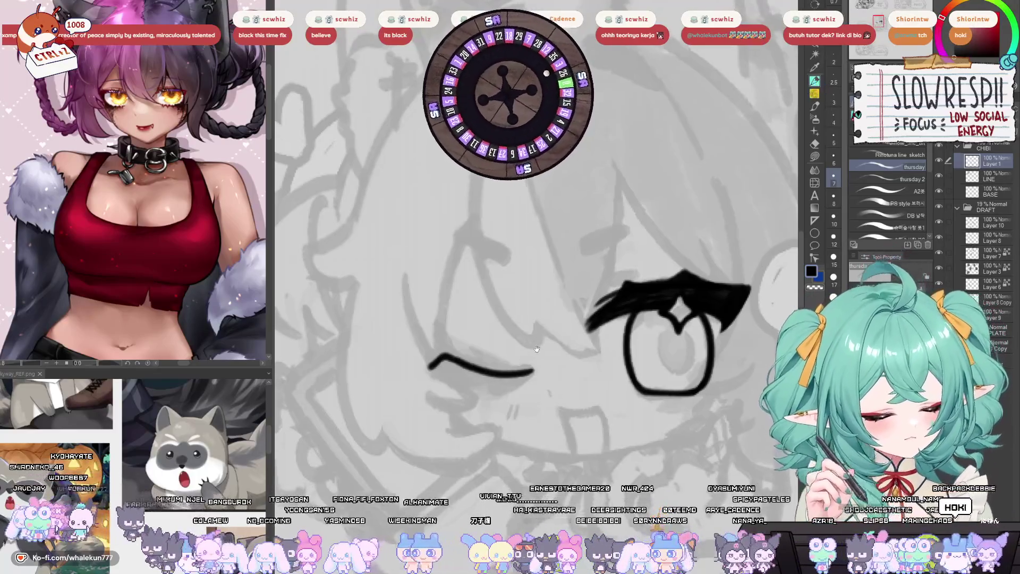
{"action": "left_click_drag", "start_coordinate": [428, 375], "coordinate": [464, 348]}
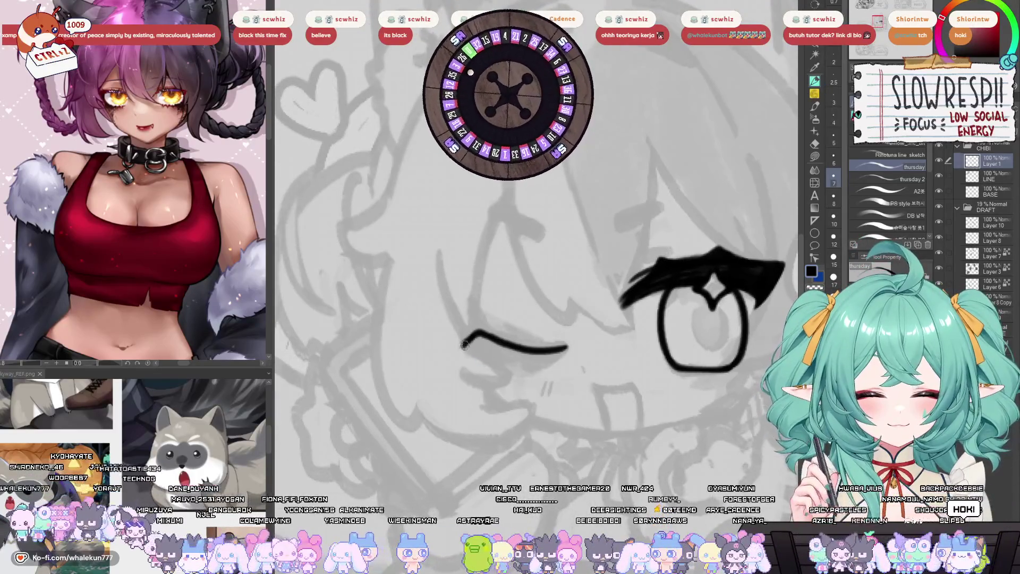
{"action": "mouse_move", "coordinate": [459, 347]}
{"action": "left_mouse_down"}
{"action": "mouse_move", "coordinate": [493, 359]}
{"action": "mouse_move", "coordinate": [557, 356]}
{"action": "left_mouse_up"}
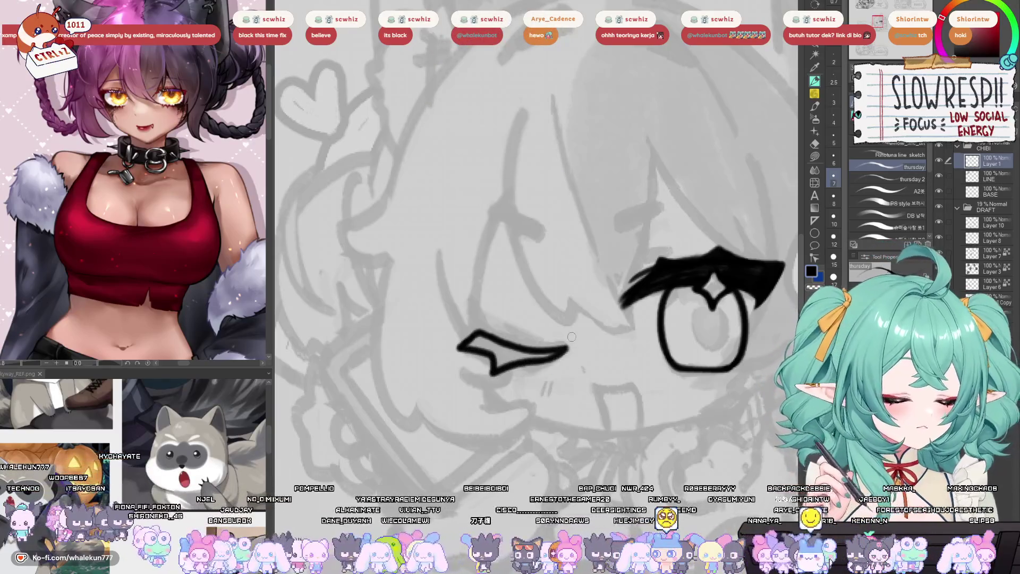
{"action": "key", "text": "h"}
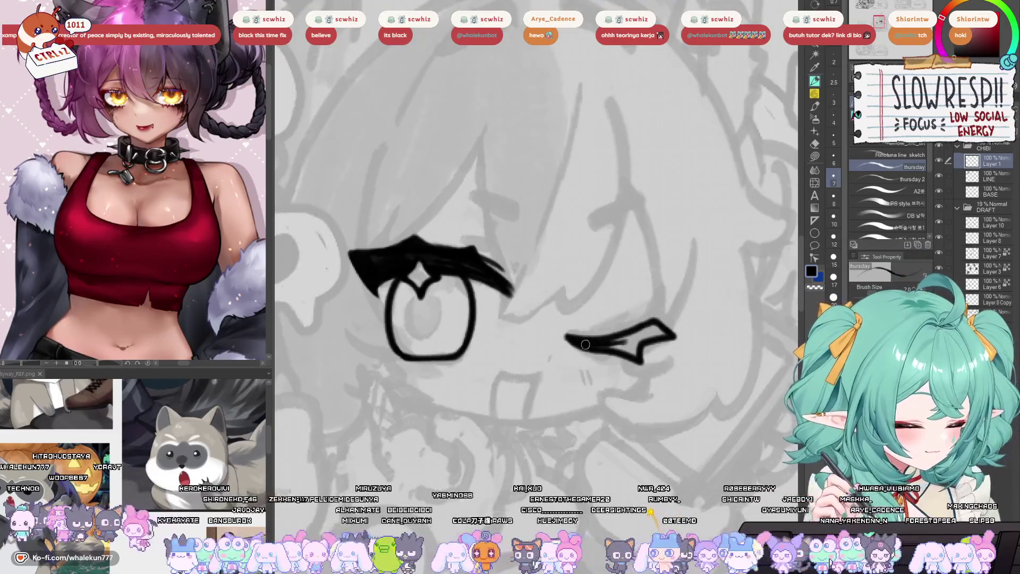
{"action": "key", "text": "h"}
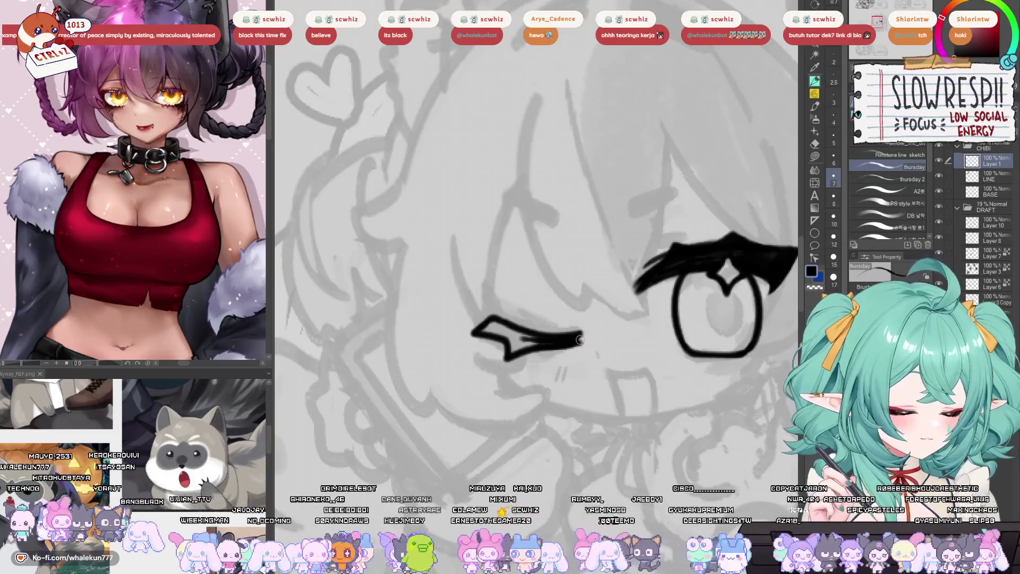
{"action": "key", "text": "h"}
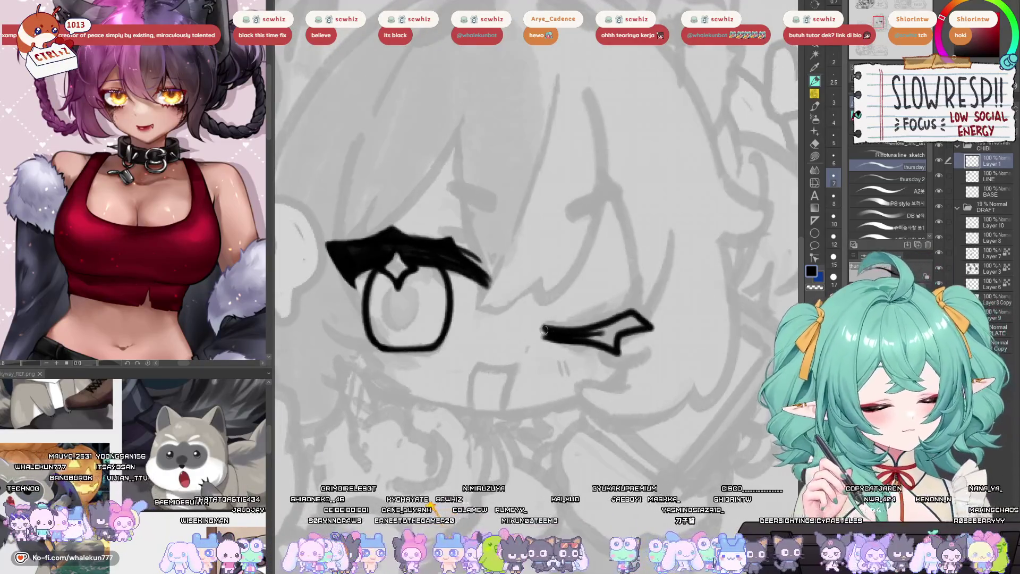
{"action": "left_click_drag", "start_coordinate": [545, 318], "coordinate": [577, 321]}
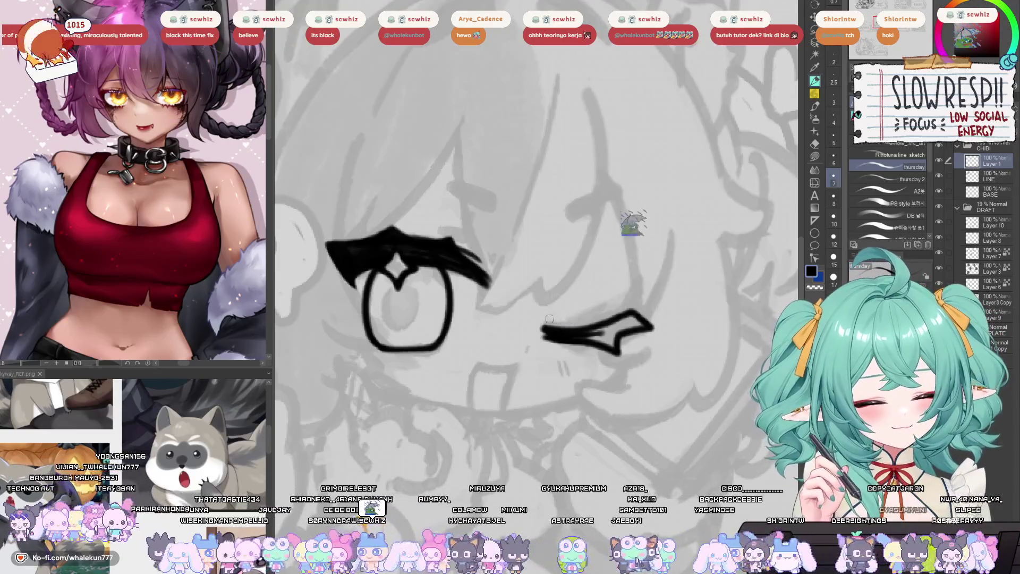